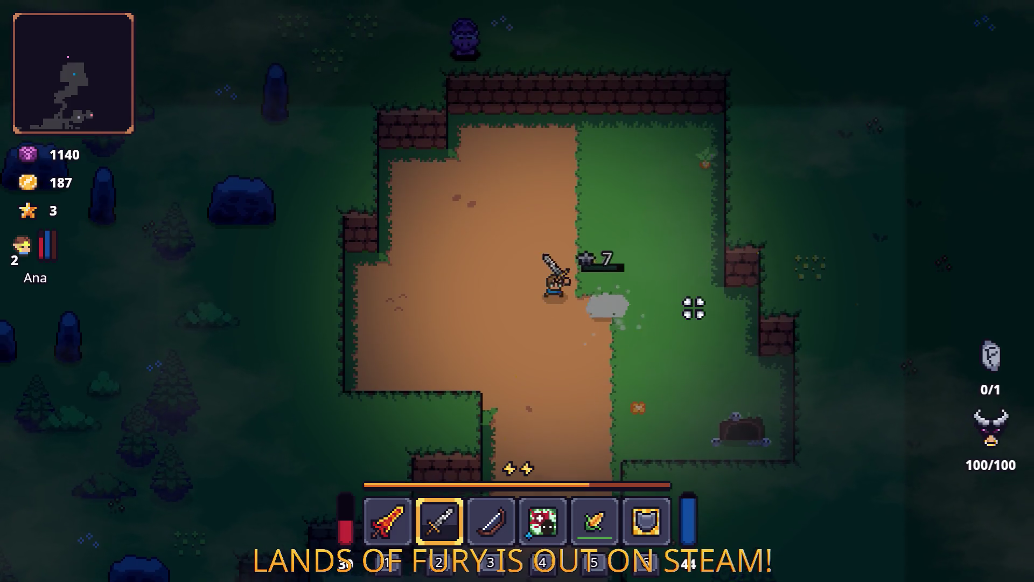
Equip the fire sword and strike the bear twice until it burns, walking the hero away
key(s)
key(1)
click(598, 185)
key(s)
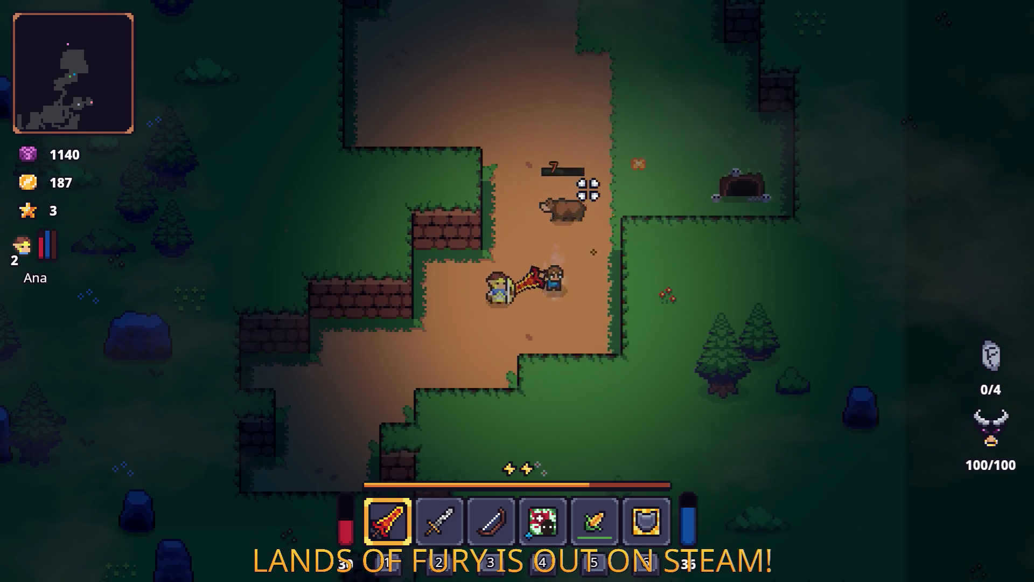
click(595, 183)
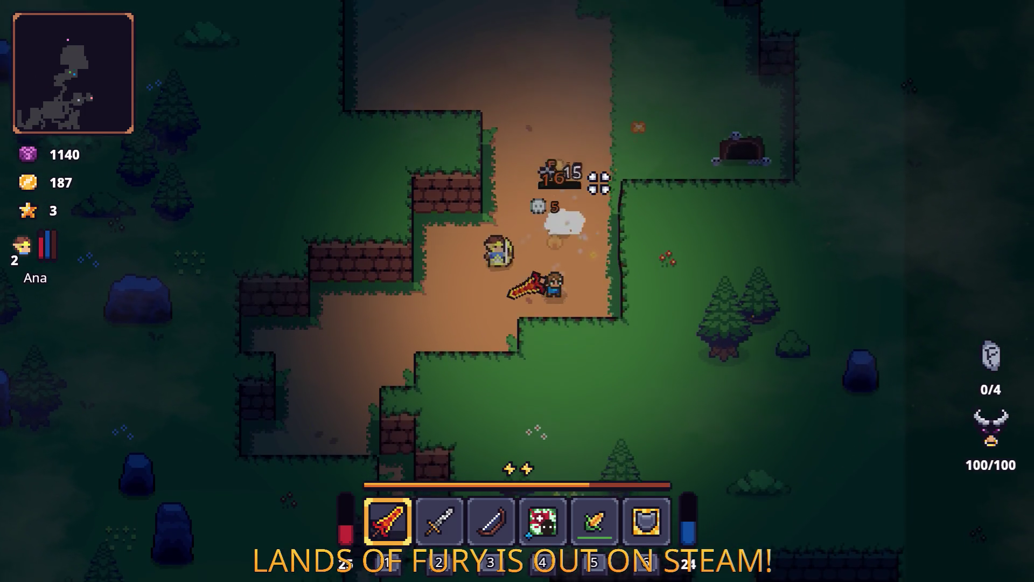
key(s)
key(a)
key(a)
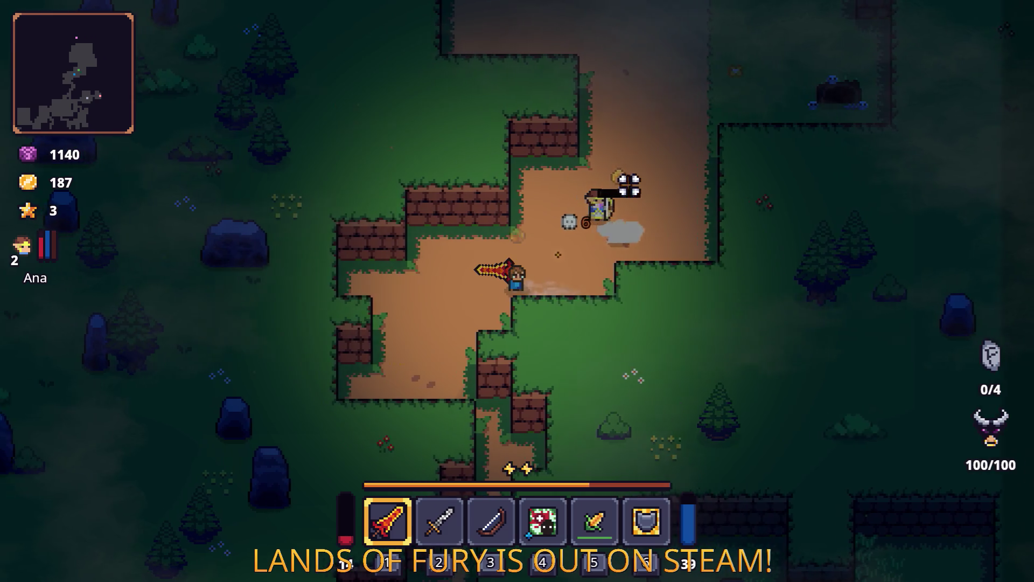
key(a)
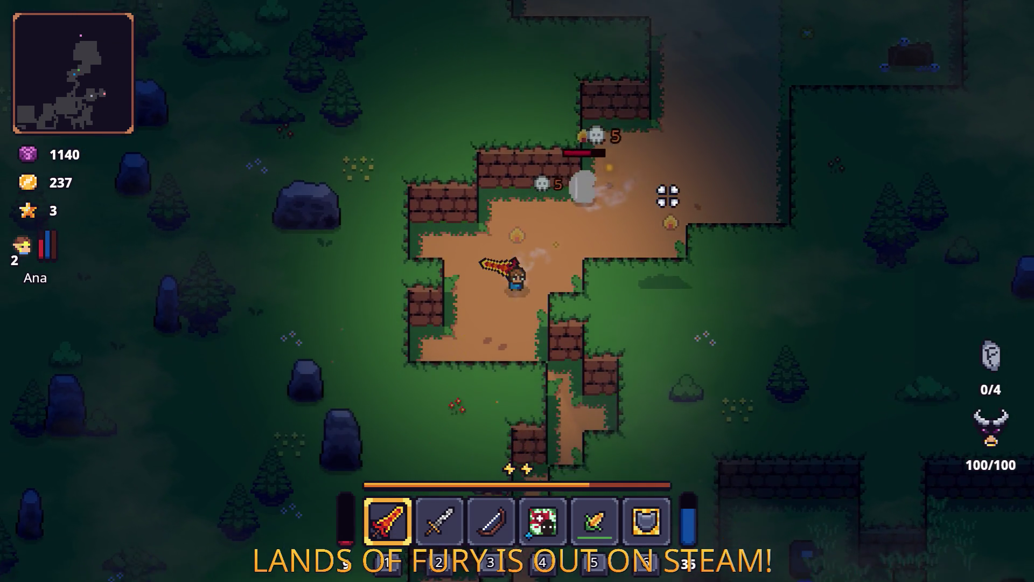
Open the game's developer console, switch back to the Godot editor and stop the game
key(grave)
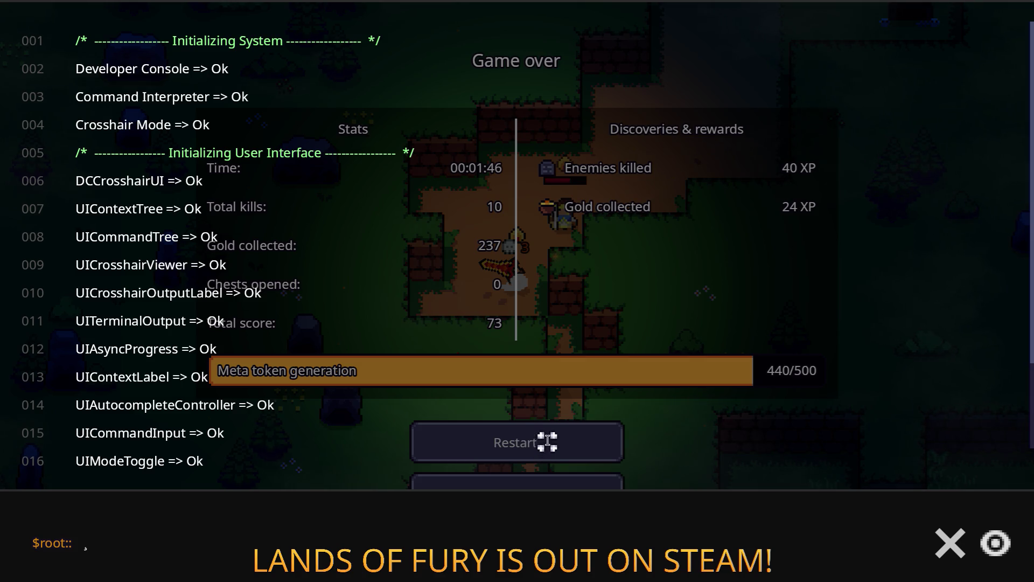
key(alt+Tab)
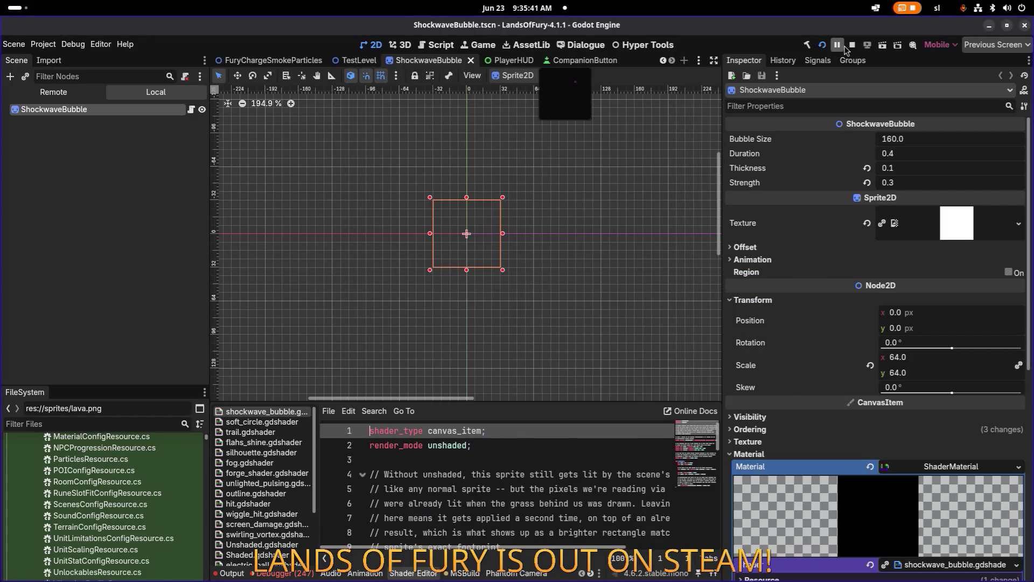
click(852, 45)
Deselect the ShockwaveBubble node and look over the TestLevel scene
click(97, 203)
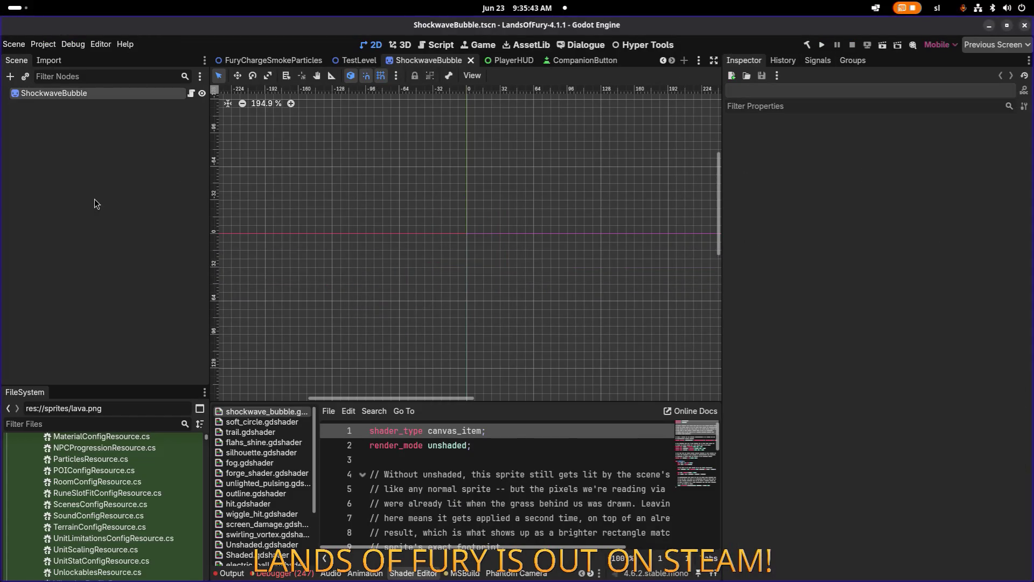
scroll(466, 453, down, 5)
scroll(465, 453, up, 5)
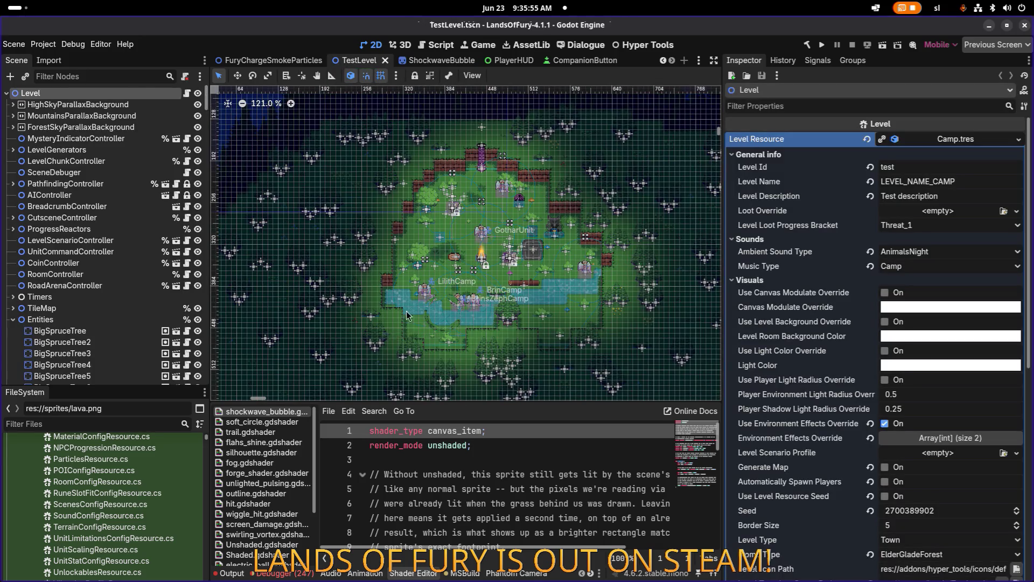
scroll(431, 309, up, 2)
scroll(118, 226, down, 10)
Filter the Scene dock for 'shock', delete the ShockWaveBubble node and save the scene
click(130, 78)
text(shock)
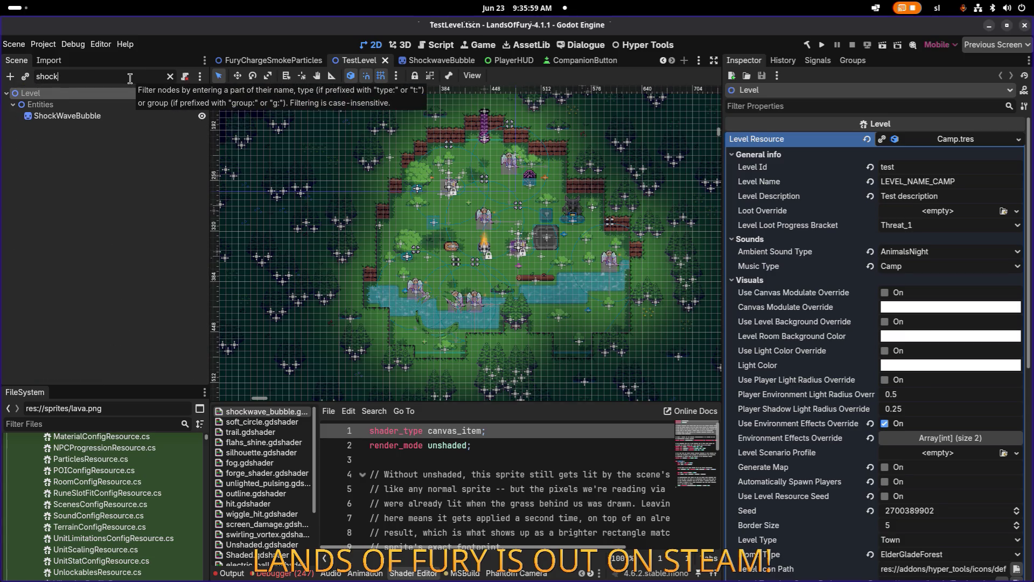
click(110, 118)
key(Delete)
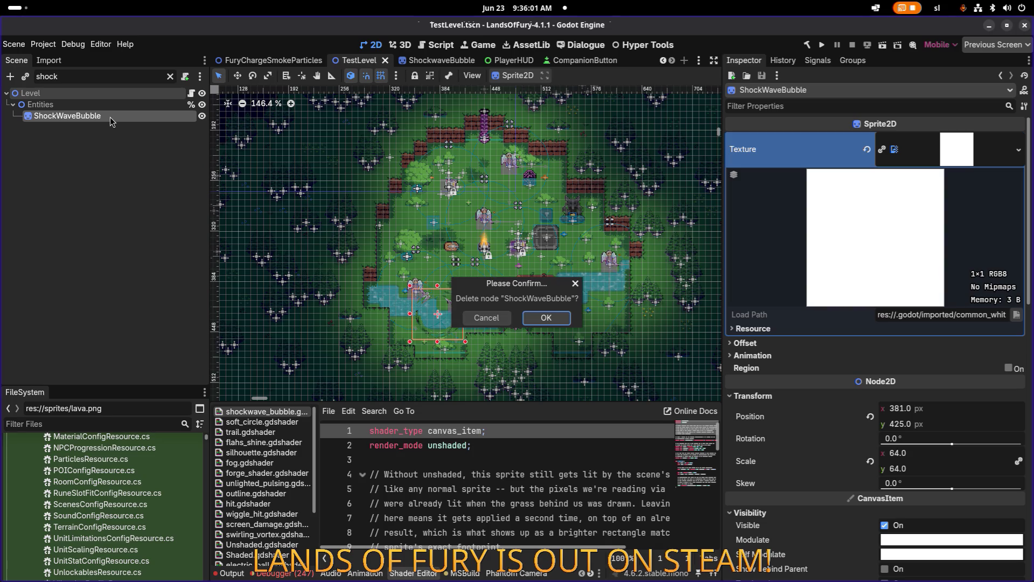
key(Return)
key(ctrl+s)
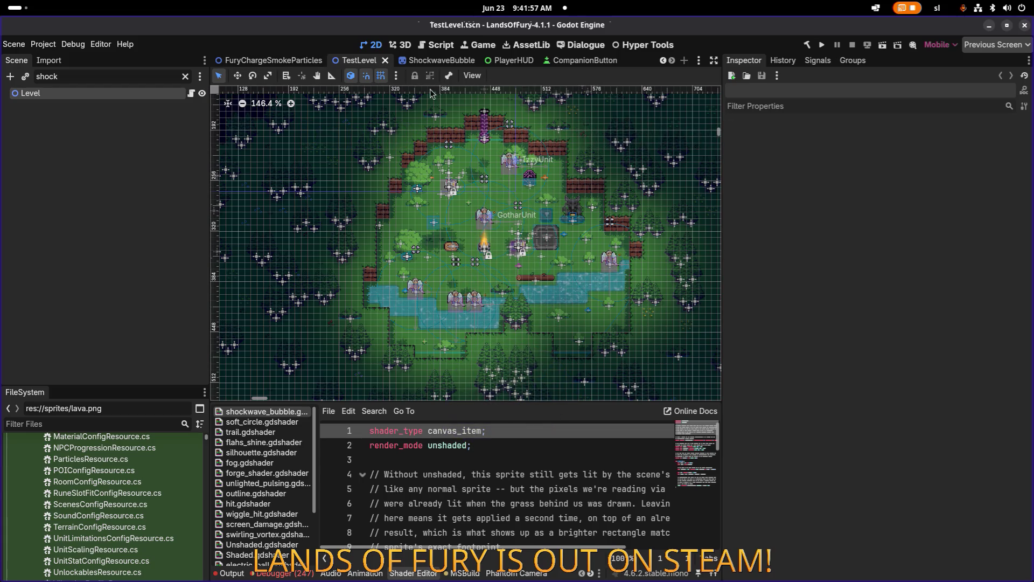
Glance at FuryChargeSmokeParticles, return to TestLevel, then switch to the Impact Glass Shader page
click(286, 62)
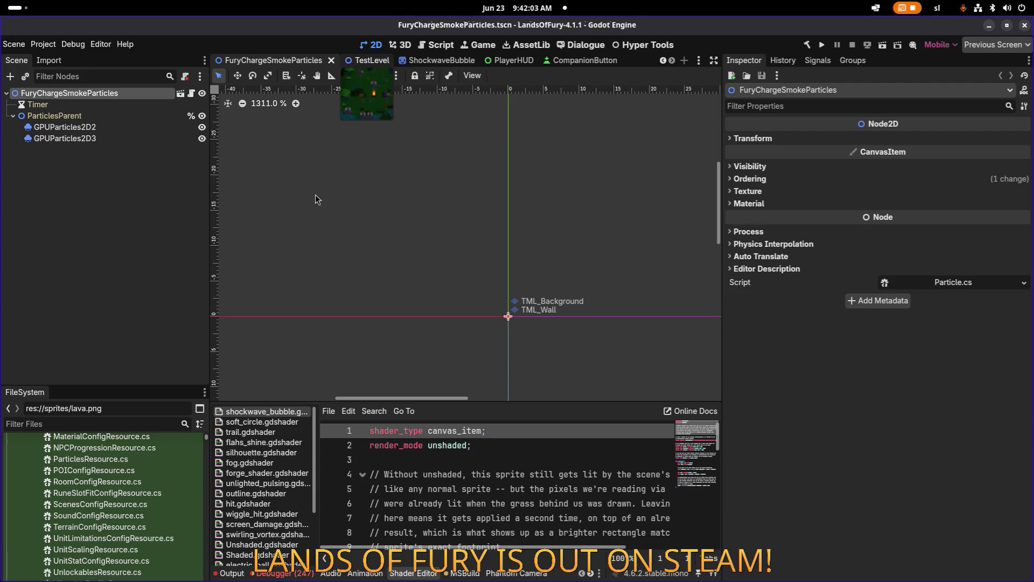
key(ctrl+Tab)
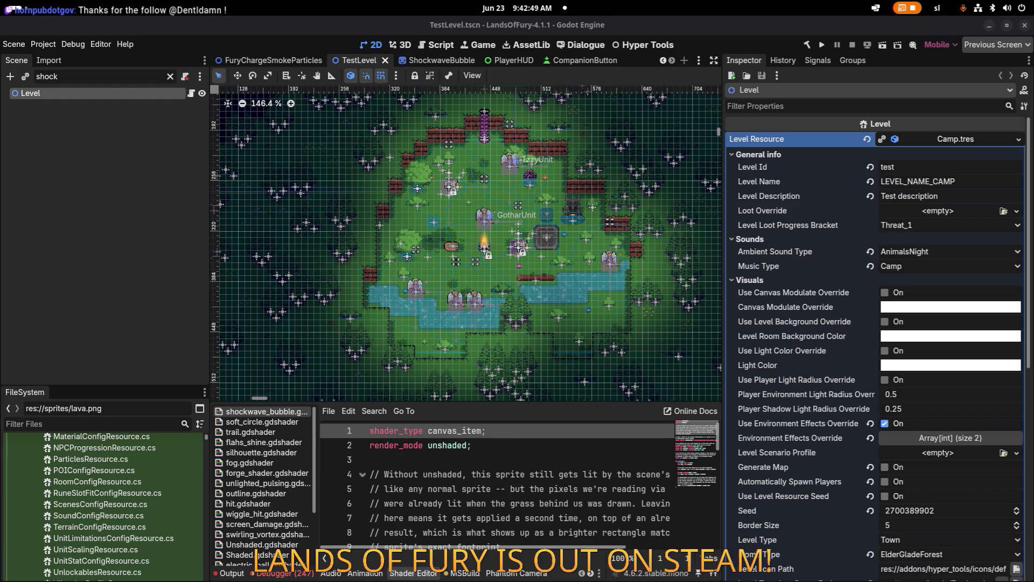
key(alt+Tab)
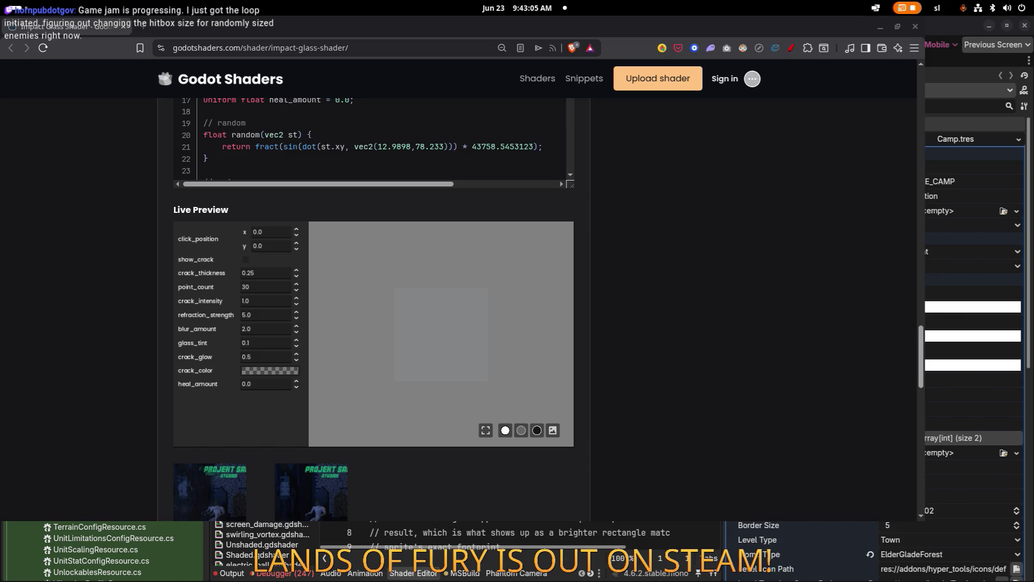
Raise heal_amount to 0.04 in the shader's live preview
click(295, 383)
text(4)
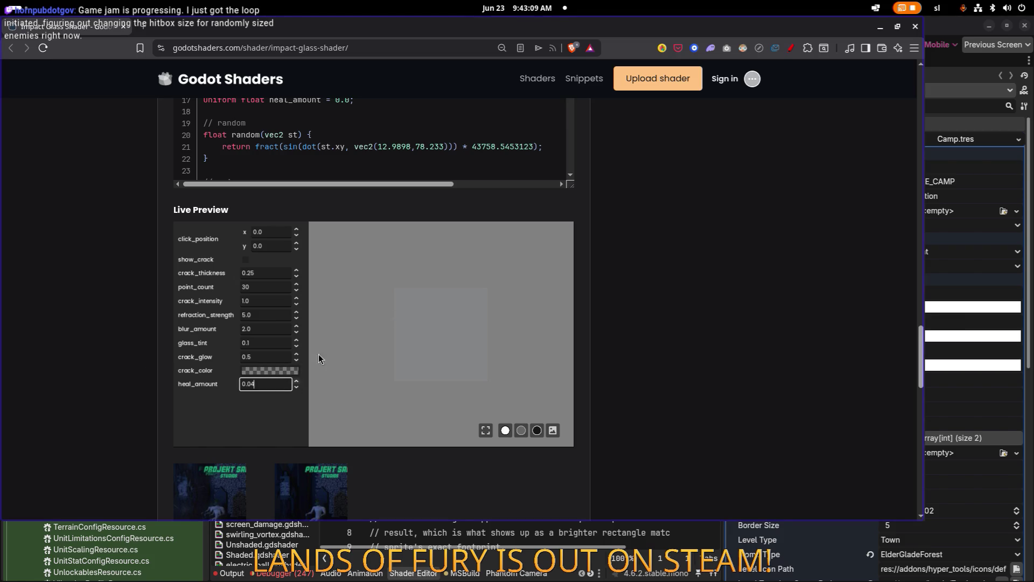
scroll(553, 261, up, 5)
scroll(553, 261, up, 6)
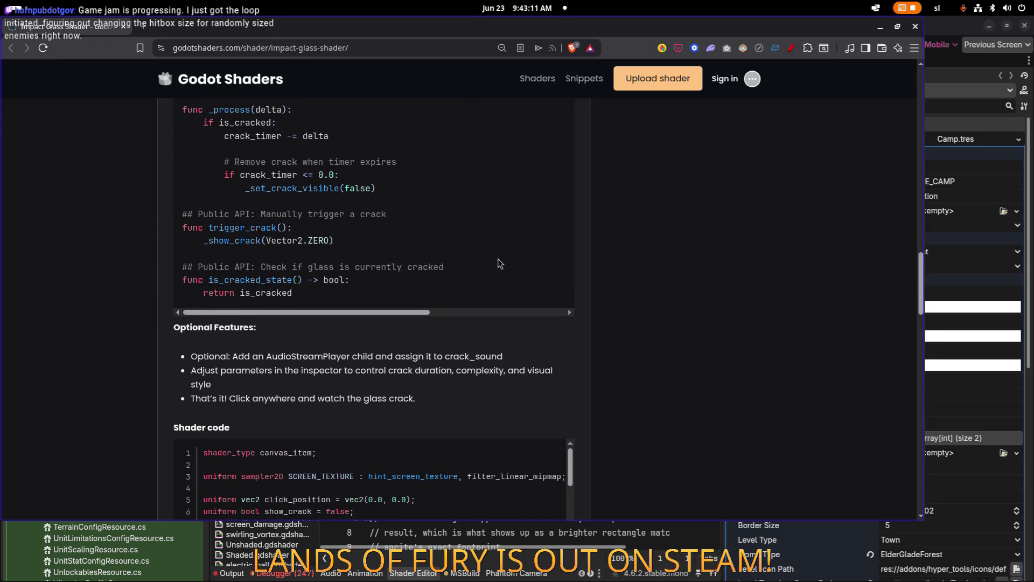
scroll(610, 296, down, 2)
scroll(609, 296, down, 10)
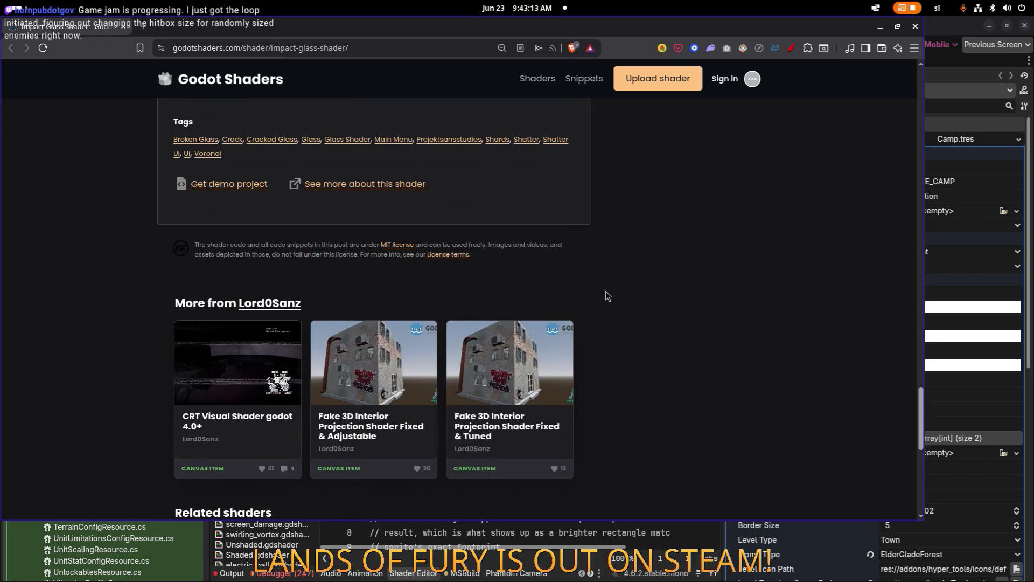
scroll(607, 295, up, 5)
scroll(605, 295, down, 1)
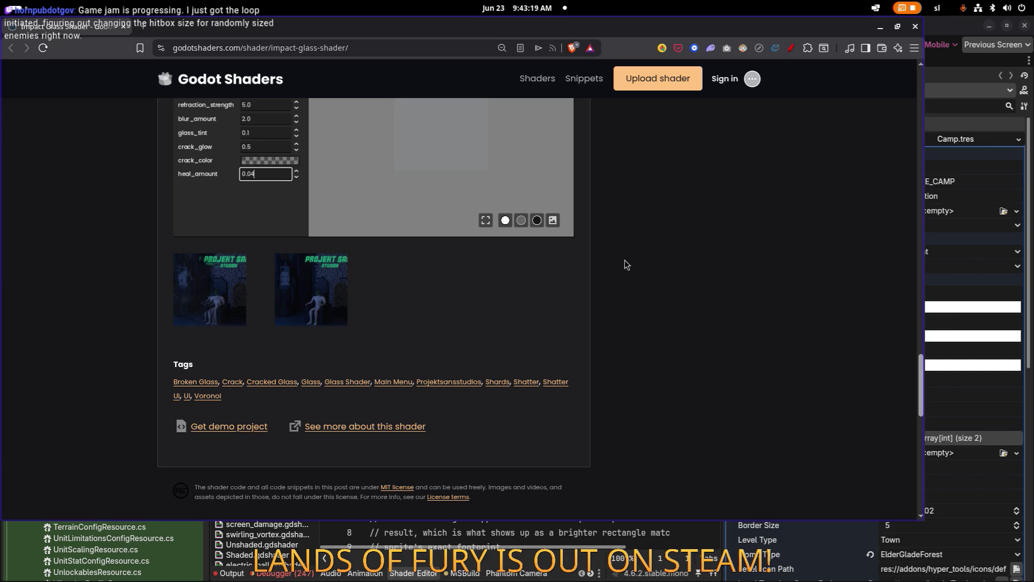
scroll(612, 280, up, 4)
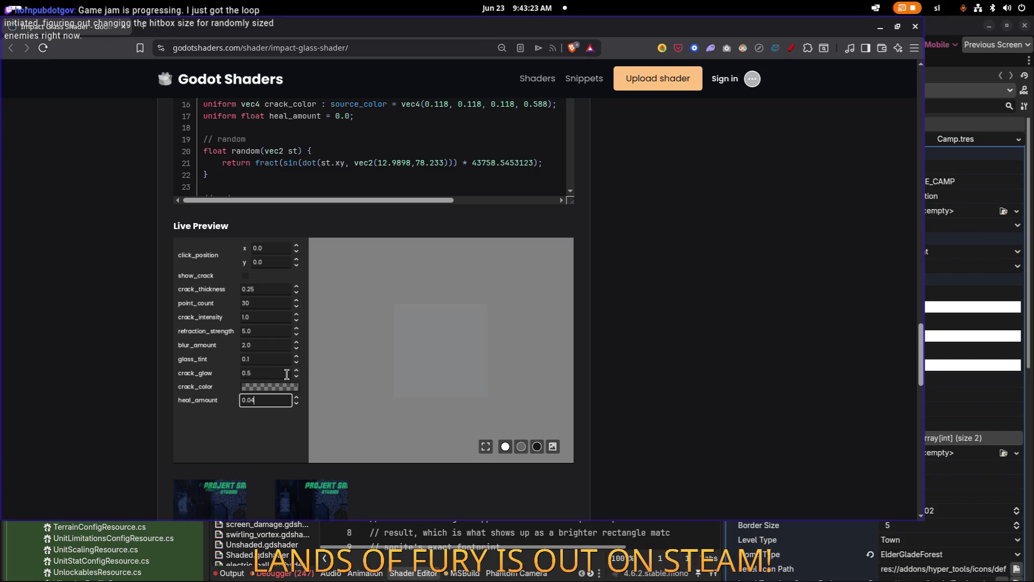
Raise crack_thickness from 0.25 to 0.35 and enlarge the first example screenshot
click(296, 287)
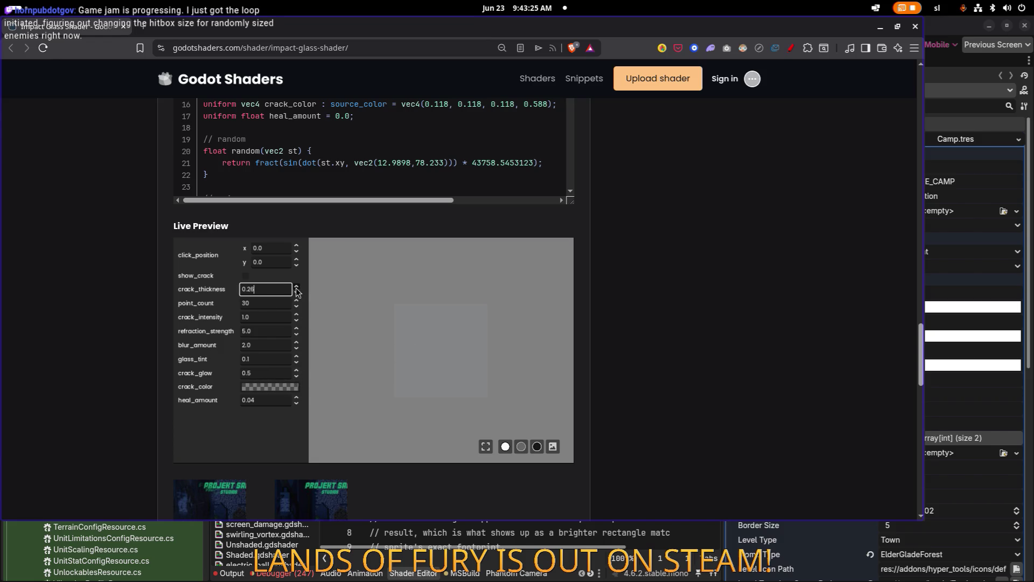
click(296, 287)
click(296, 287)
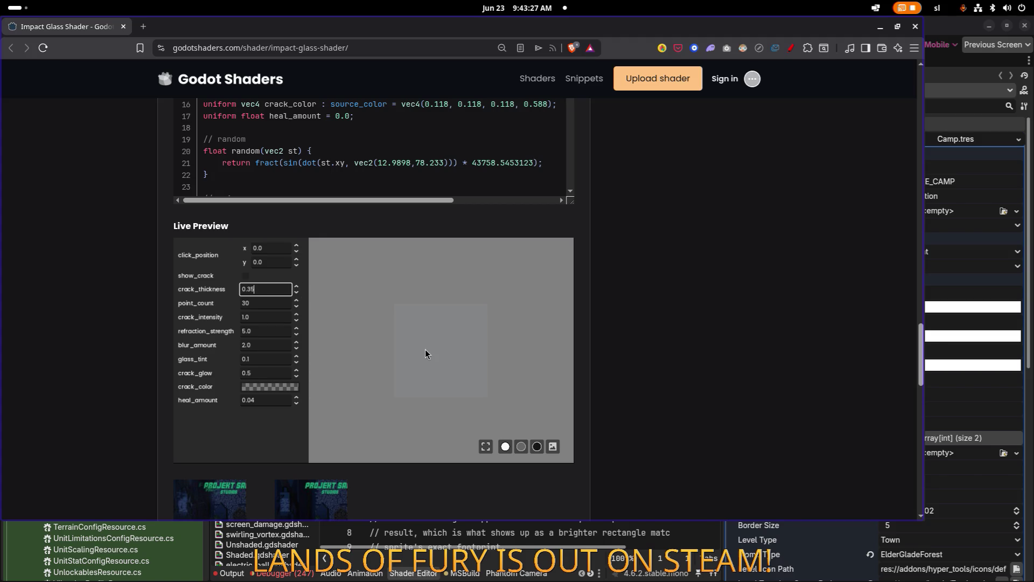
scroll(549, 473, down, 3)
click(222, 339)
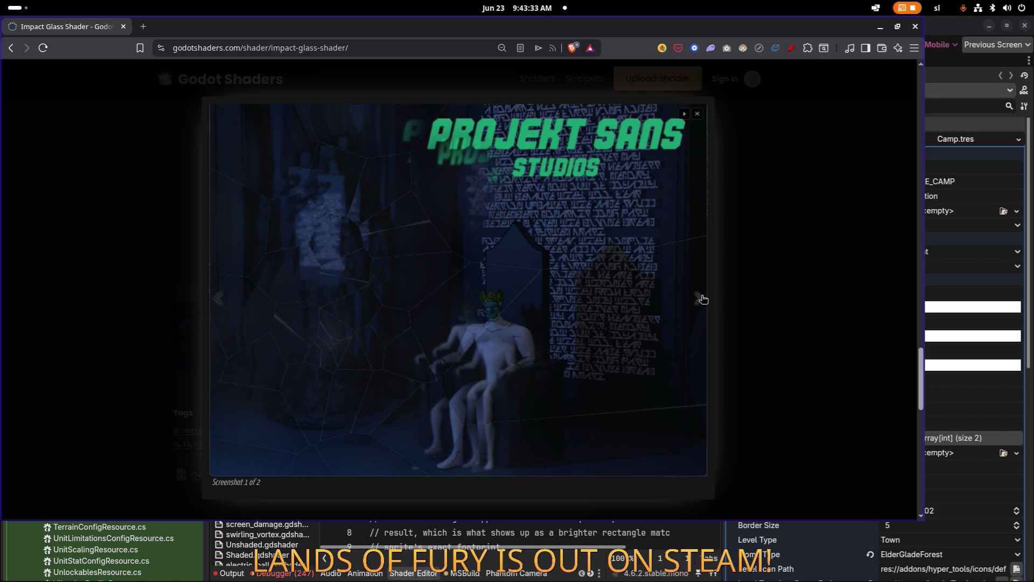
click(702, 298)
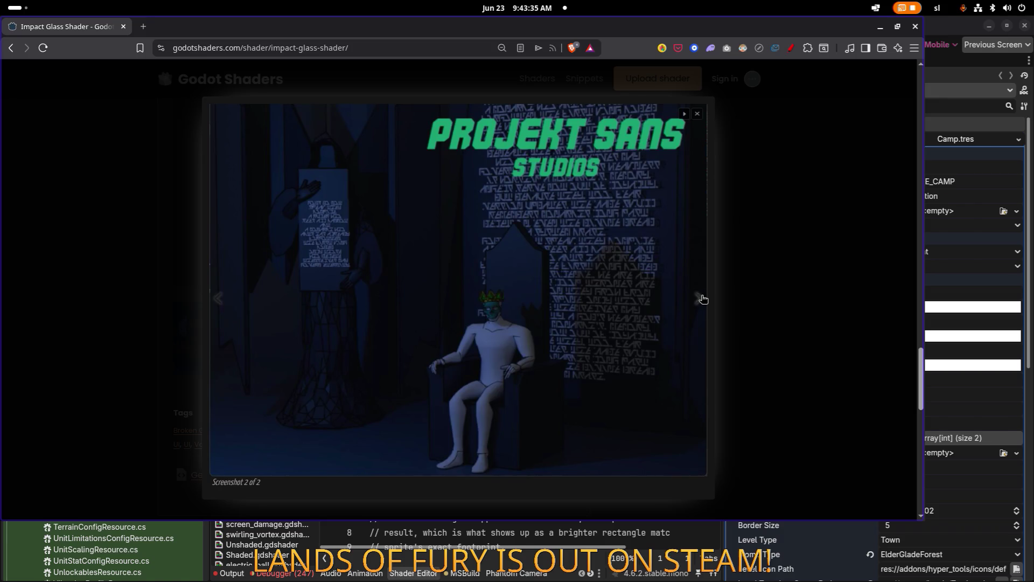
click(701, 298)
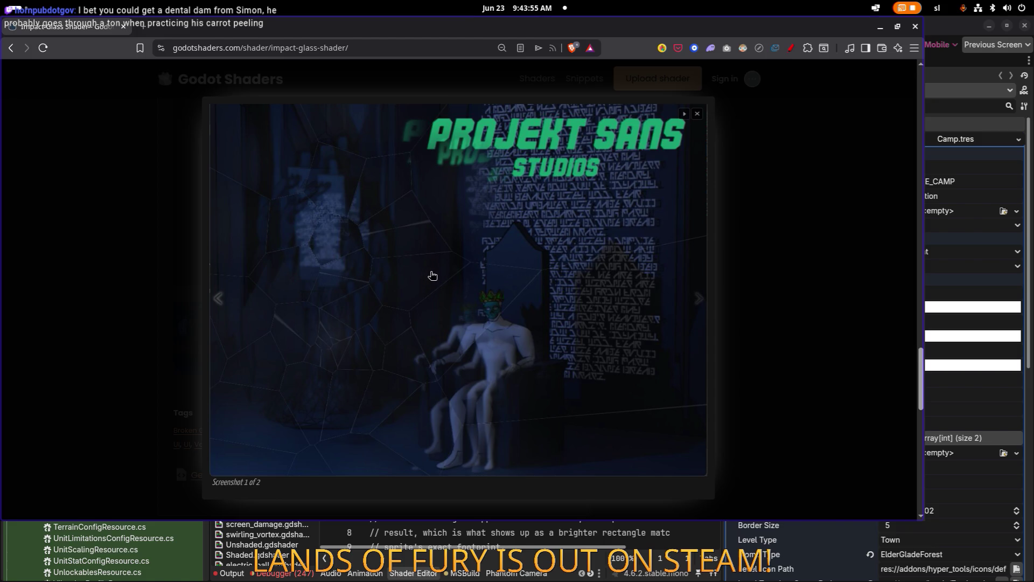
click(793, 276)
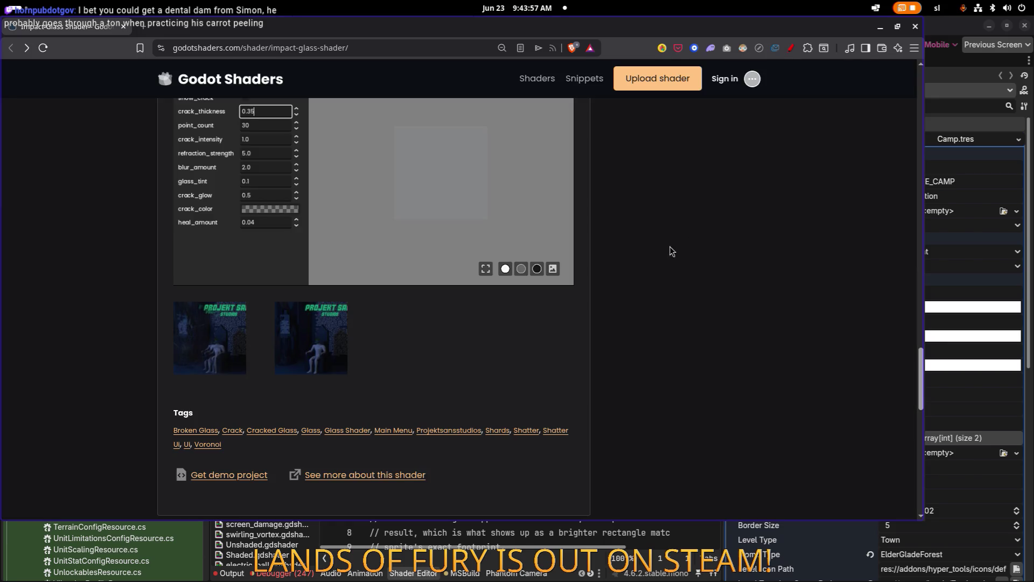
scroll(593, 257, up, 20)
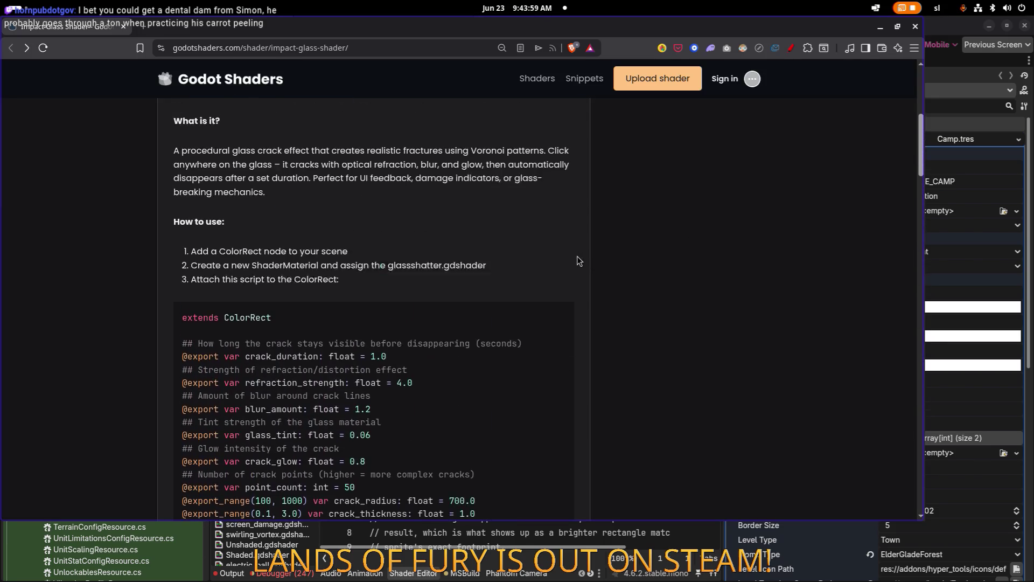
scroll(571, 253, up, 6)
scroll(243, 184, down, 4)
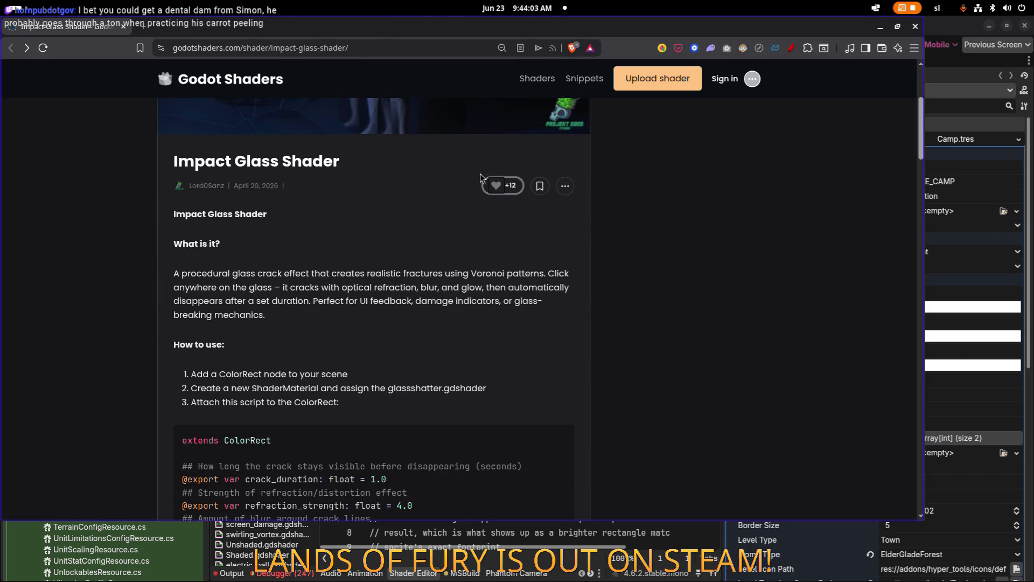
scroll(476, 147, up, 4)
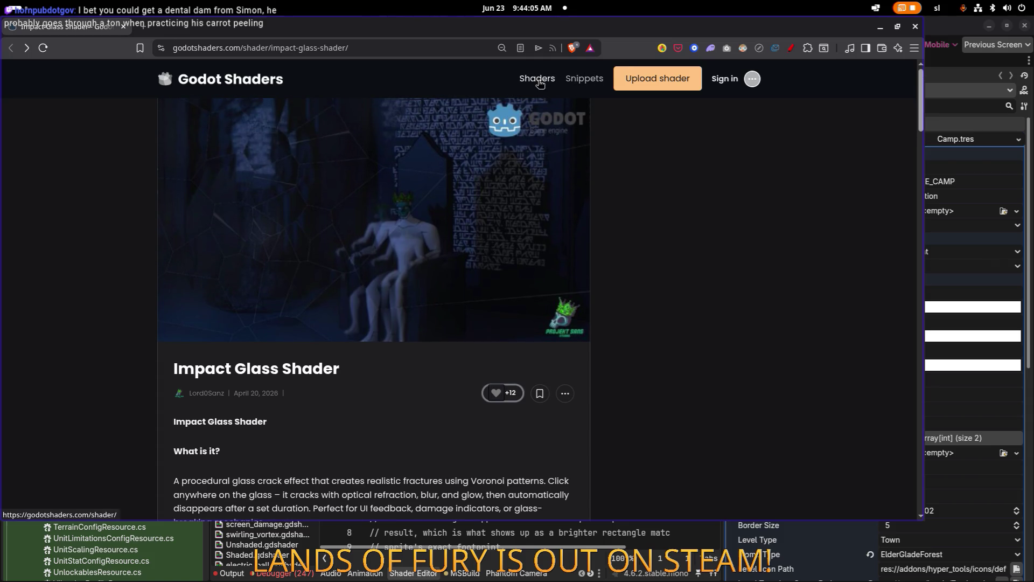
click(542, 90)
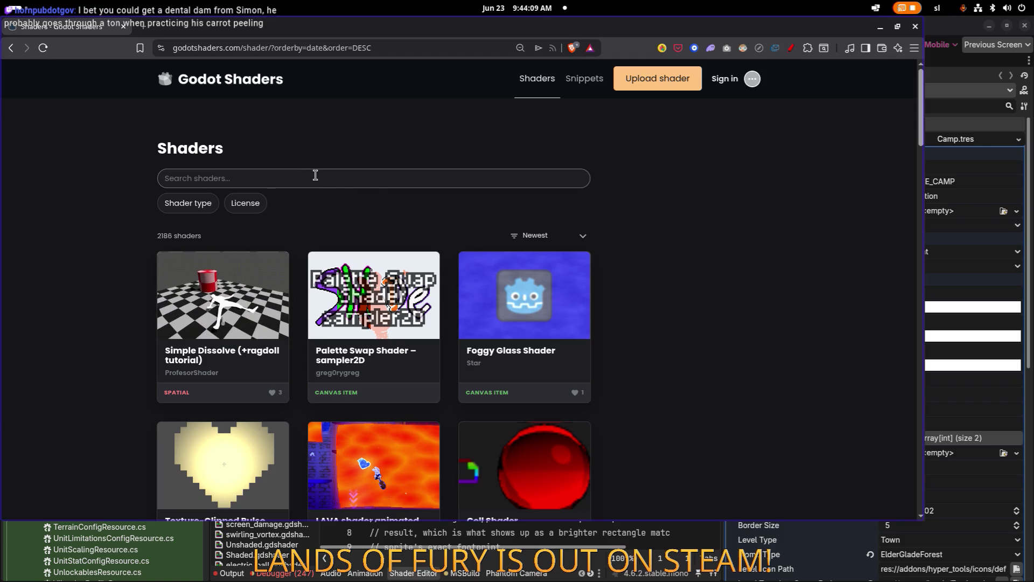
Search the shader library for 'crack' and open the Ice Covering shader page
scroll(303, 196, down, 5)
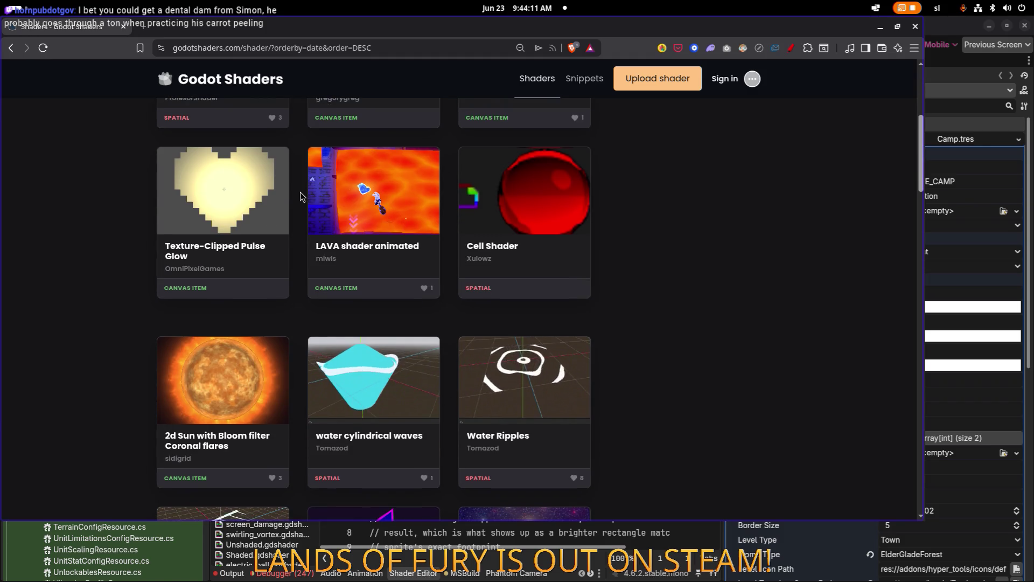
scroll(302, 196, down, 5)
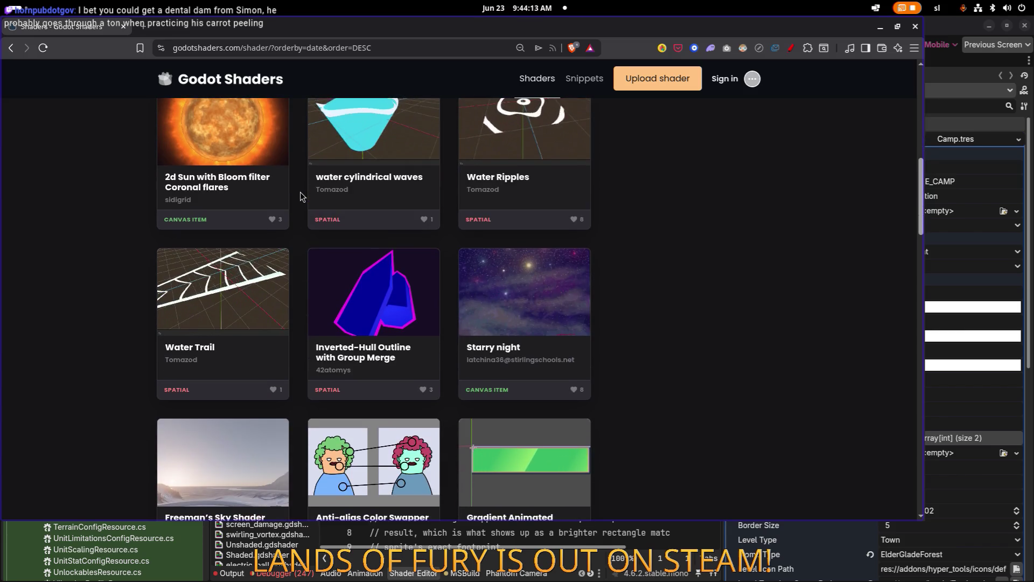
scroll(301, 197, up, 15)
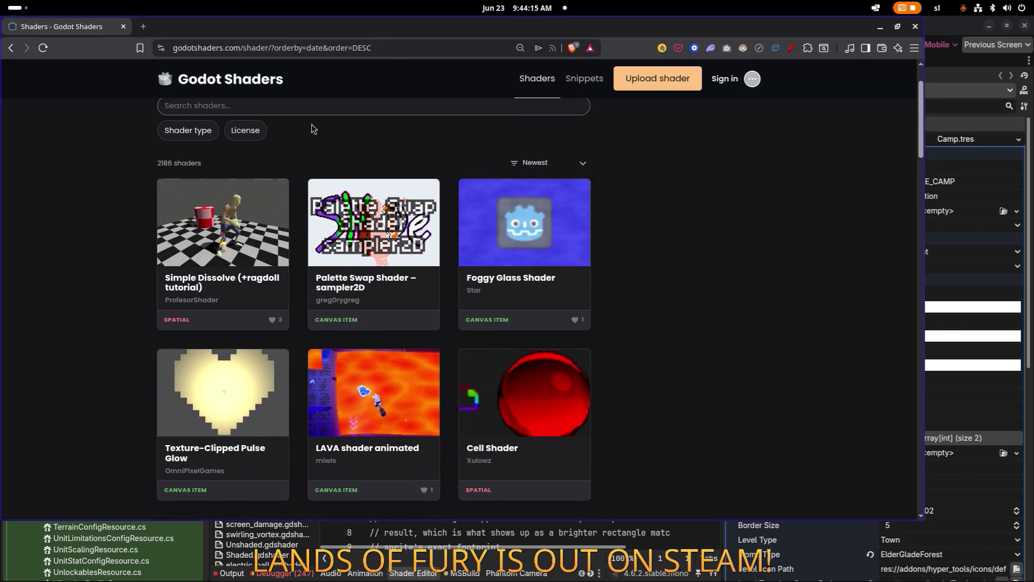
click(300, 176)
text(crack)
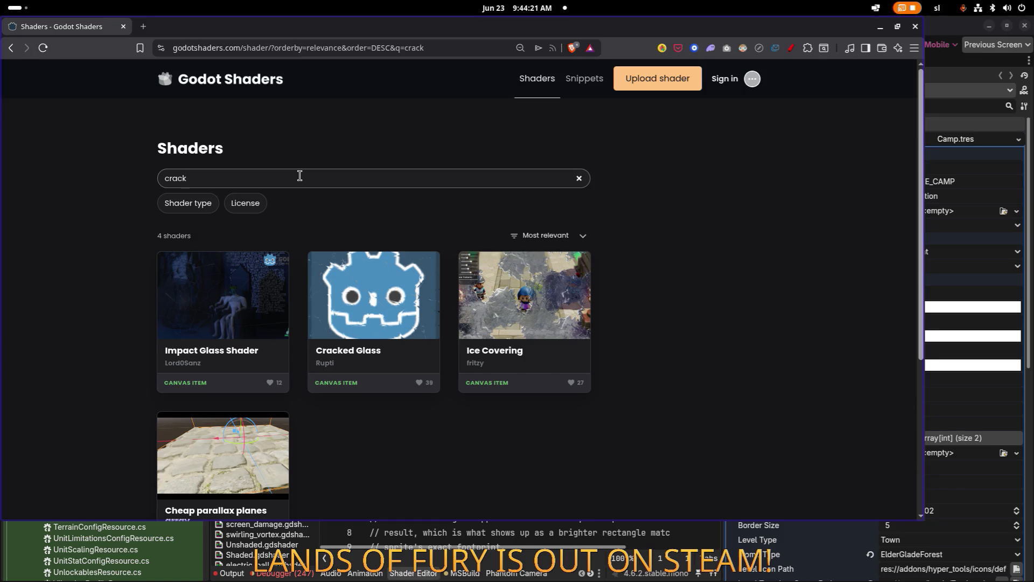
click(539, 305)
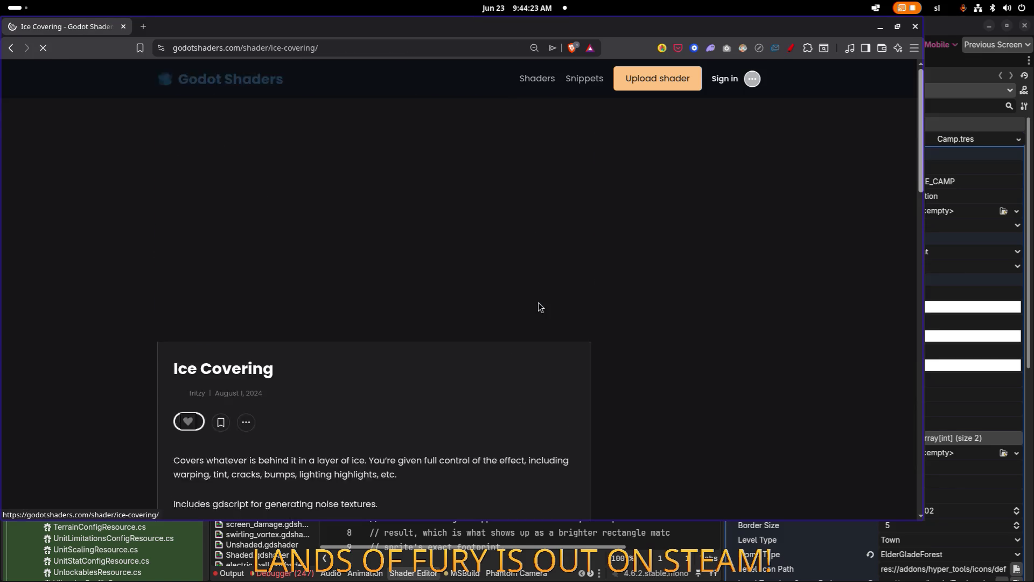
scroll(479, 303, down, 2)
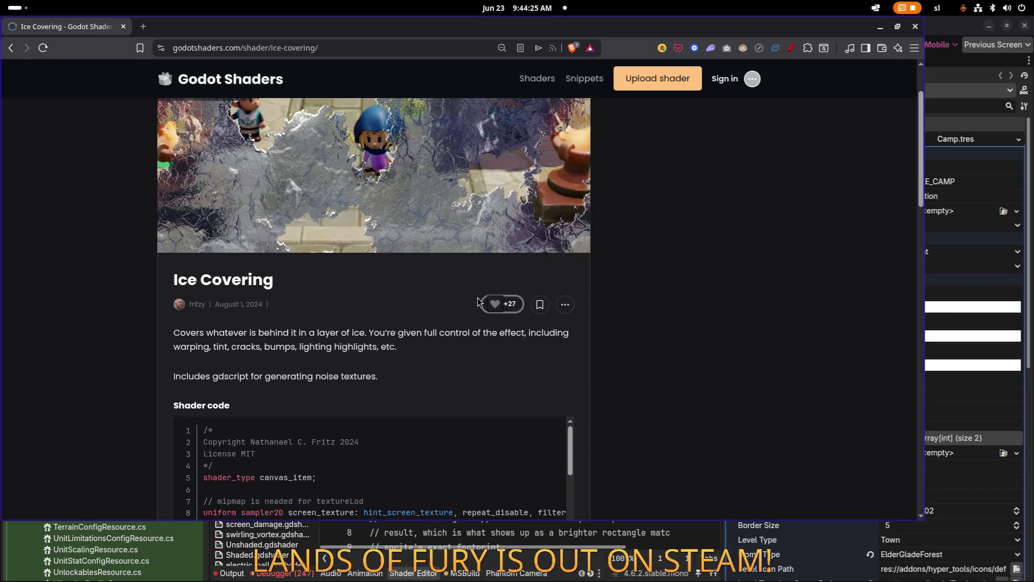
Leave Ice Covering via the site logo and reload the Shaders listing without the crack search
scroll(452, 300, down, 12)
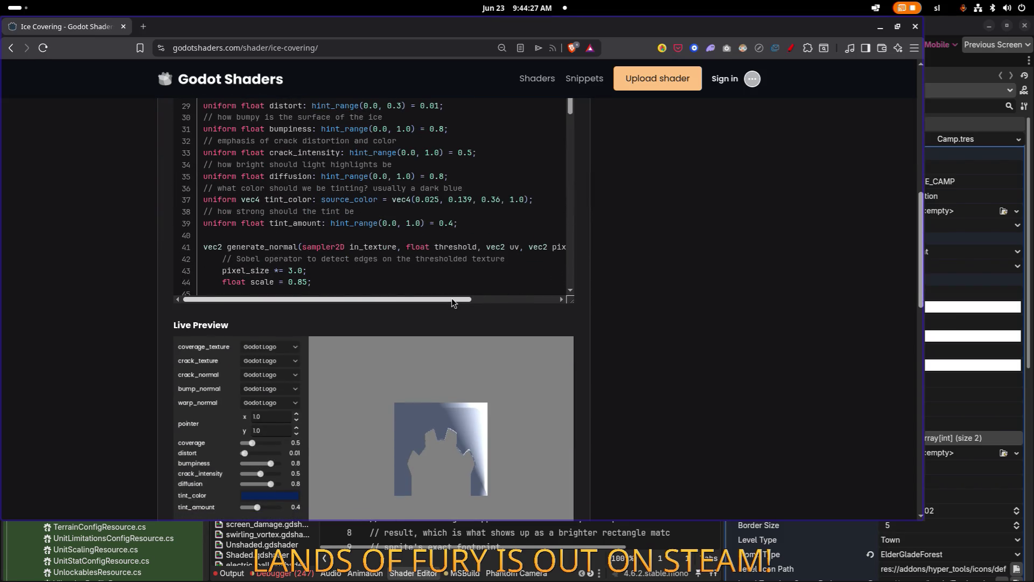
scroll(666, 288, up, 10)
click(210, 80)
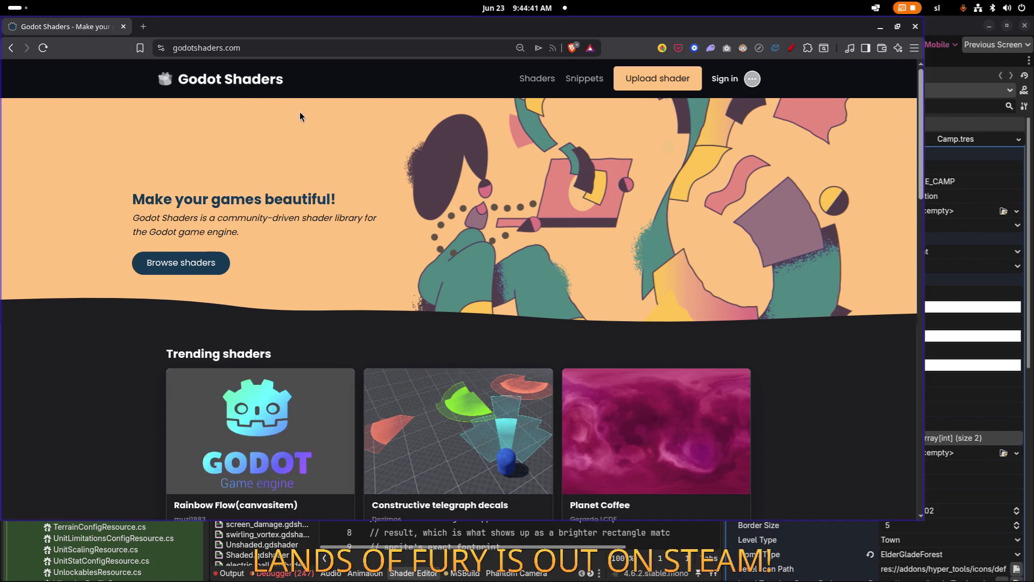
scroll(300, 115, down, 5)
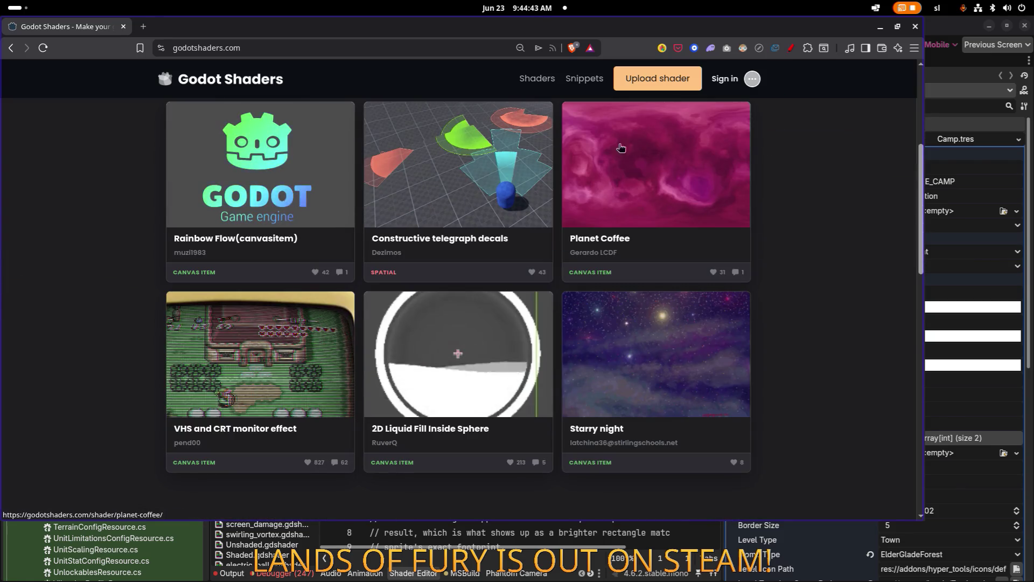
scroll(646, 162, down, 5)
scroll(239, 82, up, 10)
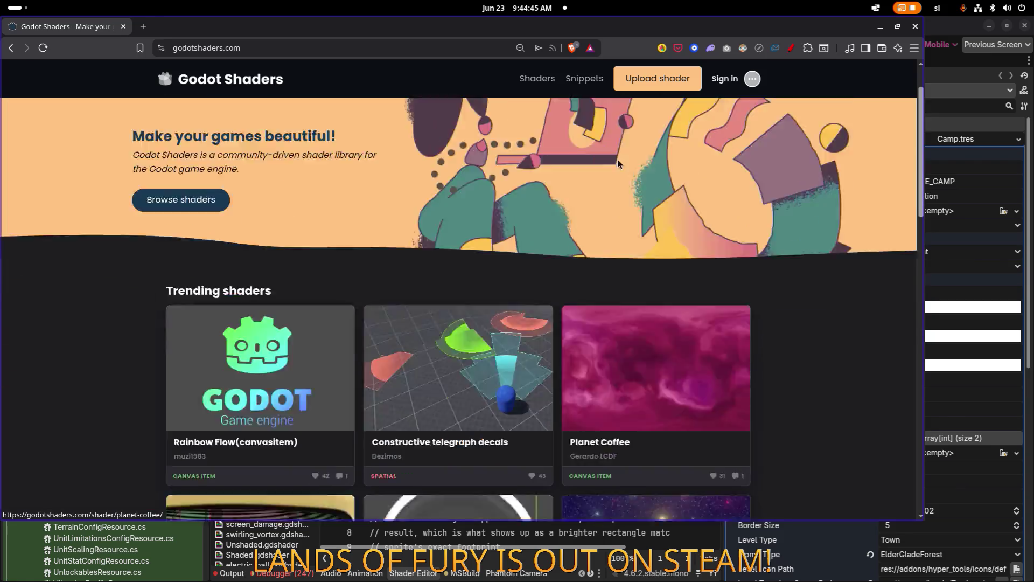
click(537, 79)
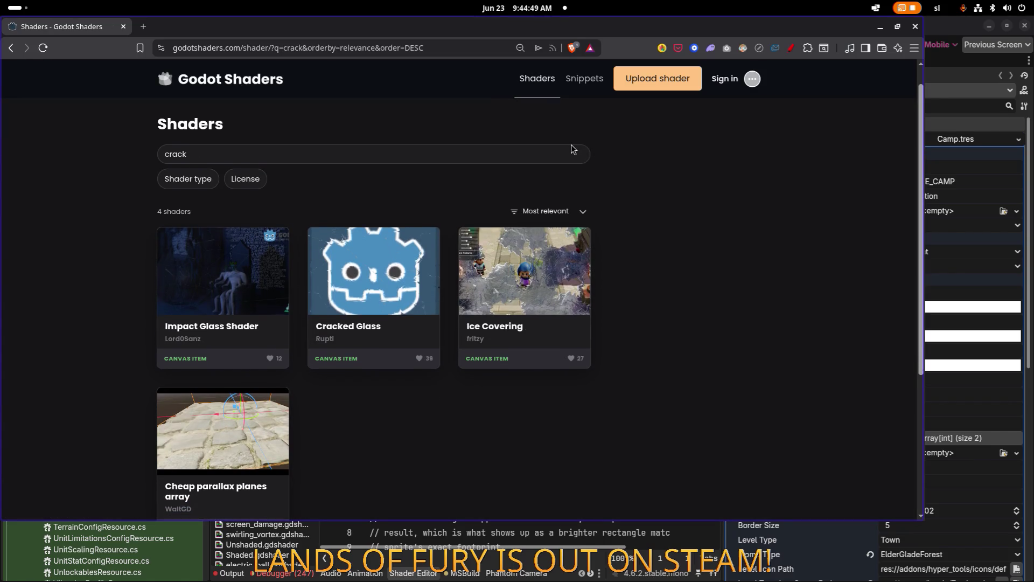
click(525, 86)
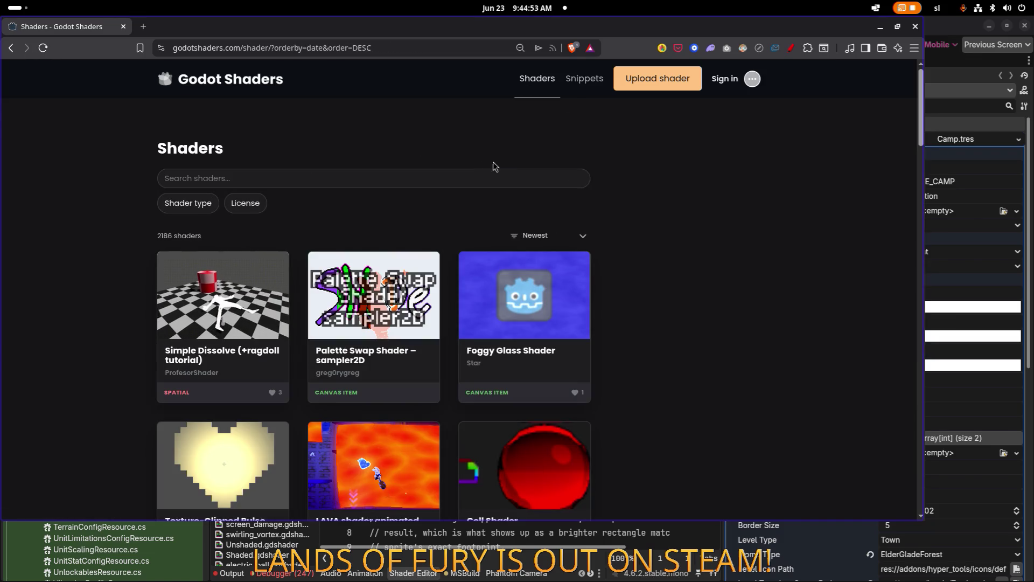
Filter the shader listing to Canvas item shaders only
click(206, 205)
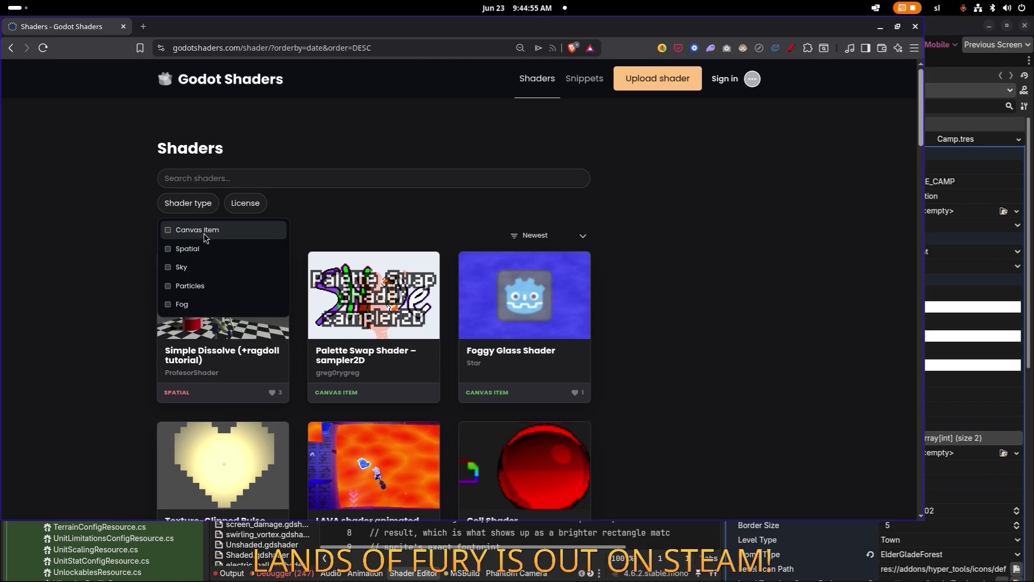
click(205, 230)
click(663, 203)
Open the 2D portal and Glass Pixel Rect shaders in background tabs
scroll(654, 201, down, 5)
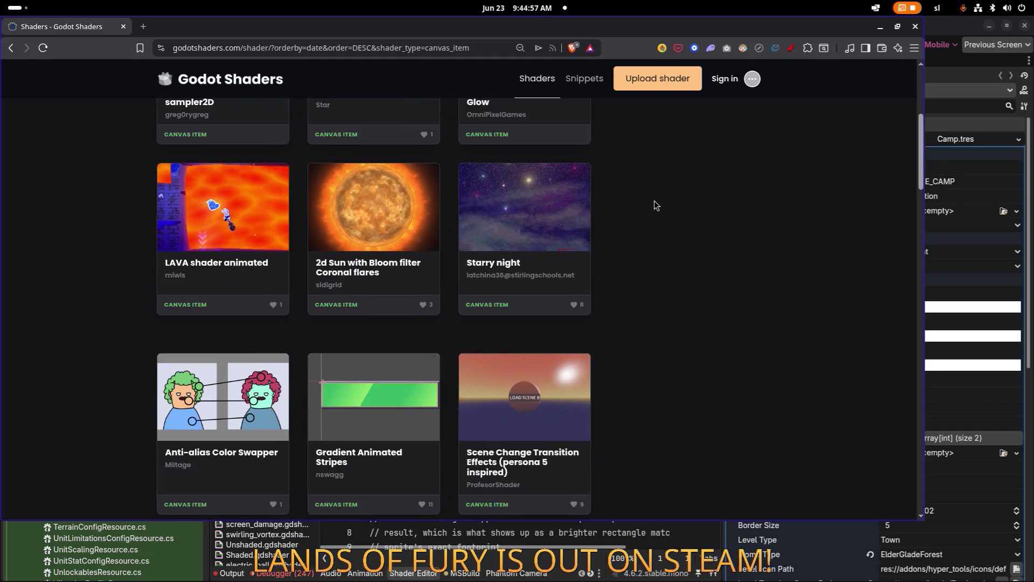
scroll(653, 202, down, 1)
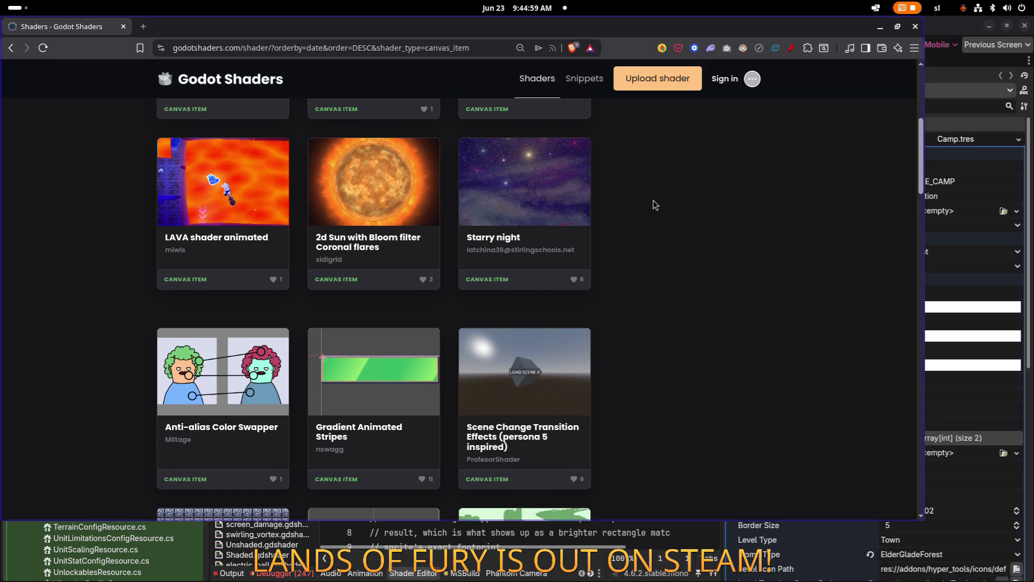
scroll(652, 202, down, 5)
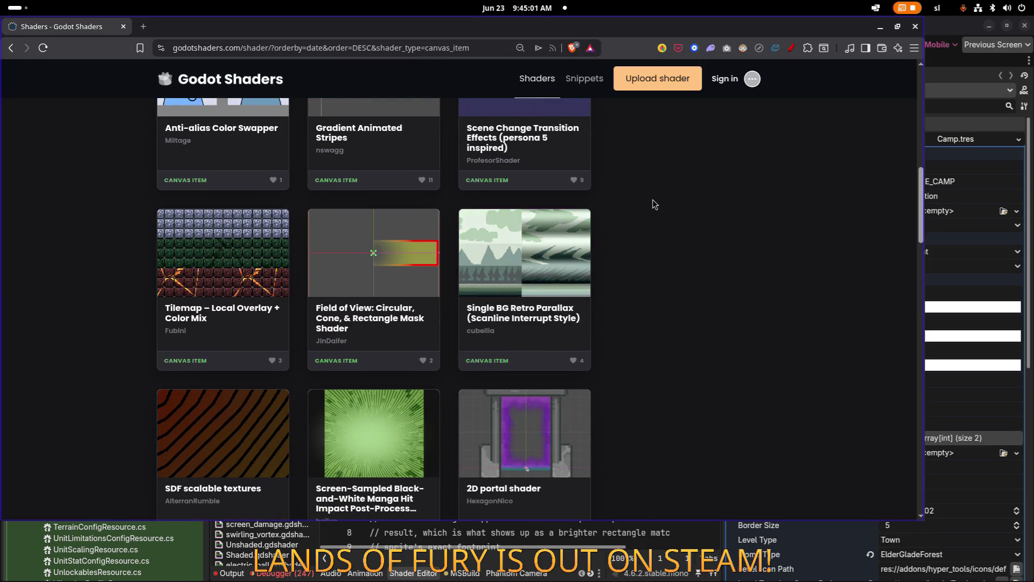
scroll(652, 199, down, 5)
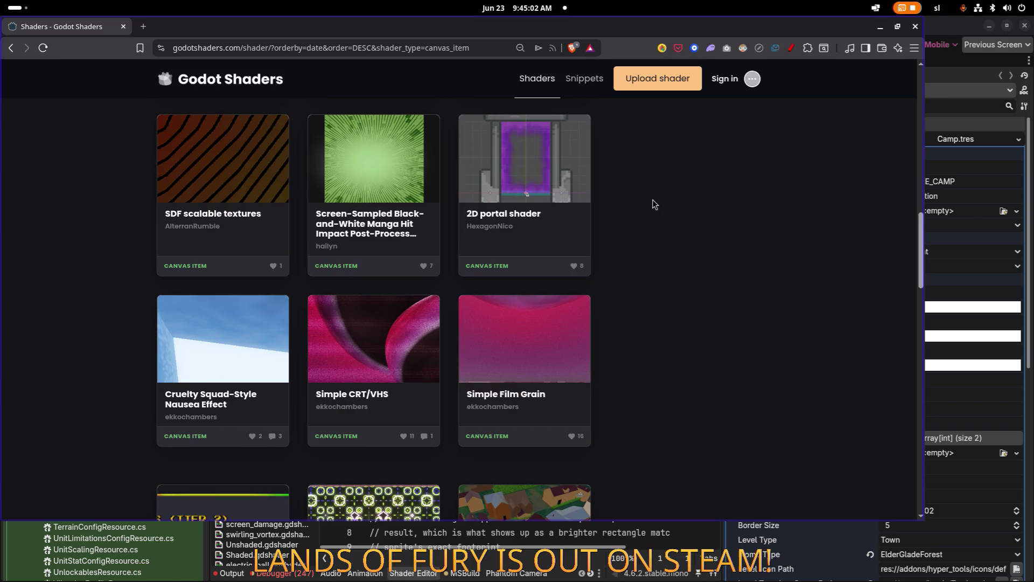
middle_click(534, 160)
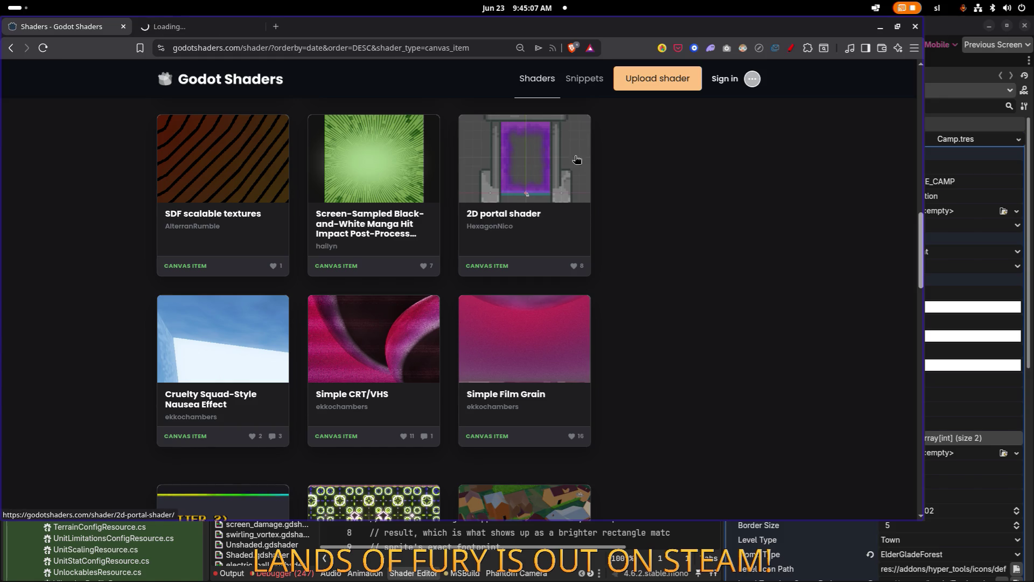
scroll(550, 157, down, 1)
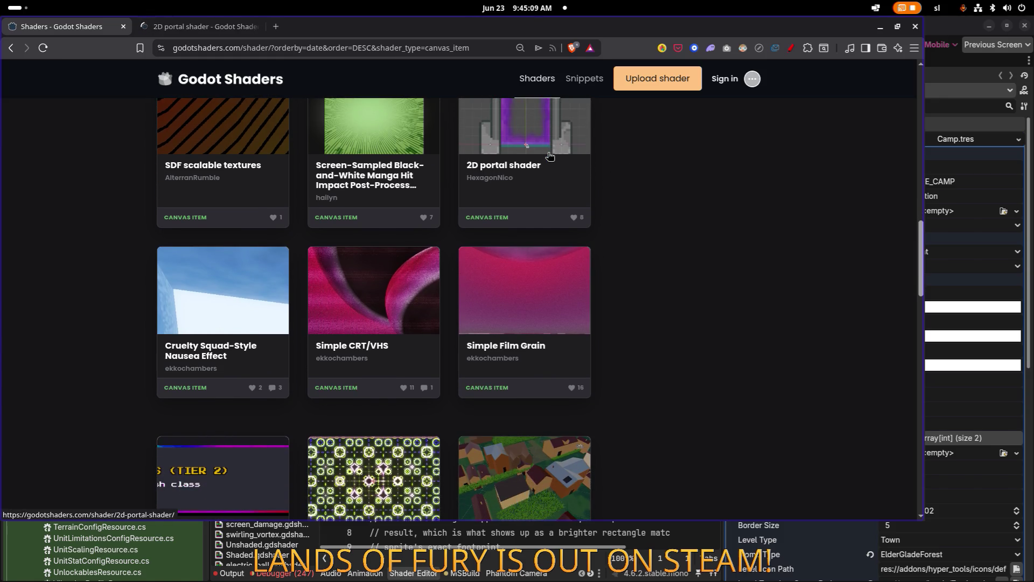
scroll(552, 153, down, 3)
scroll(553, 147, down, 2)
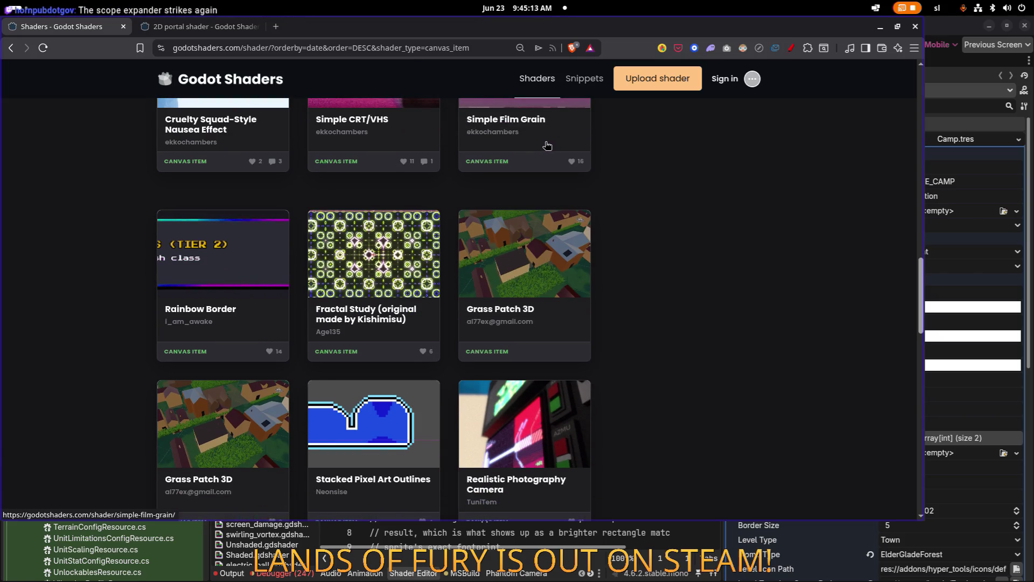
scroll(548, 146, down, 3)
scroll(547, 145, down, 3)
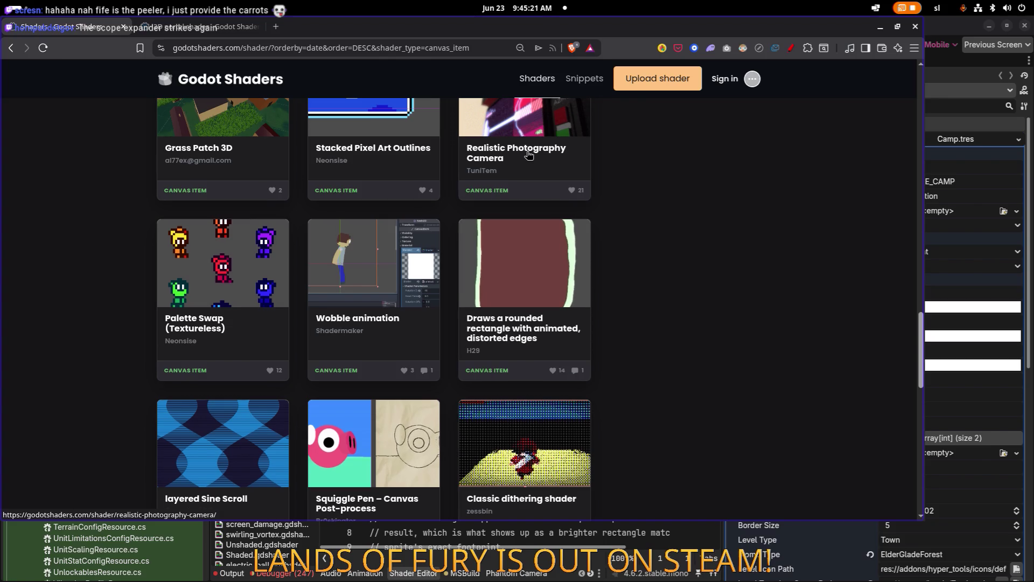
scroll(528, 155, down, 4)
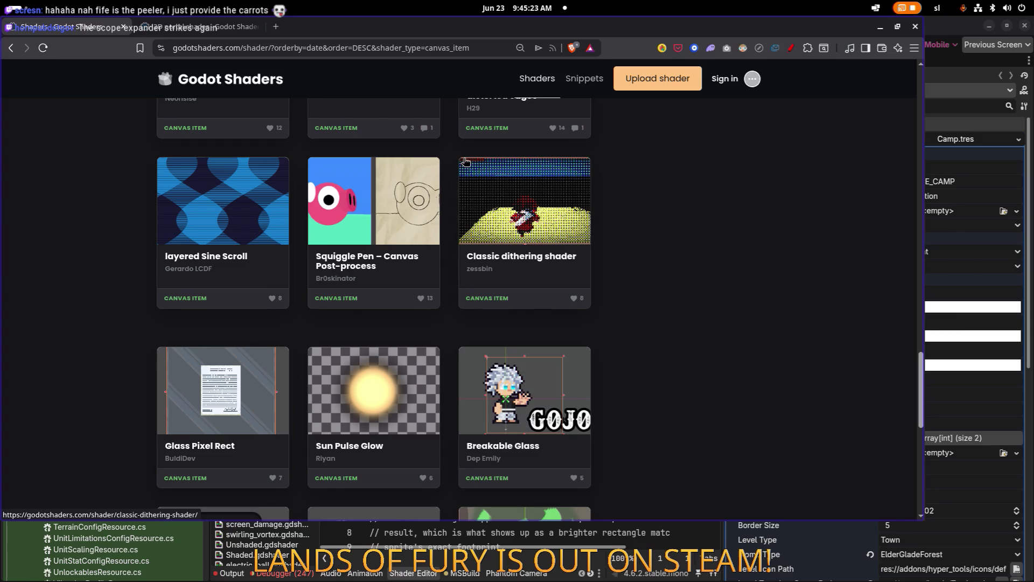
scroll(462, 160, down, 3)
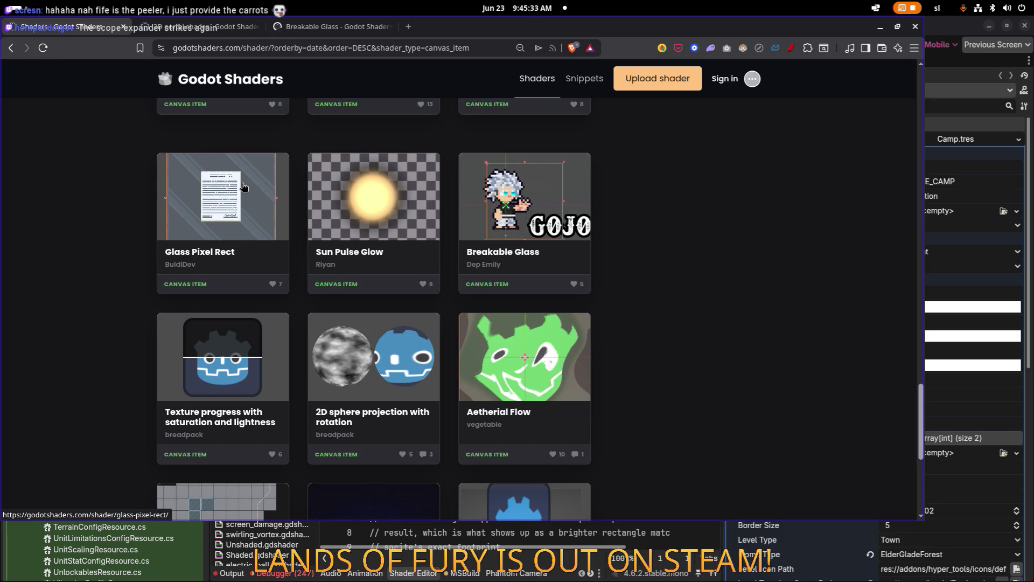
middle_click(212, 203)
Go to page 2 of the canvas-item shader listing
scroll(345, 209, up, 5)
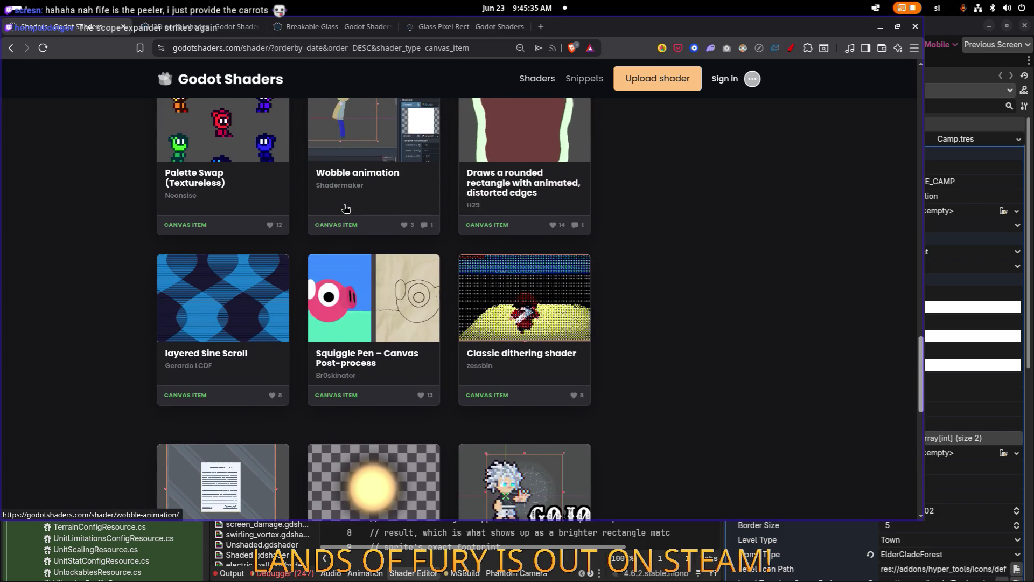
scroll(345, 208, down, 10)
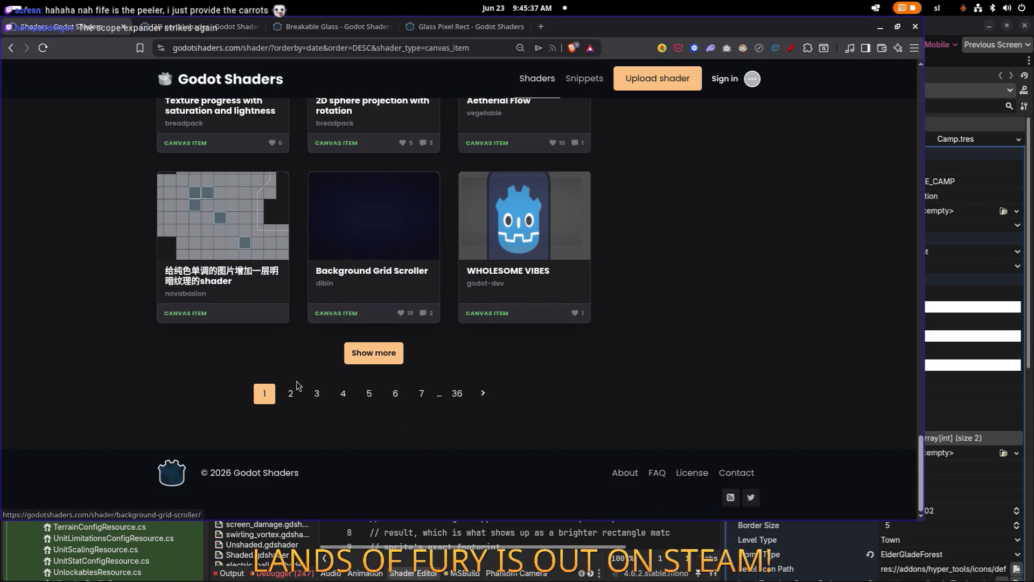
click(291, 393)
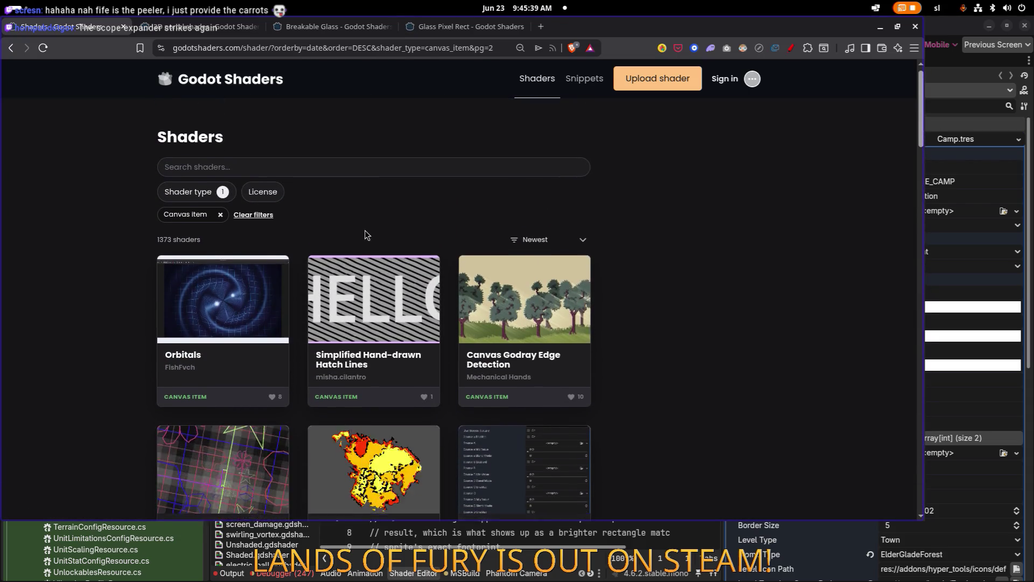
Scroll through the page 2 shader grid to the bottom and advance to page 3
scroll(365, 234, down, 3)
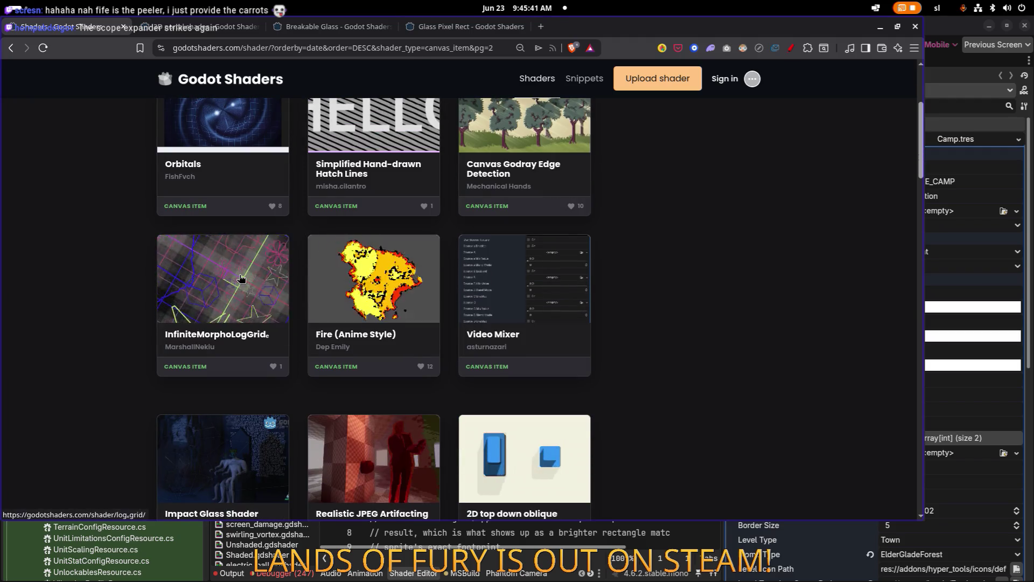
scroll(240, 278, down, 3)
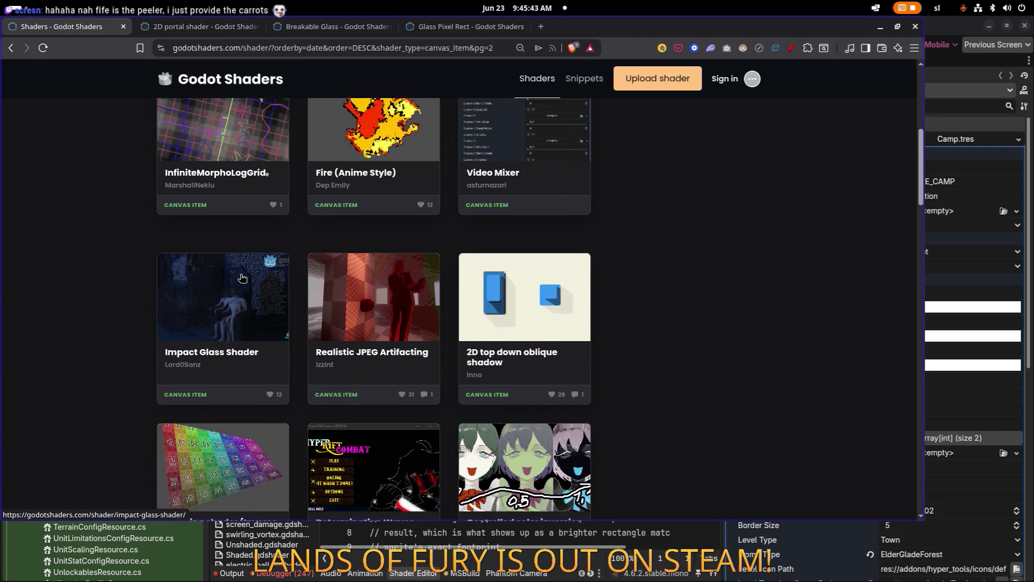
scroll(242, 278, down, 2)
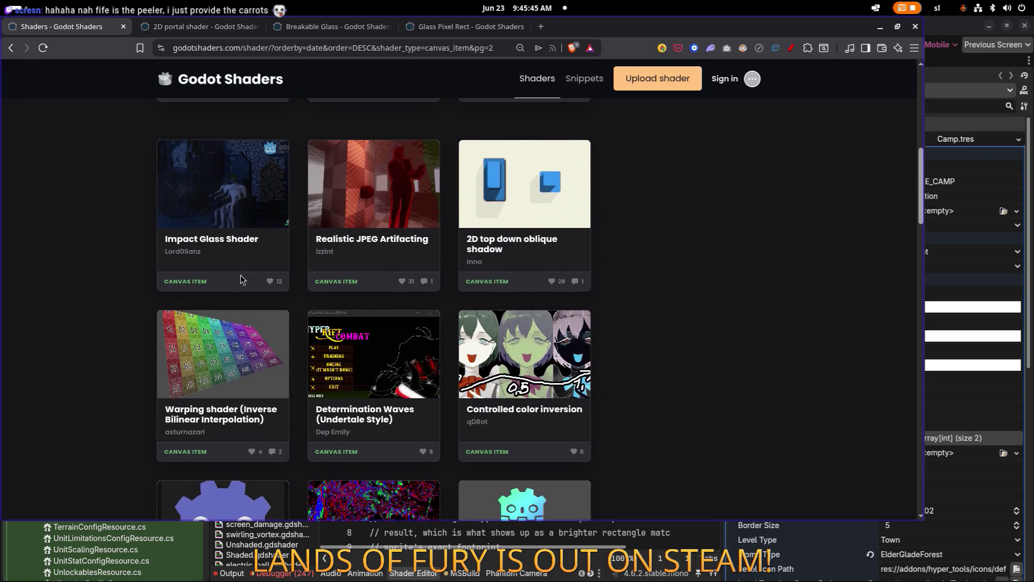
scroll(241, 276, down, 4)
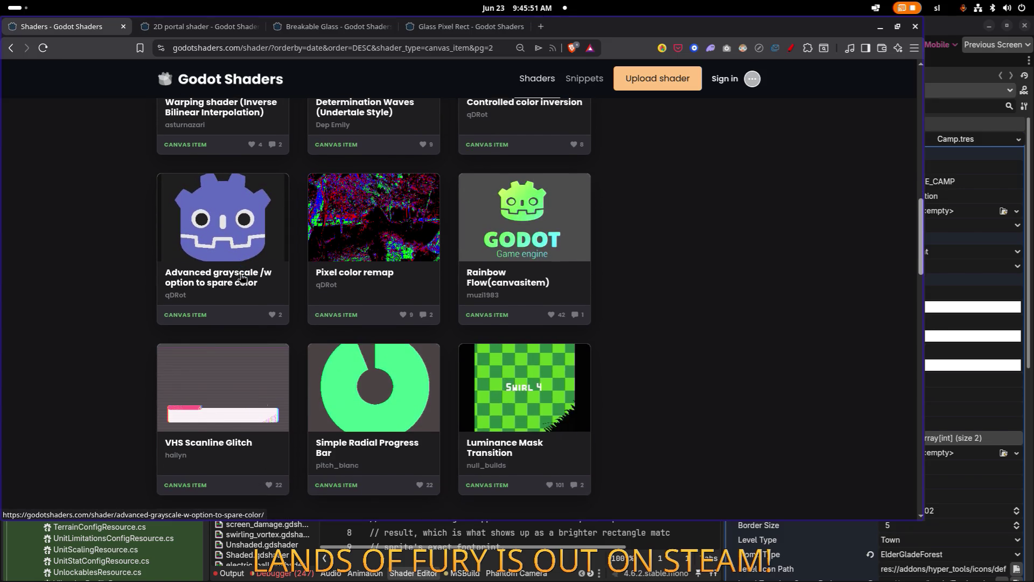
scroll(241, 276, down, 4)
scroll(240, 276, down, 2)
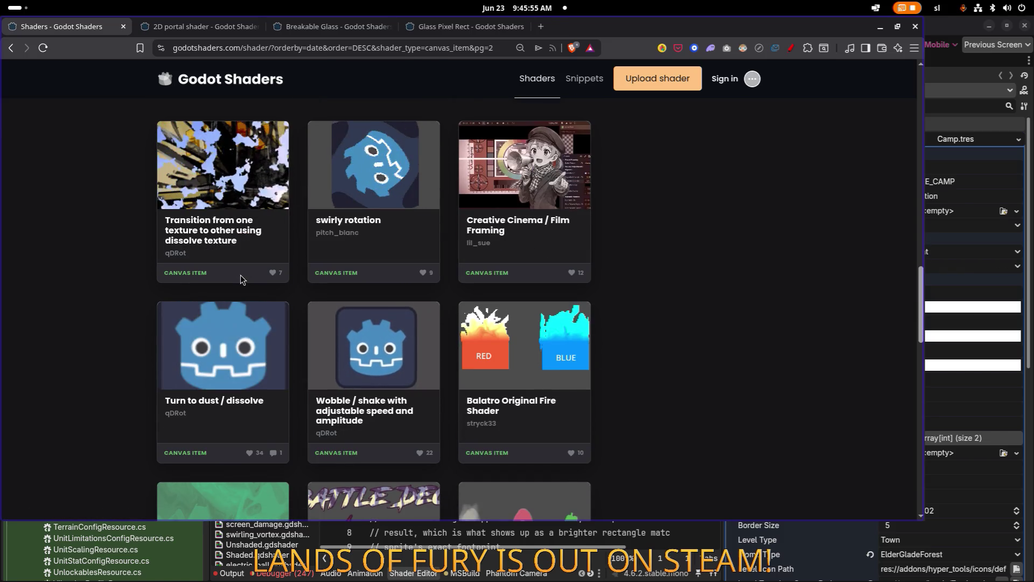
scroll(241, 279, down, 1)
scroll(240, 274, down, 2)
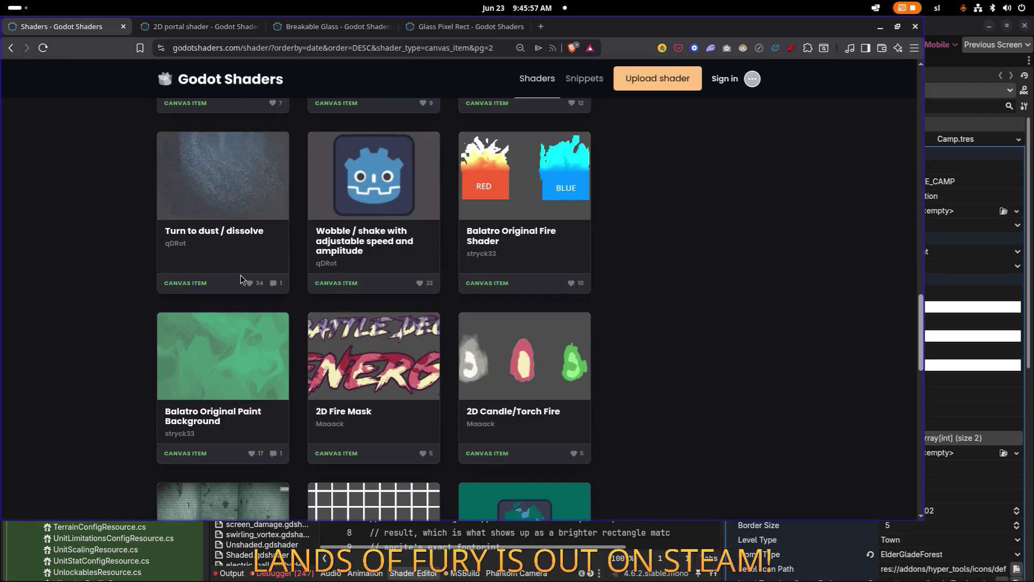
scroll(242, 242, down, 1)
scroll(377, 323, up, 1)
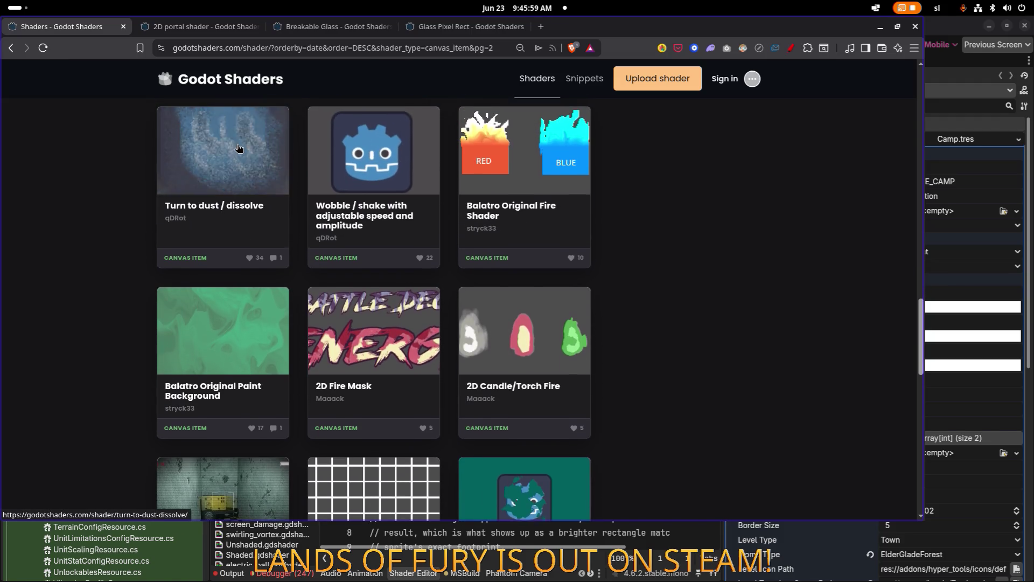
scroll(296, 280, up, 3)
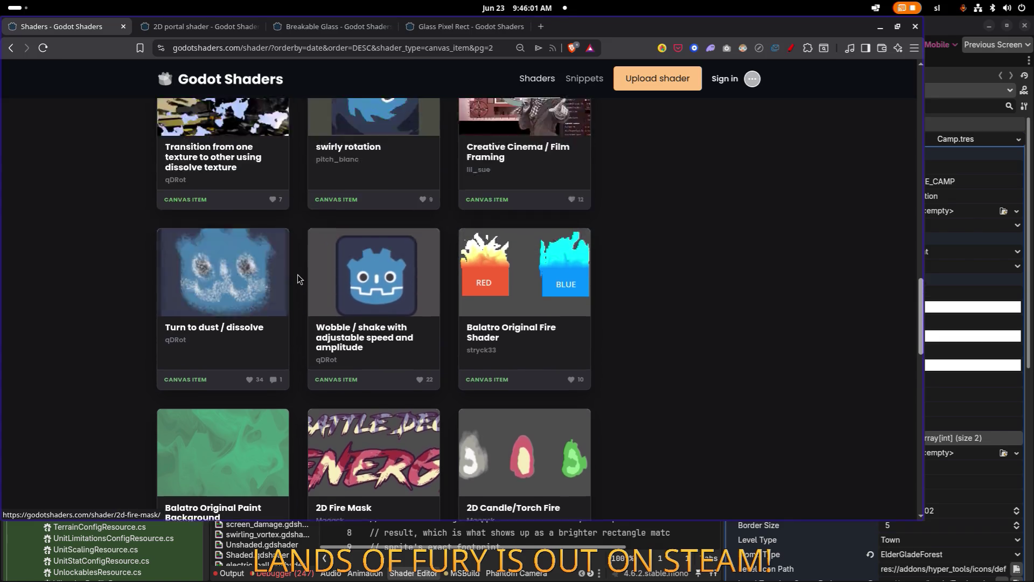
scroll(290, 277, down, 5)
scroll(288, 275, up, 3)
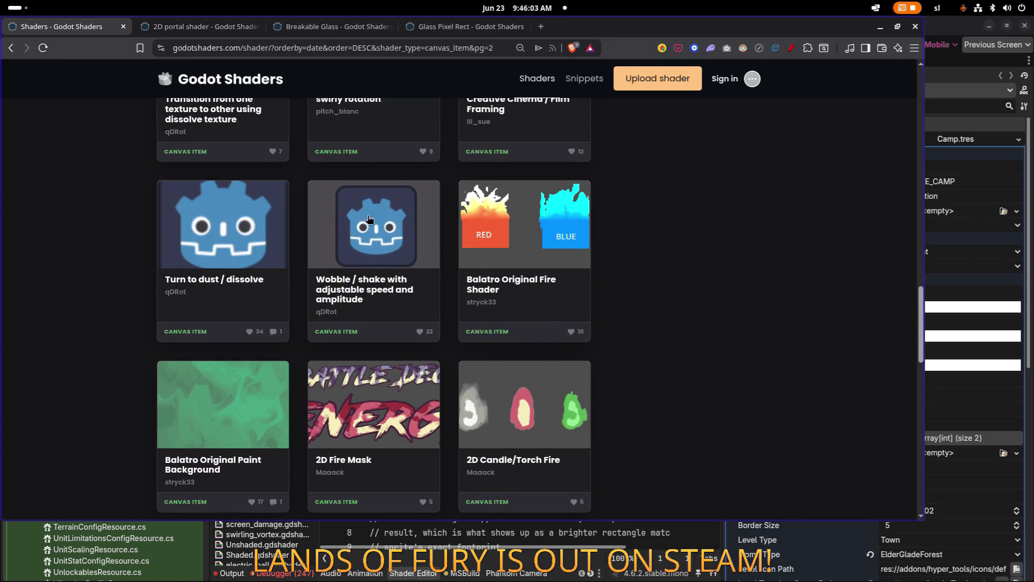
scroll(386, 215, down, 8)
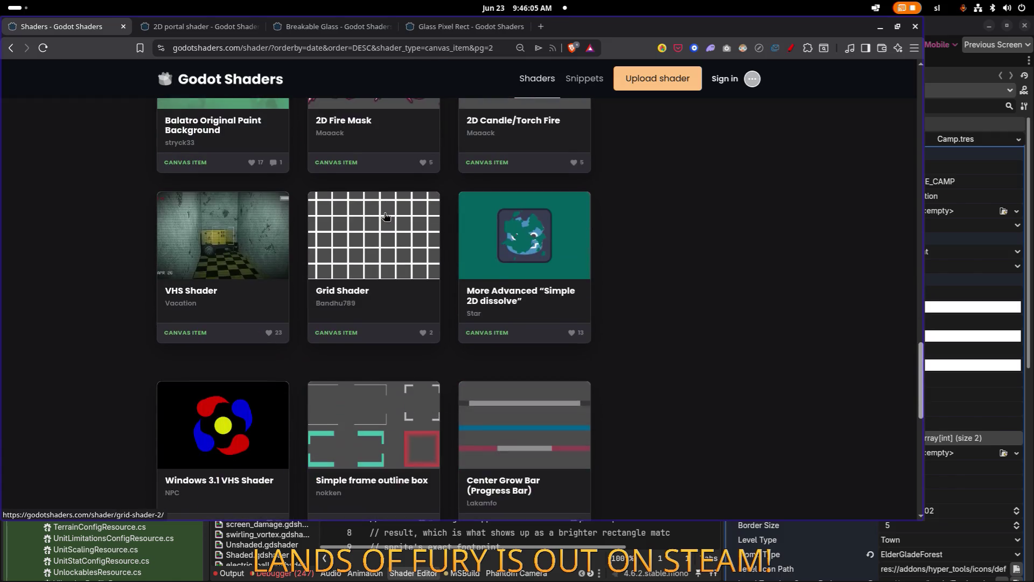
scroll(385, 216, down, 3)
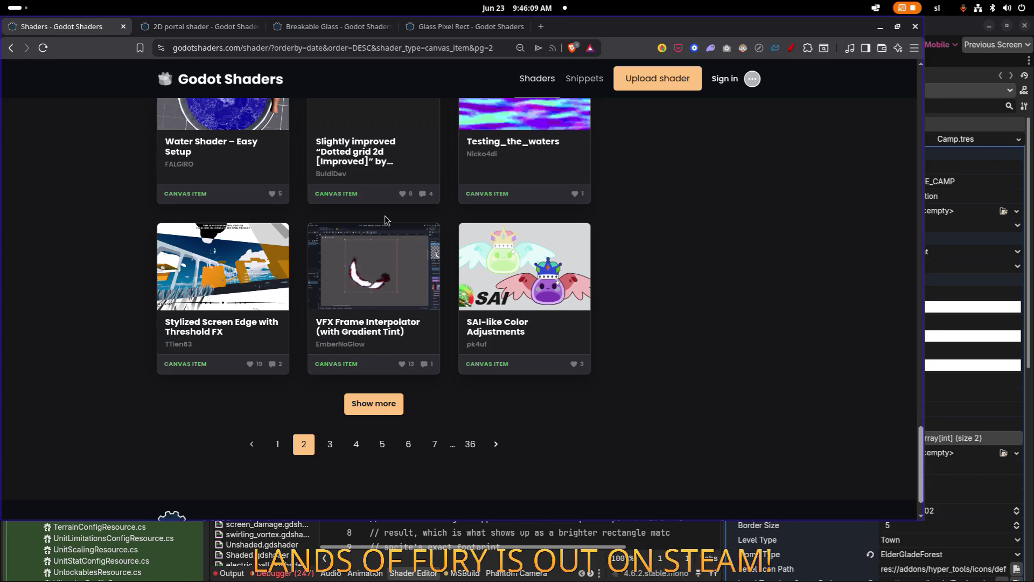
click(495, 448)
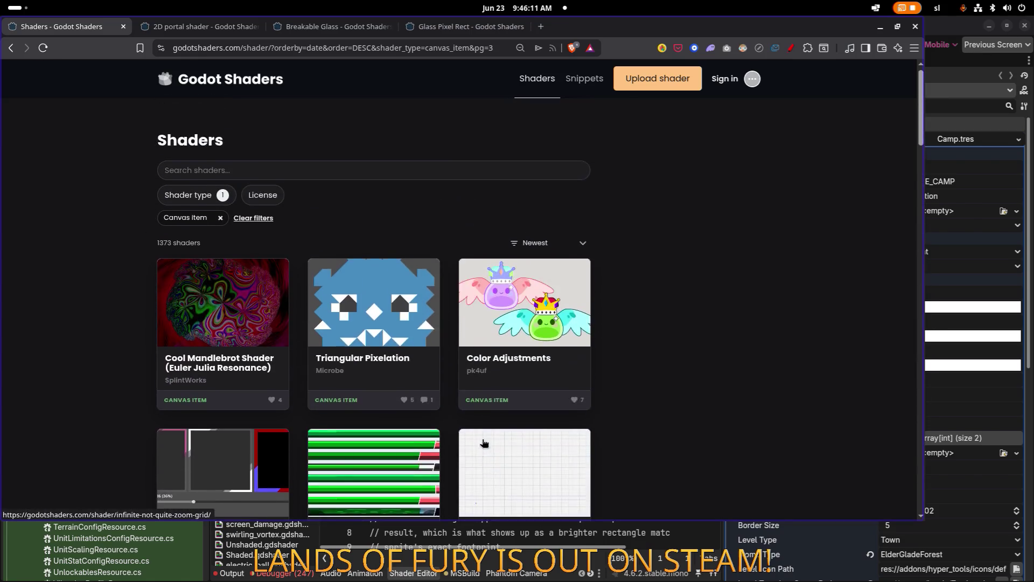
Open the Shock Wave Shader and ZA WARUDO shockwave effect pages in new tabs
scroll(411, 354, down, 5)
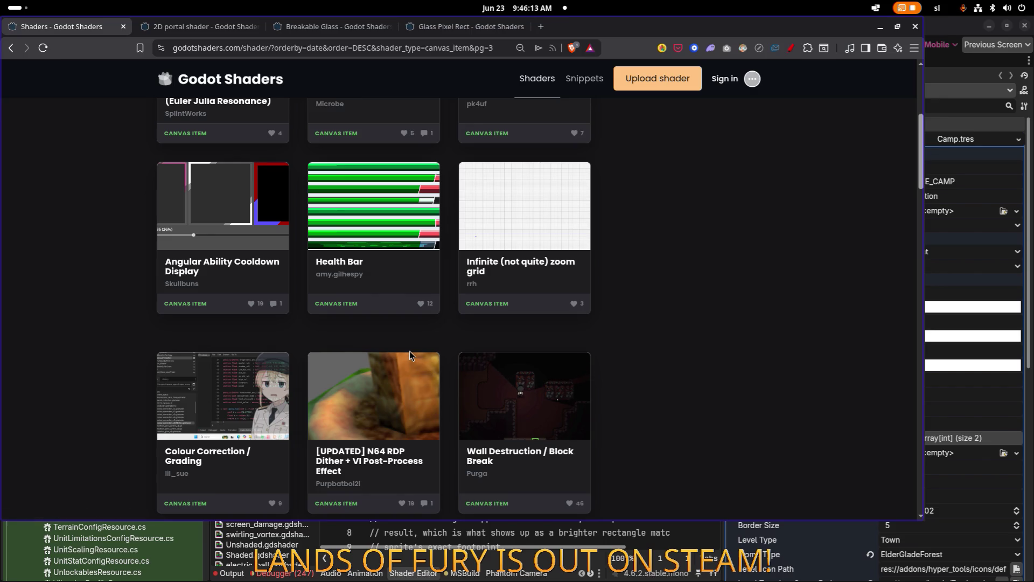
scroll(393, 345, down, 5)
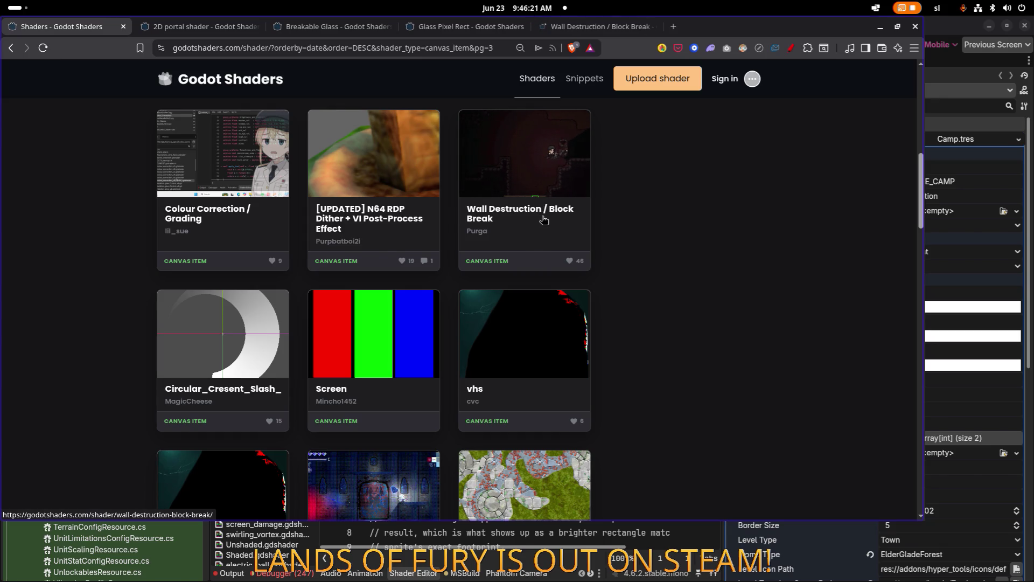
scroll(544, 219, down, 4)
scroll(267, 308, down, 9)
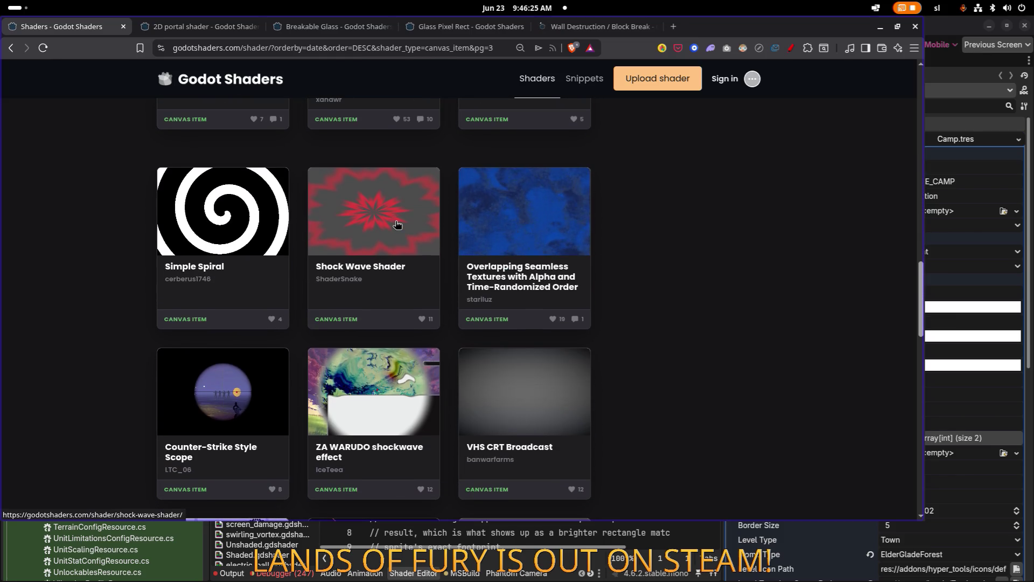
middle_click(401, 218)
scroll(506, 255, down, 5)
scroll(475, 268, up, 2)
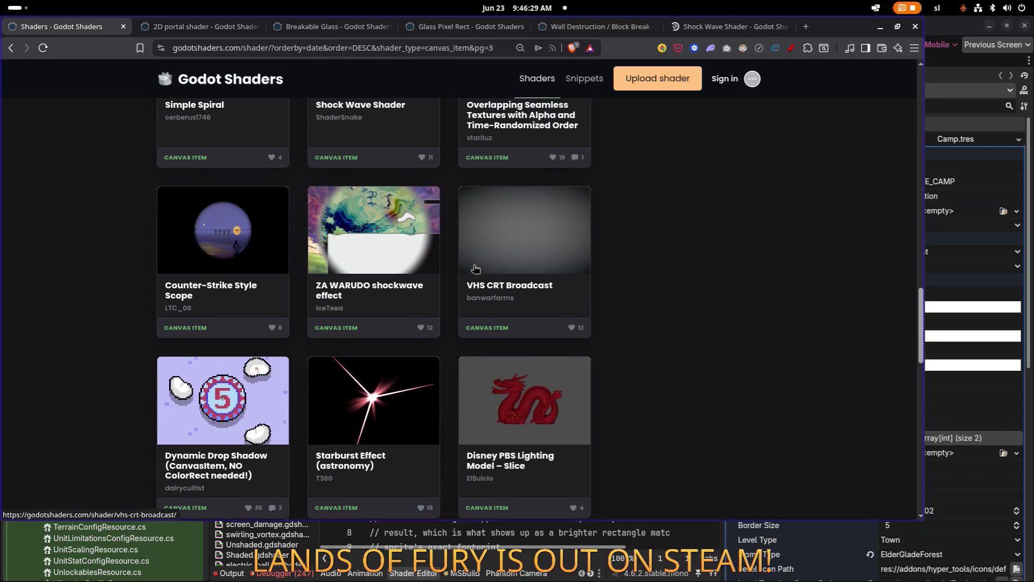
middle_click(371, 221)
Scroll to the bottom of page 3 and go to page 4
scroll(457, 229, down, 3)
scroll(423, 232, down, 3)
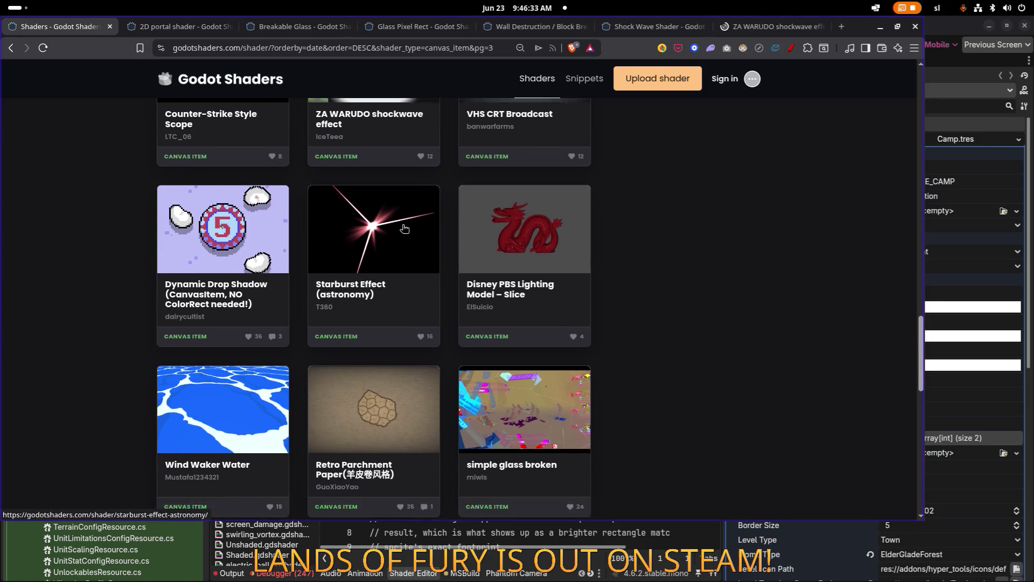
scroll(558, 263, down, 5)
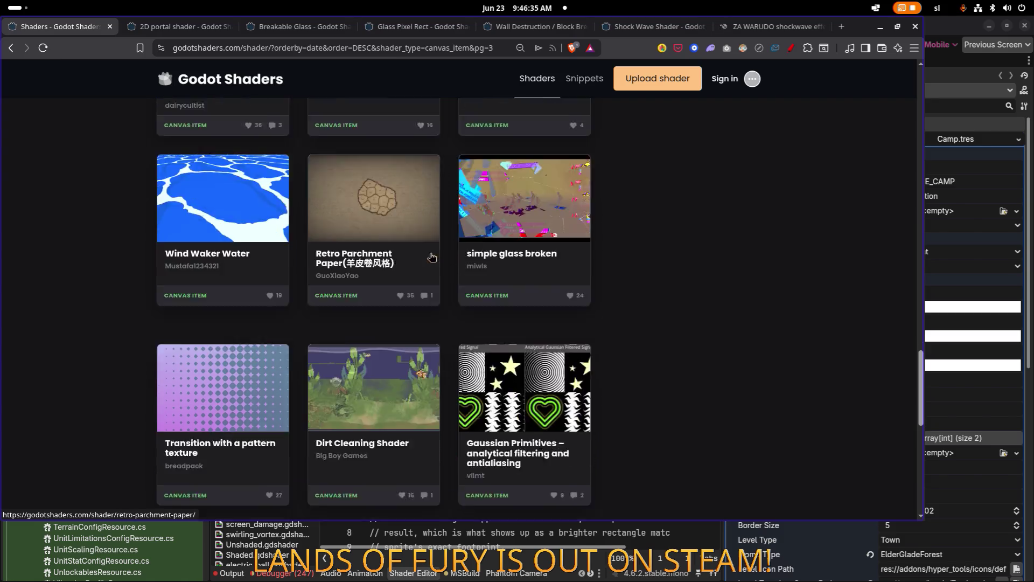
scroll(393, 263, down, 5)
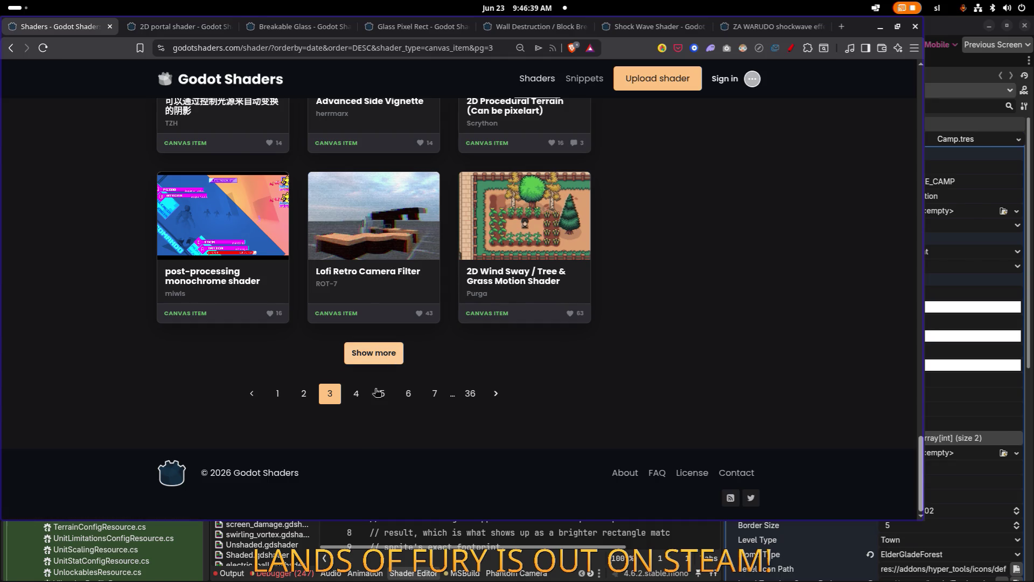
click(361, 401)
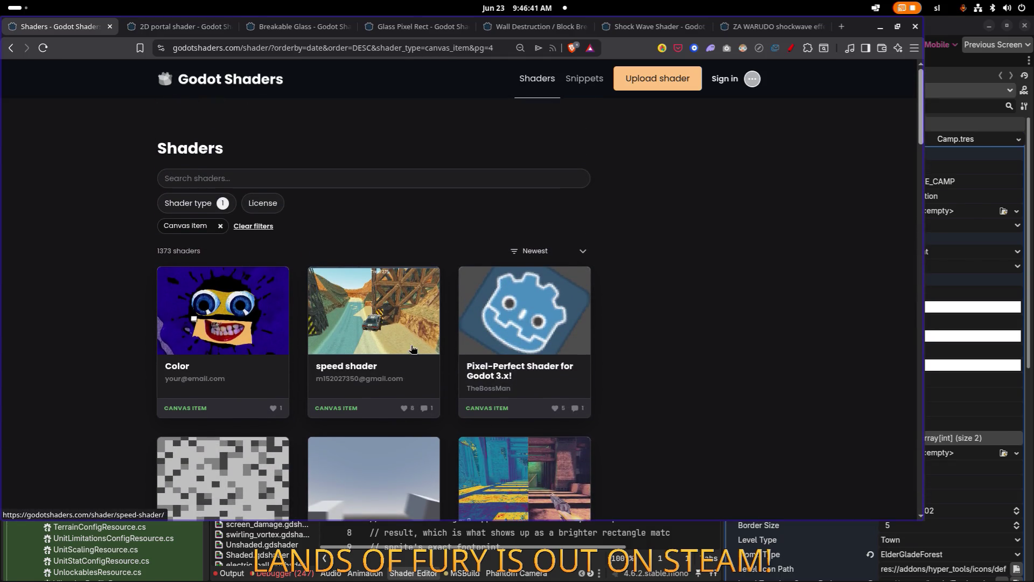
Open Fluid Glass UI in a new tab and scroll page 4 down to the pagination
scroll(465, 291, down, 4)
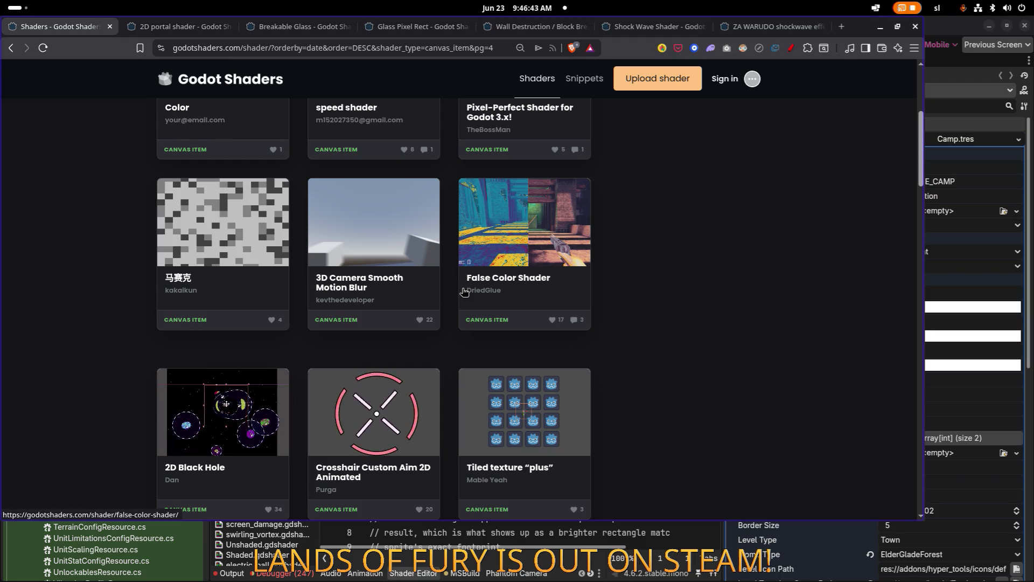
scroll(462, 292, down, 3)
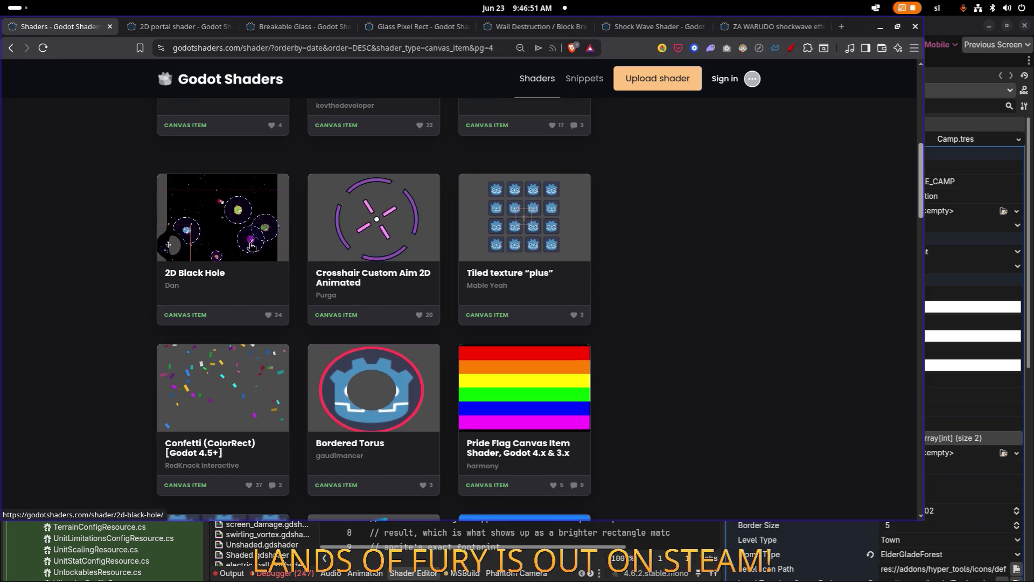
scroll(251, 246, down, 7)
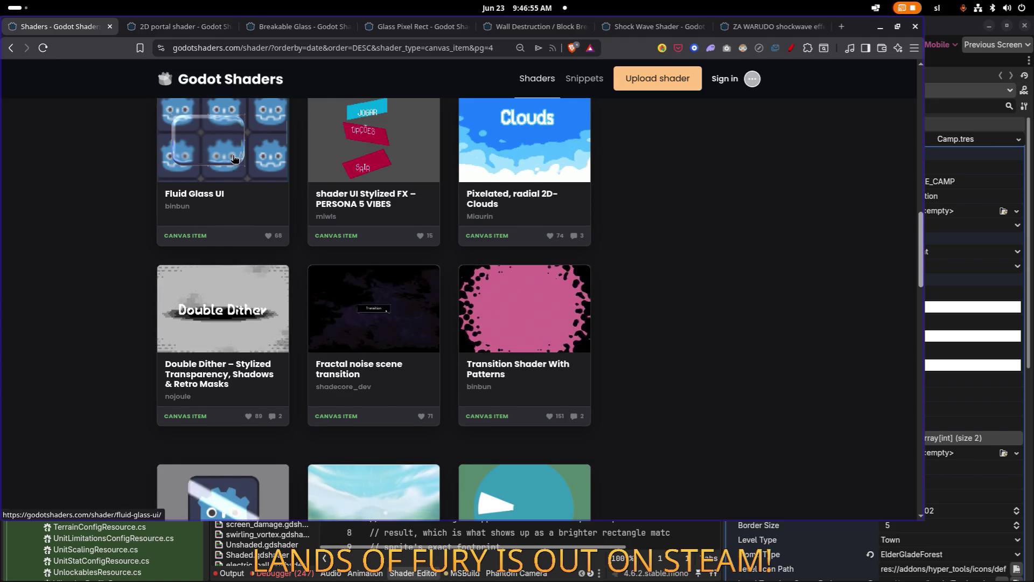
scroll(235, 167, down, 1)
middle_click(258, 164)
scroll(339, 250, down, 2)
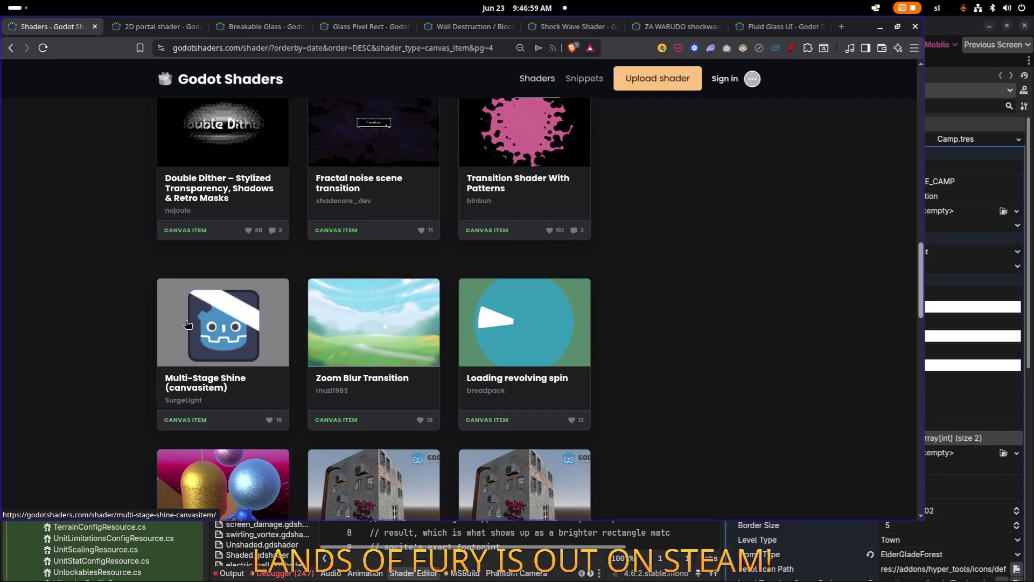
scroll(192, 322, down, 4)
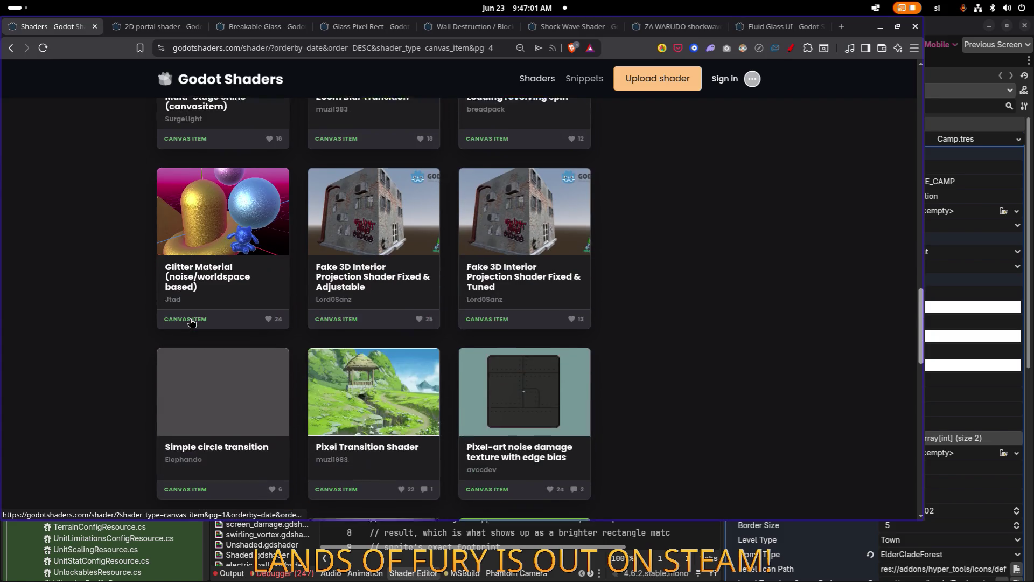
scroll(191, 322, down, 4)
scroll(191, 322, down, 1)
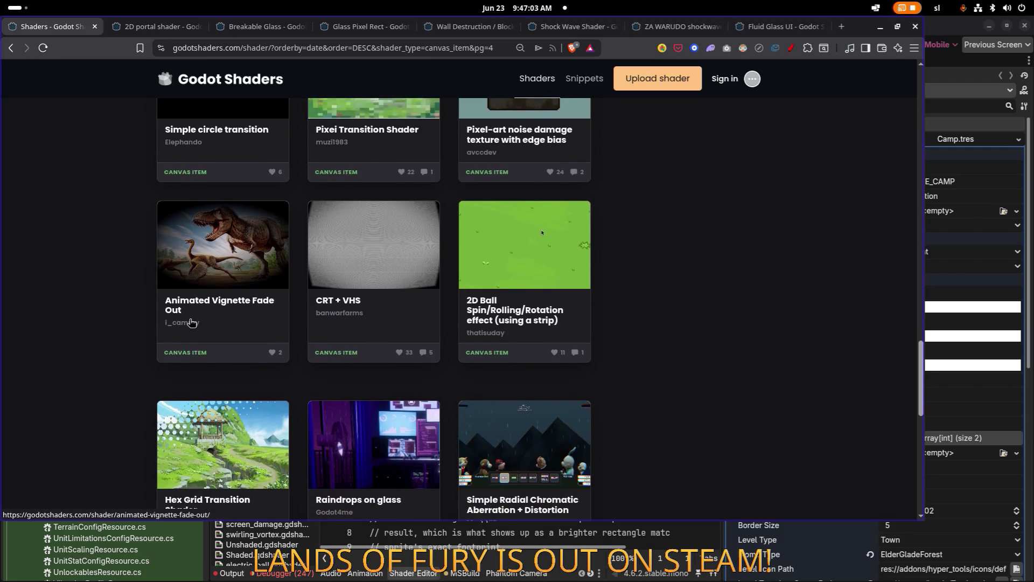
scroll(191, 322, down, 8)
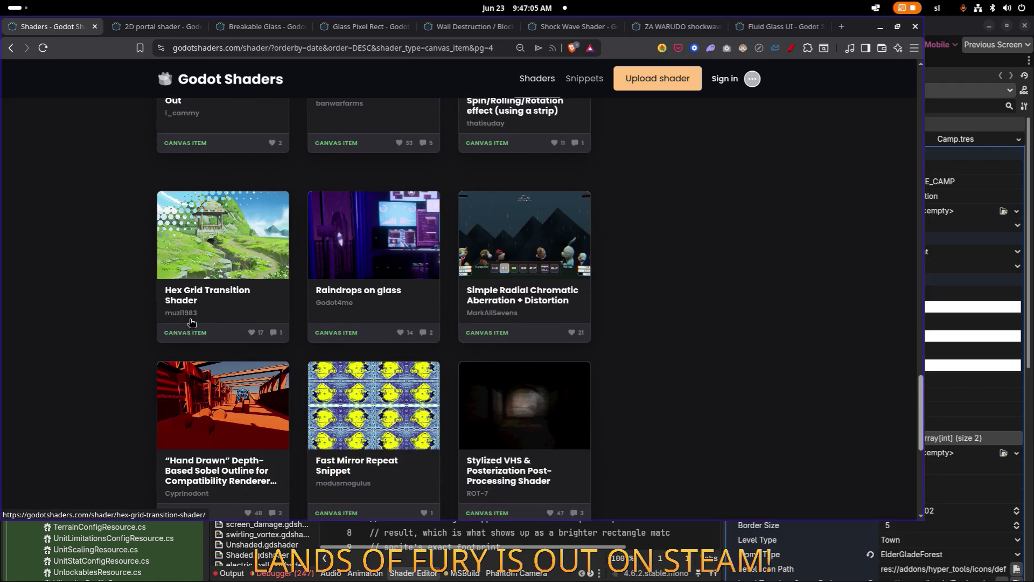
scroll(191, 322, down, 2)
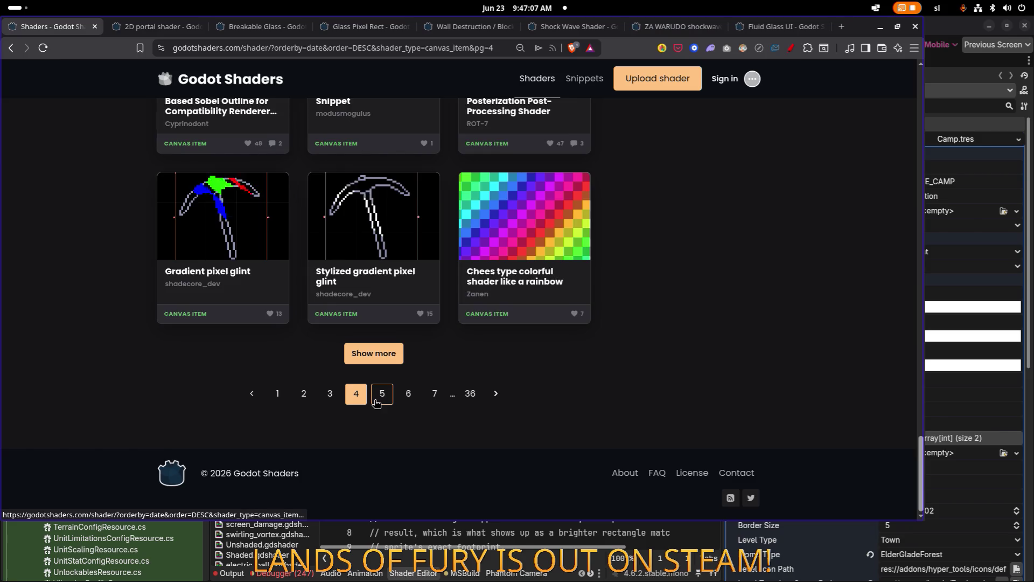
Go to page 5 of the canvas-item listing and open Frosted Glass Shader in a background tab
click(376, 401)
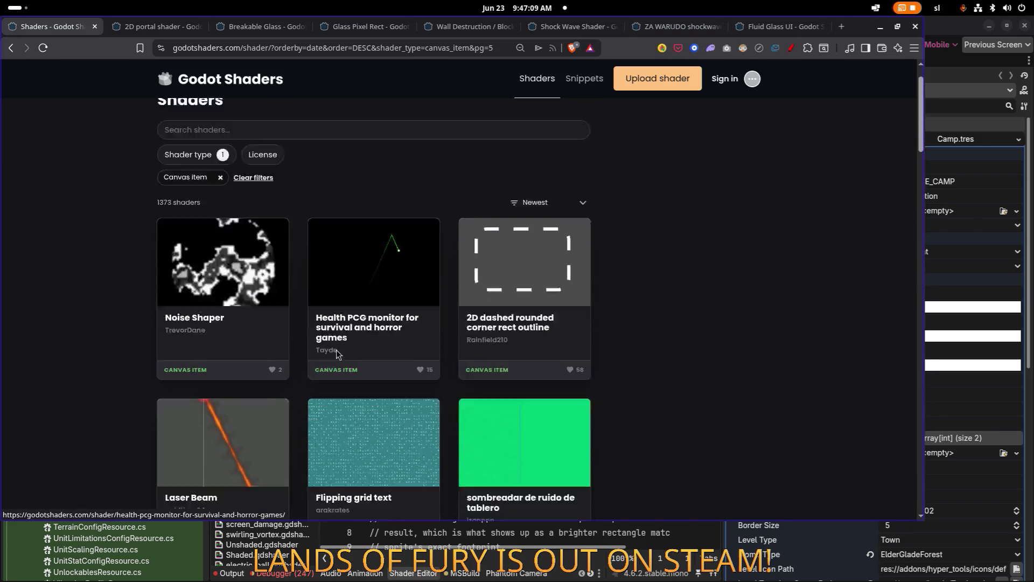
scroll(337, 353, down, 4)
scroll(338, 353, down, 2)
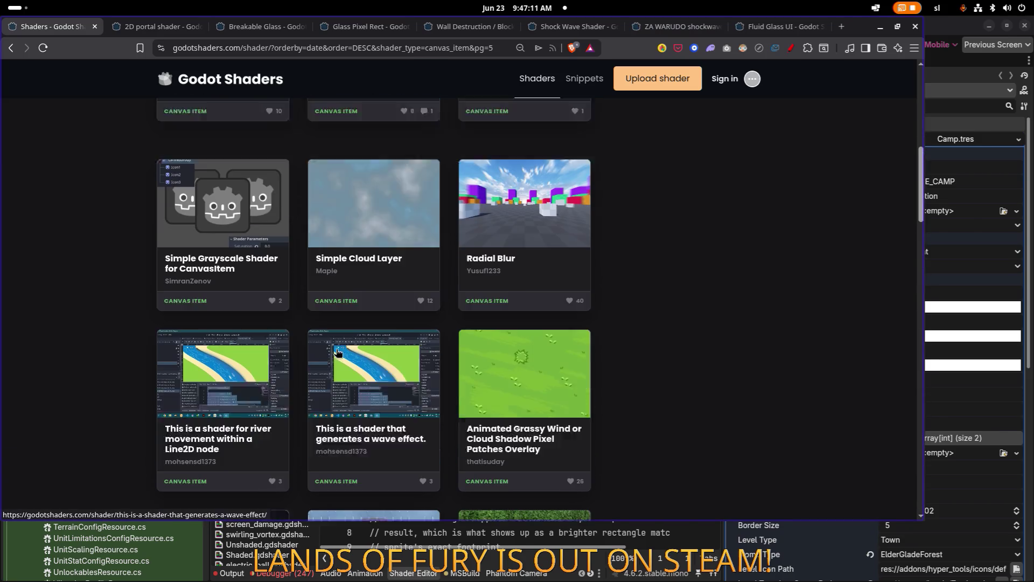
scroll(338, 352, down, 5)
scroll(338, 353, up, 3)
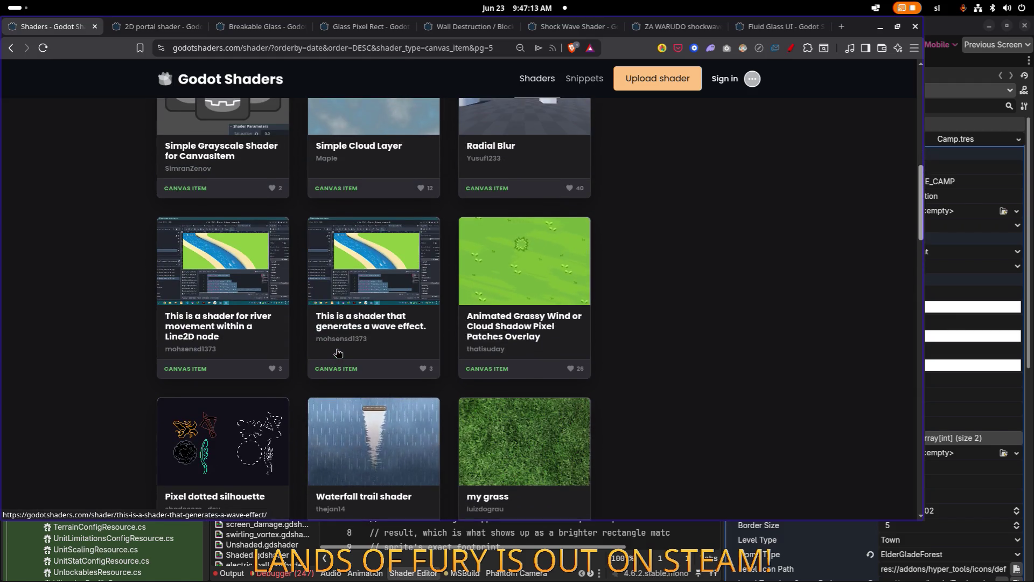
scroll(338, 353, down, 4)
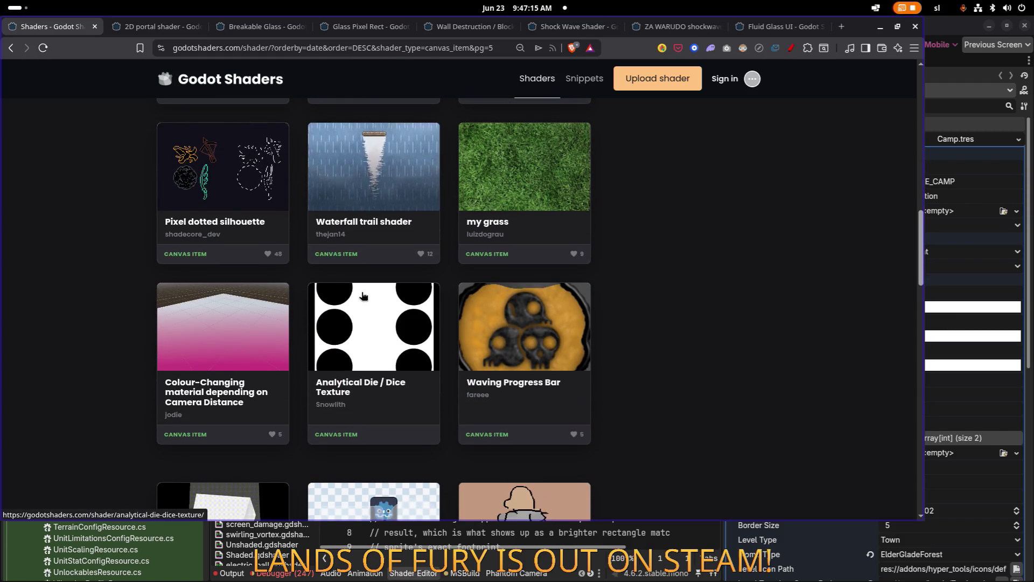
scroll(350, 296, down, 3)
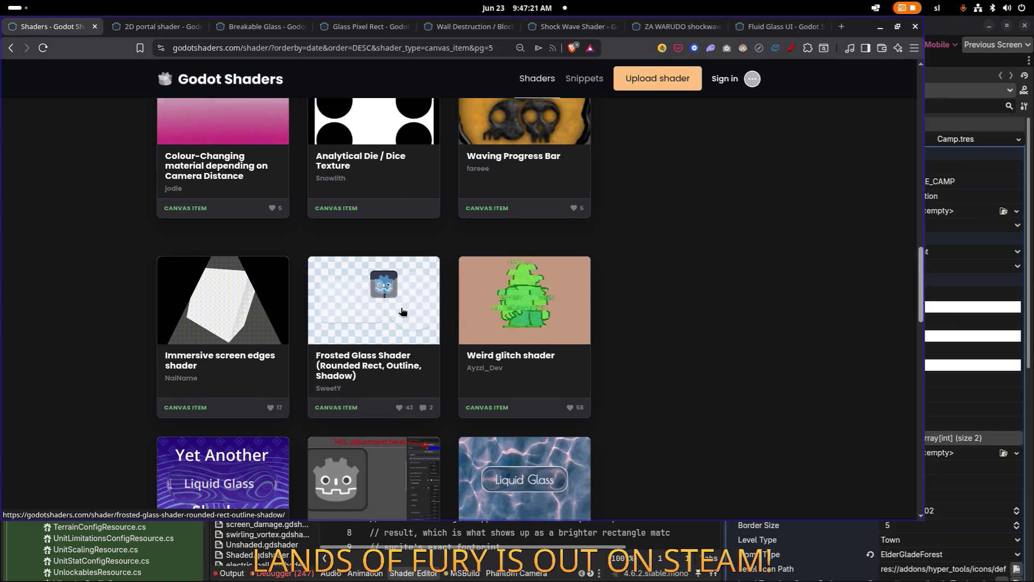
scroll(485, 311, up, 1)
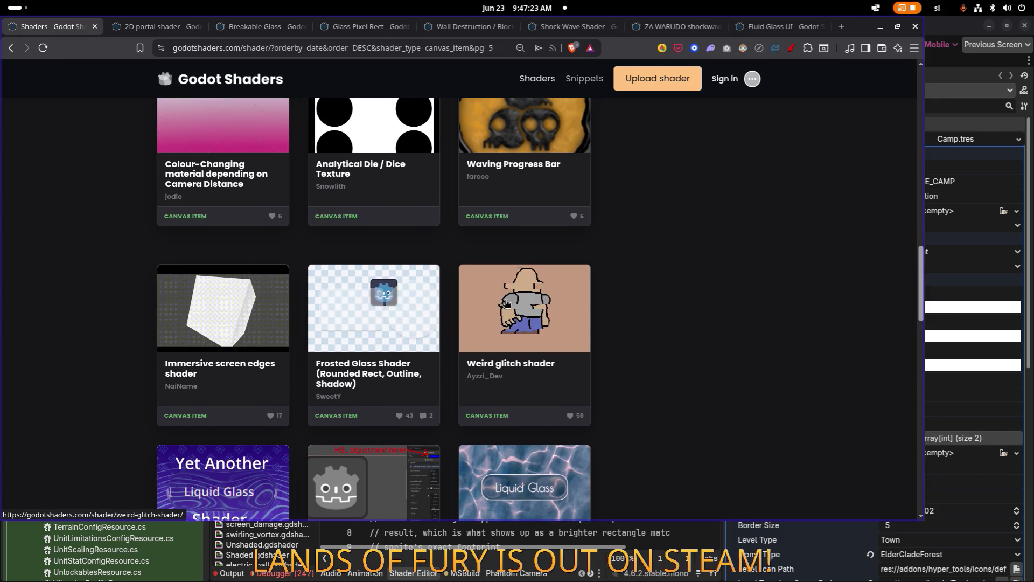
scroll(379, 301, down, 1)
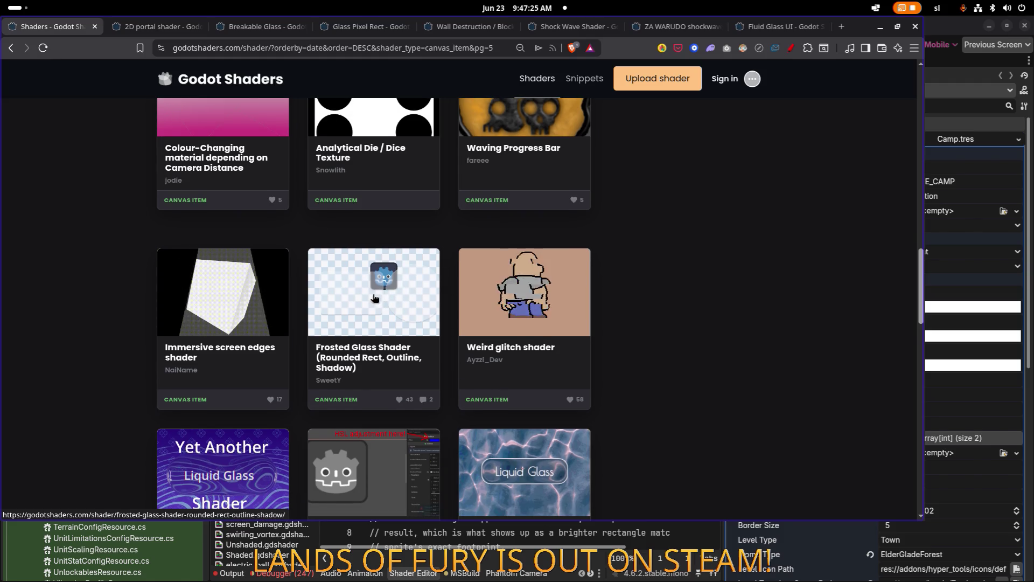
middle_click(375, 298)
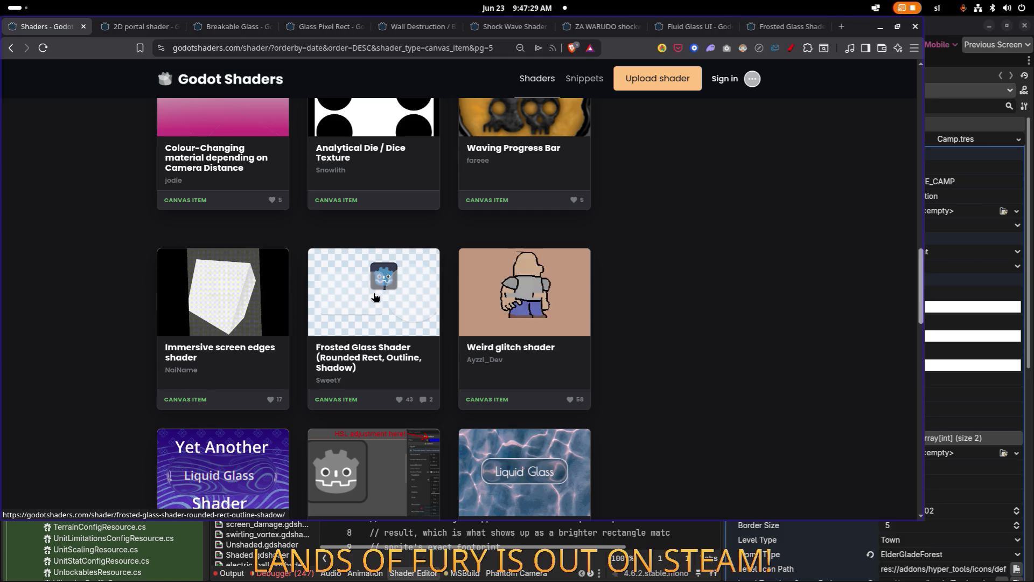
Further down page 5, open the Pixelated burn shader in a new tab
scroll(376, 297, down, 8)
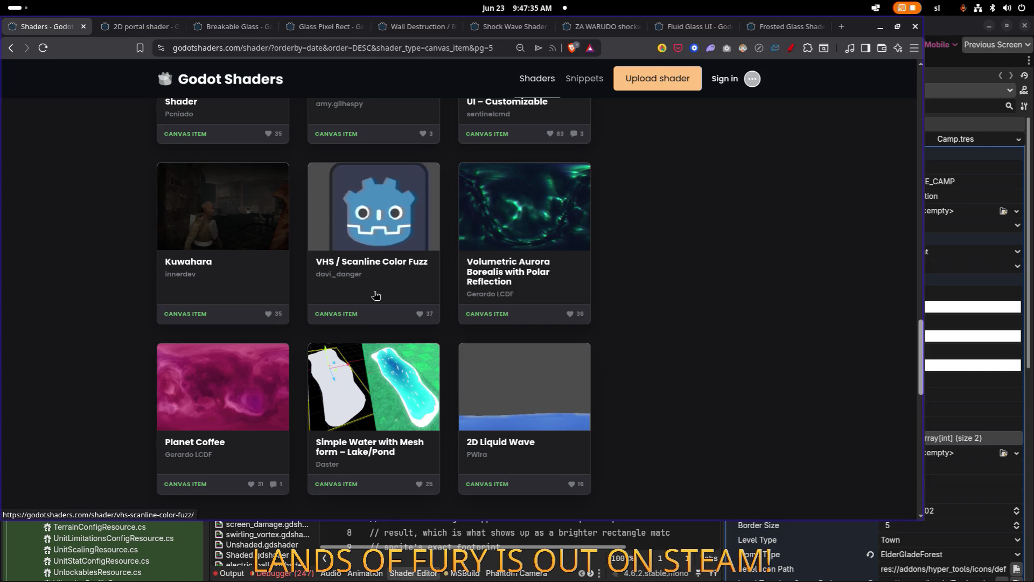
scroll(376, 294, down, 3)
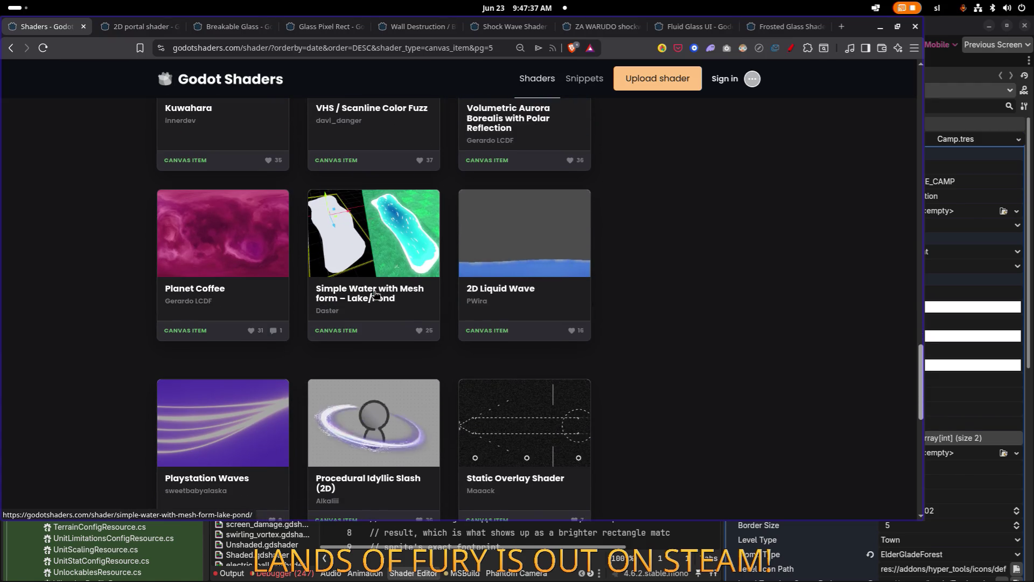
scroll(376, 294, down, 1)
scroll(375, 294, down, 6)
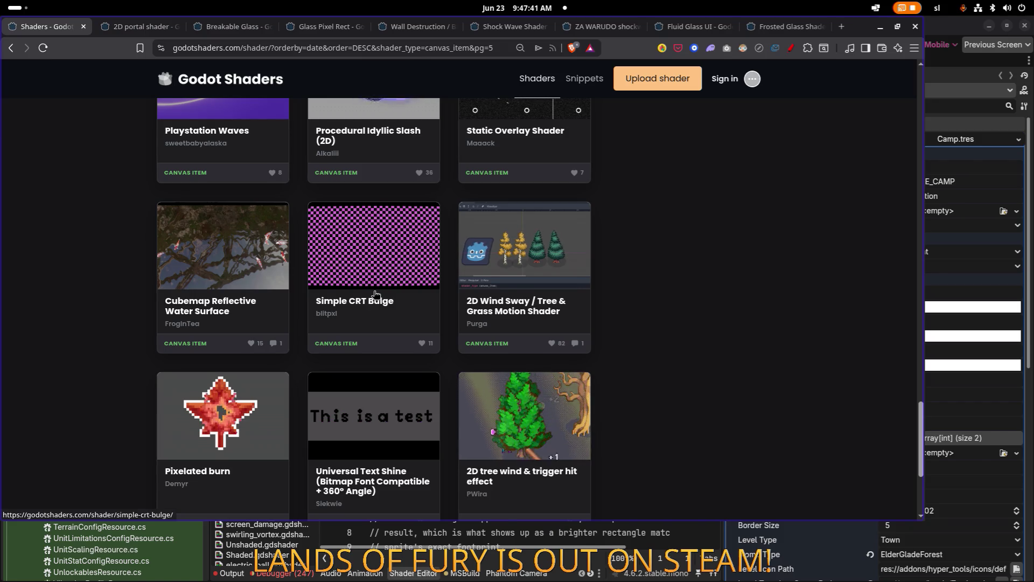
scroll(375, 294, down, 4)
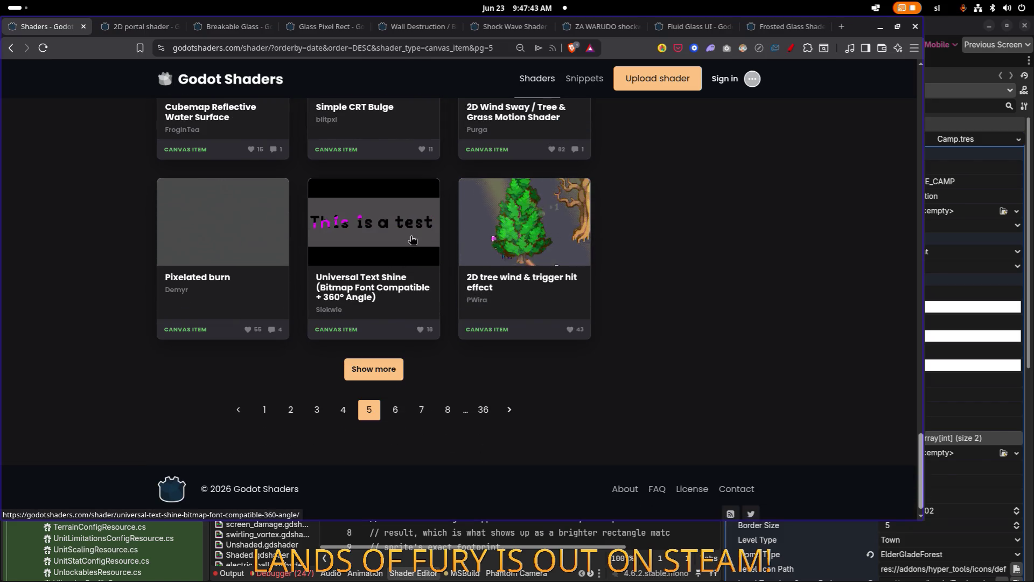
scroll(421, 247, down, 1)
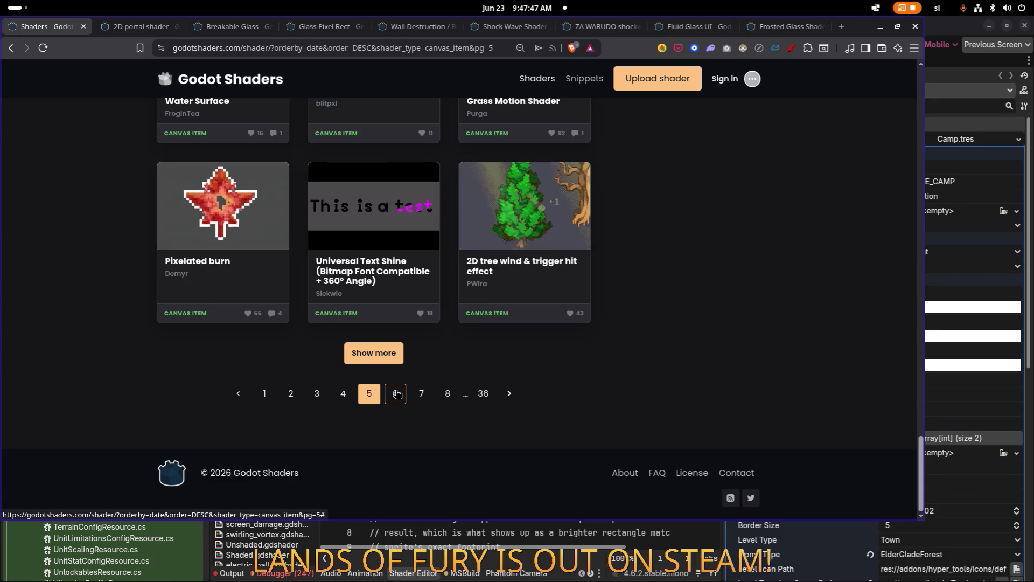
middle_click(248, 200)
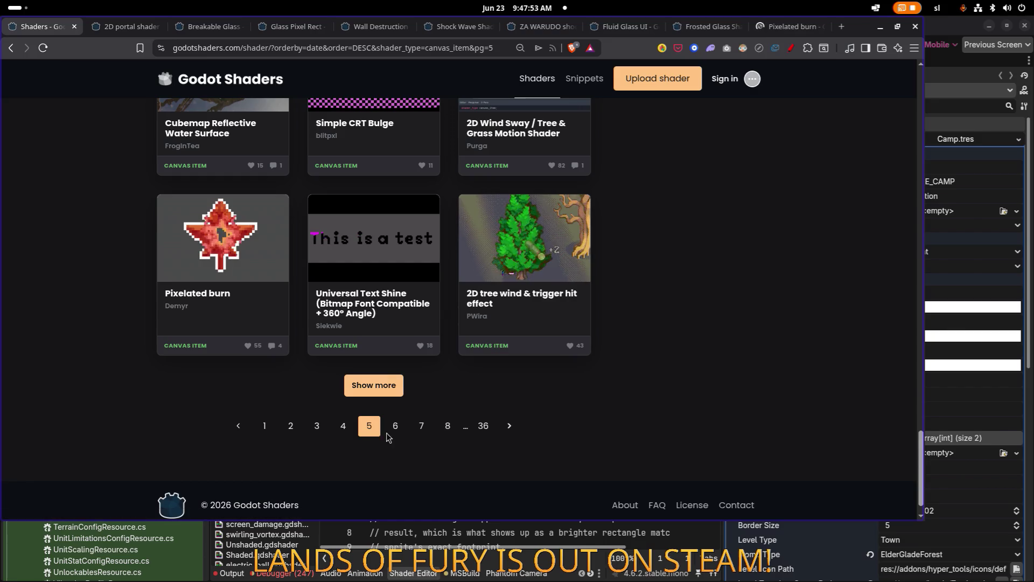
On page 6, open Pixel halo/radial shine and Pixel melting and falling in new tabs
click(395, 393)
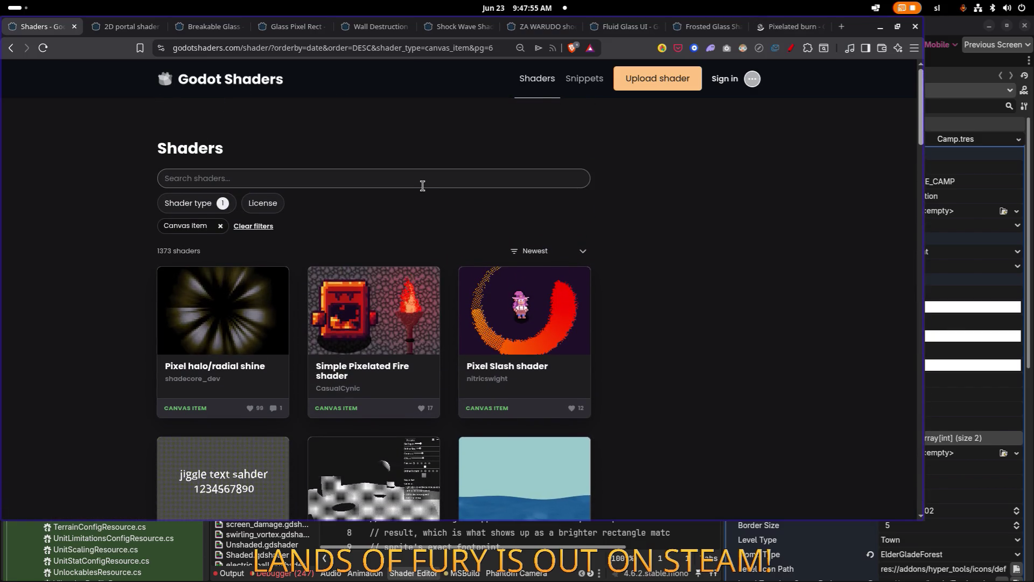
middle_click(244, 307)
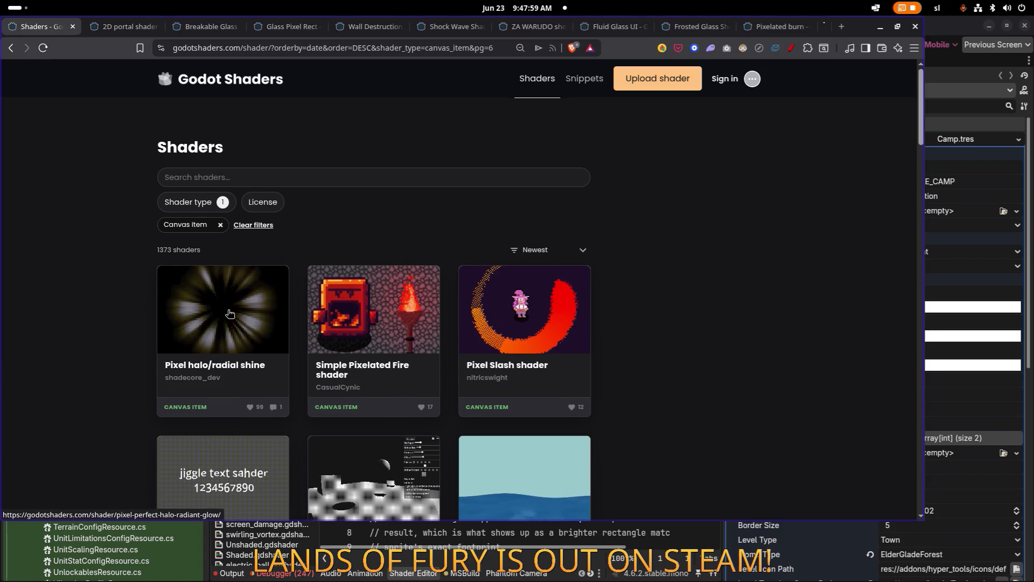
scroll(232, 310, down, 6)
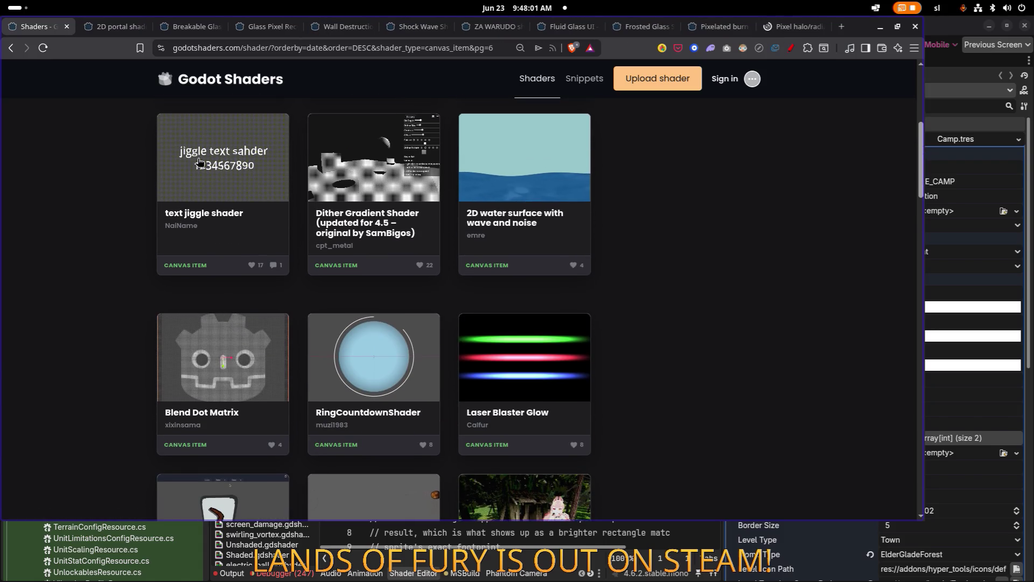
scroll(209, 201, down, 5)
scroll(218, 202, down, 4)
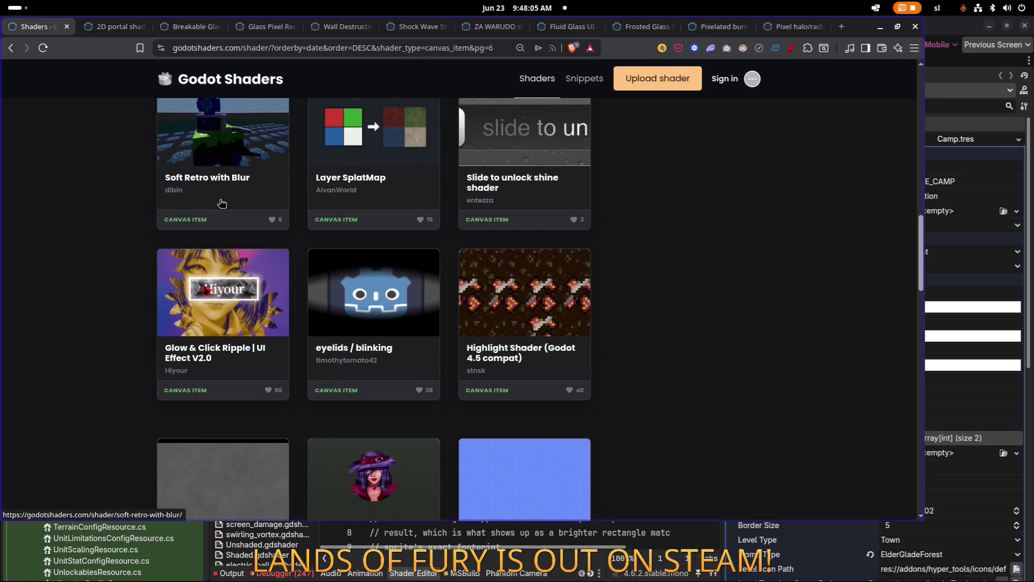
scroll(222, 203, down, 9)
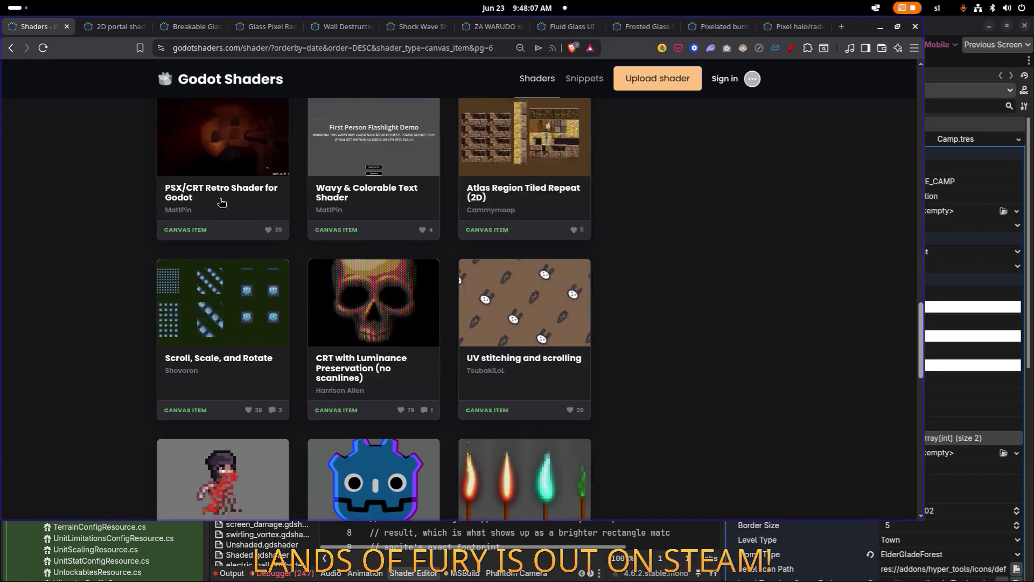
scroll(220, 203, down, 2)
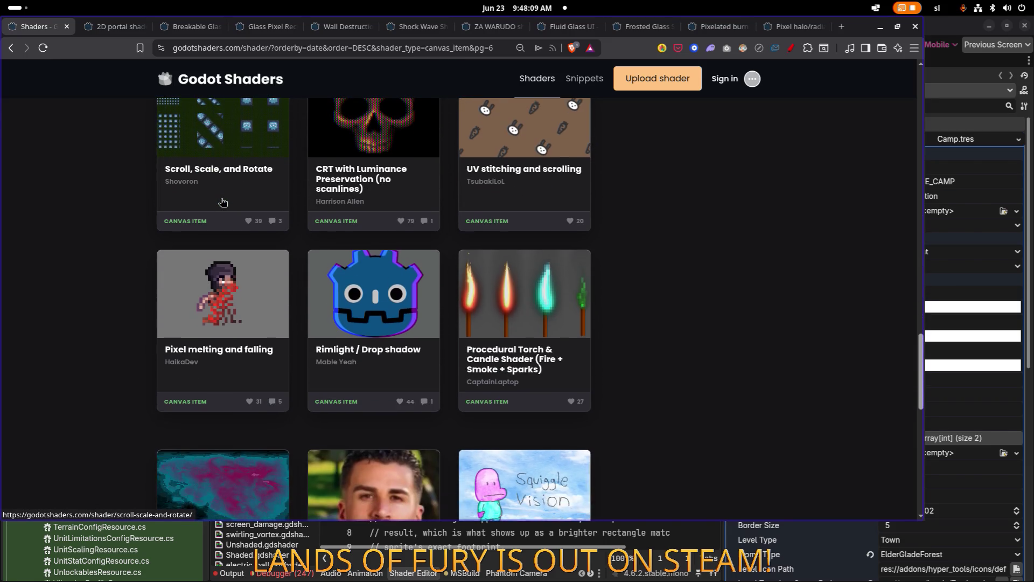
scroll(220, 199, down, 1)
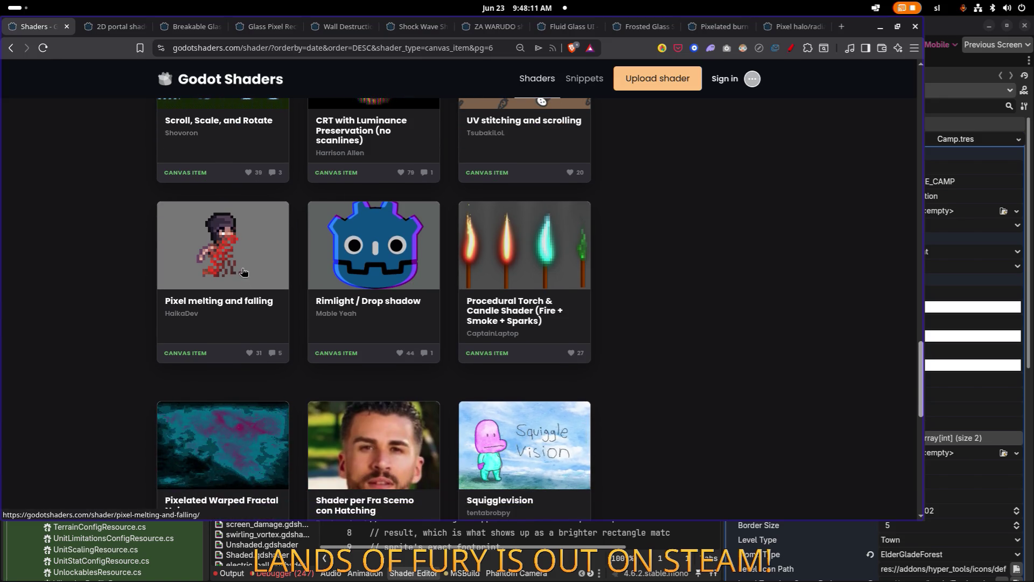
middle_click(227, 246)
Open the Yoshi's Island shimmer shader in a new tab, then go to page 7
scroll(230, 246, down, 4)
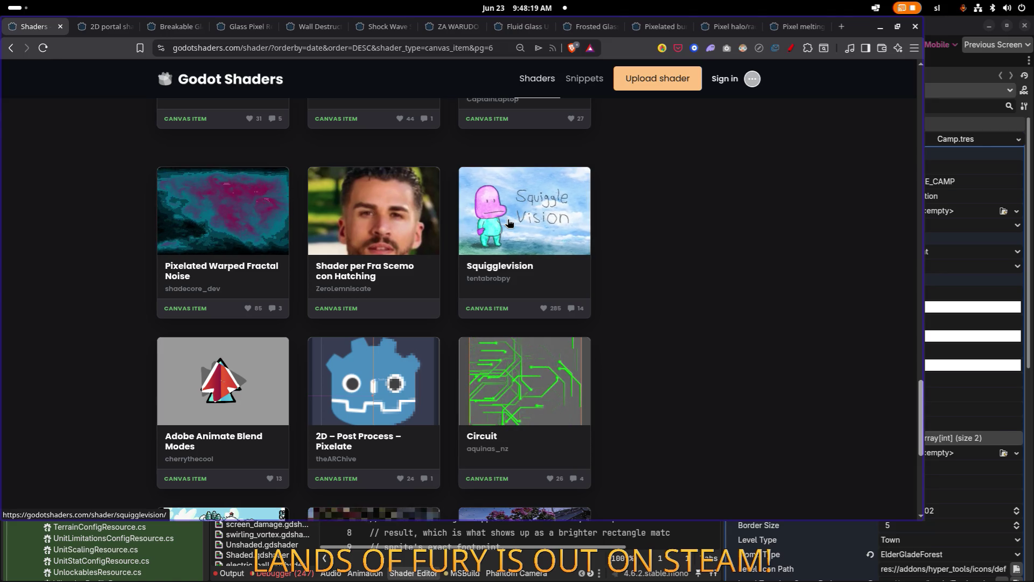
scroll(509, 222, down, 5)
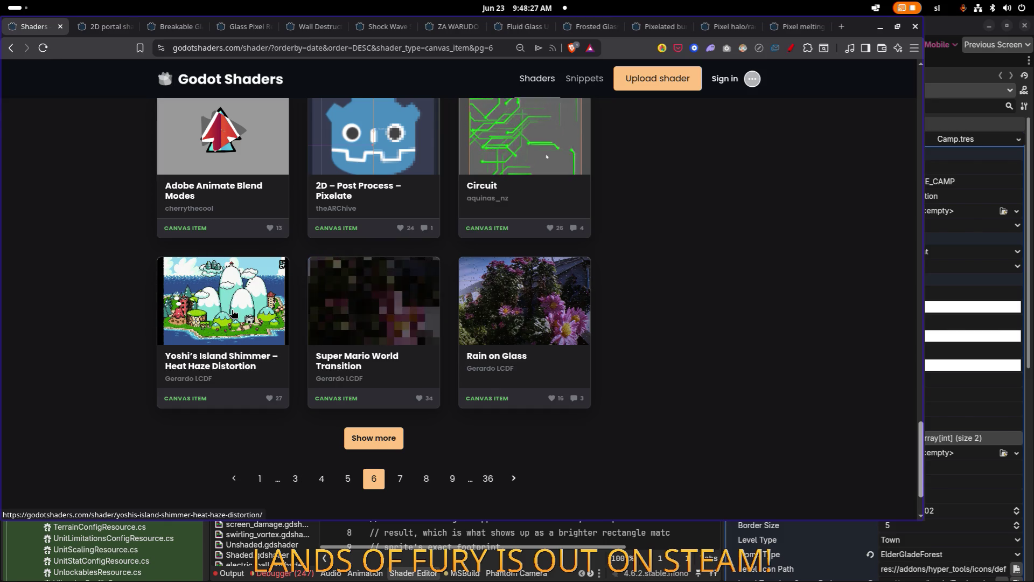
middle_click(250, 318)
click(411, 484)
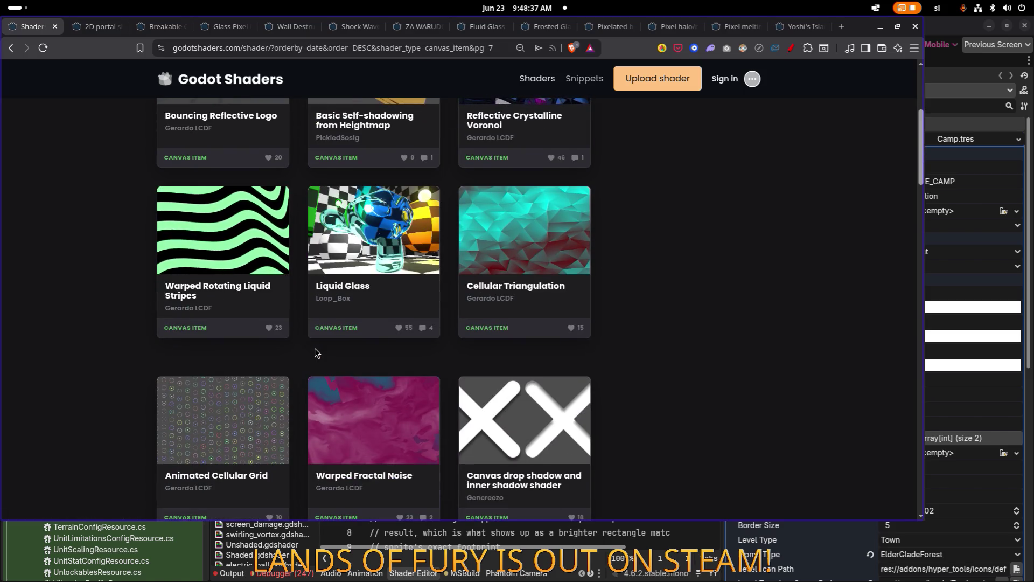
Open Volumetric Ocean Waves from page 7 in its own tab and view its live preview
scroll(315, 349, down, 5)
scroll(317, 350, down, 5)
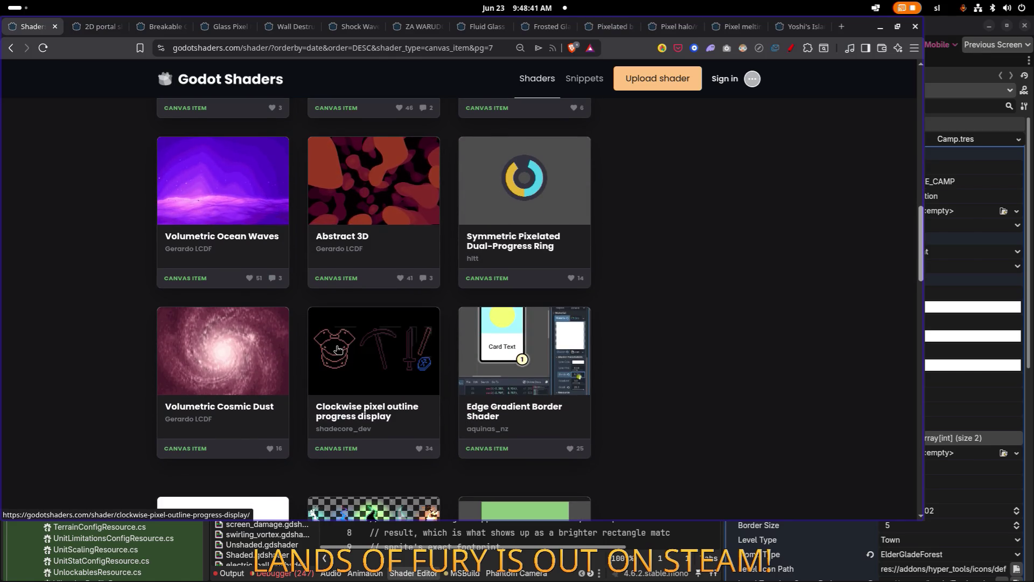
scroll(245, 195, down, 1)
middle_click(245, 195)
click(786, 29)
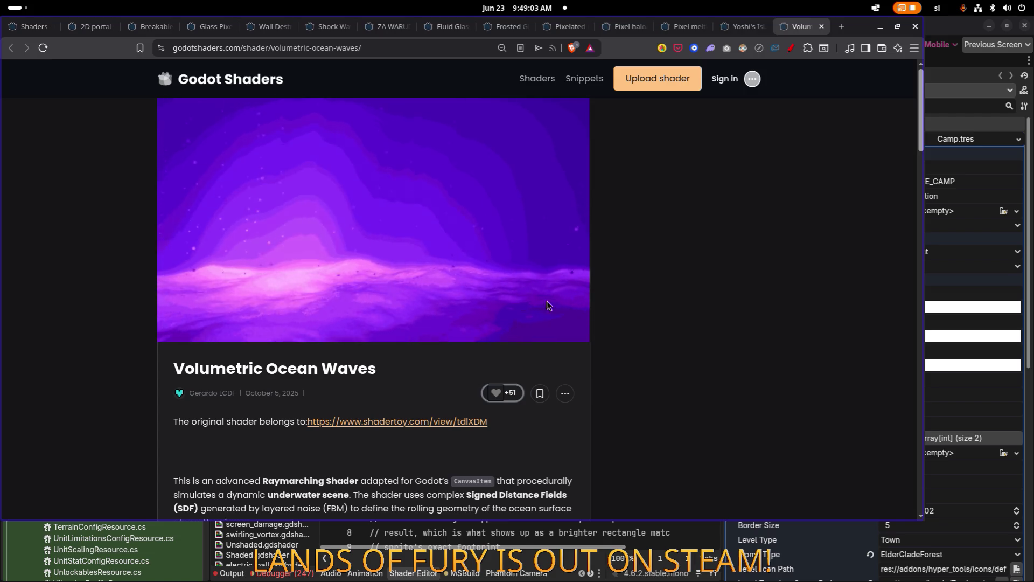
scroll(494, 302, down, 20)
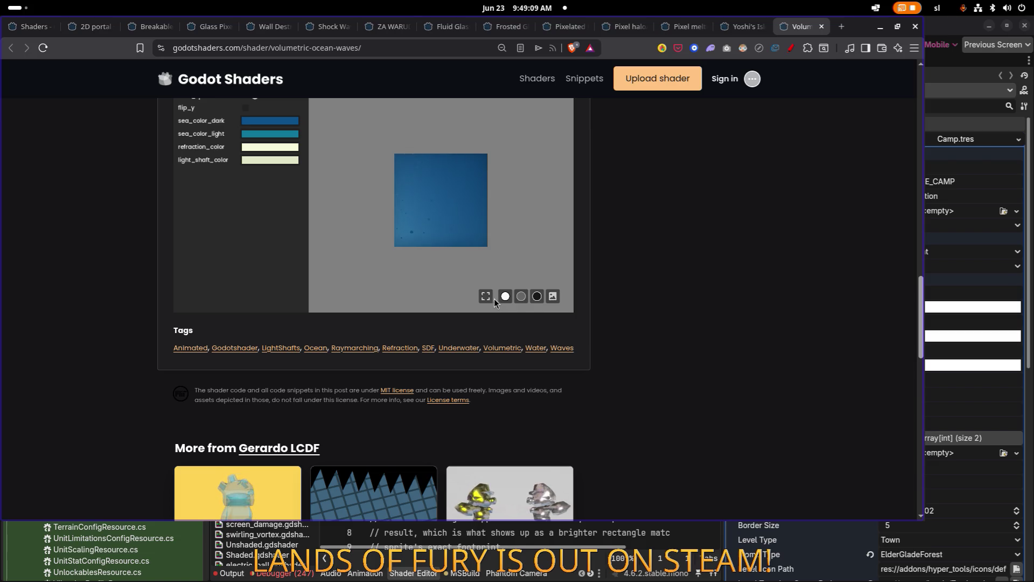
scroll(671, 259, up, 1)
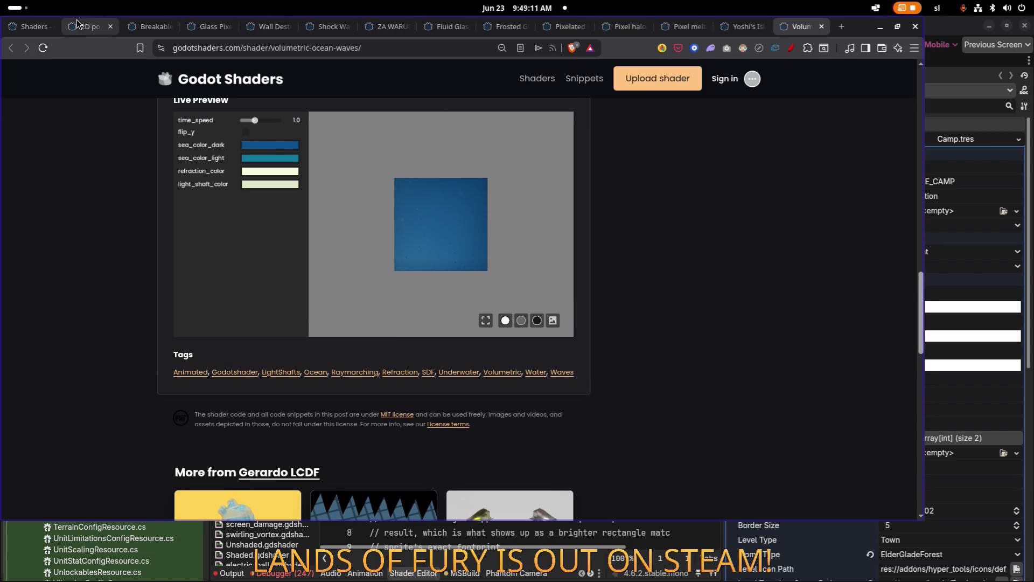
click(92, 26)
On the Breakable Glass page, bump pieces_x up by one and toggle use_glass_mask
click(145, 25)
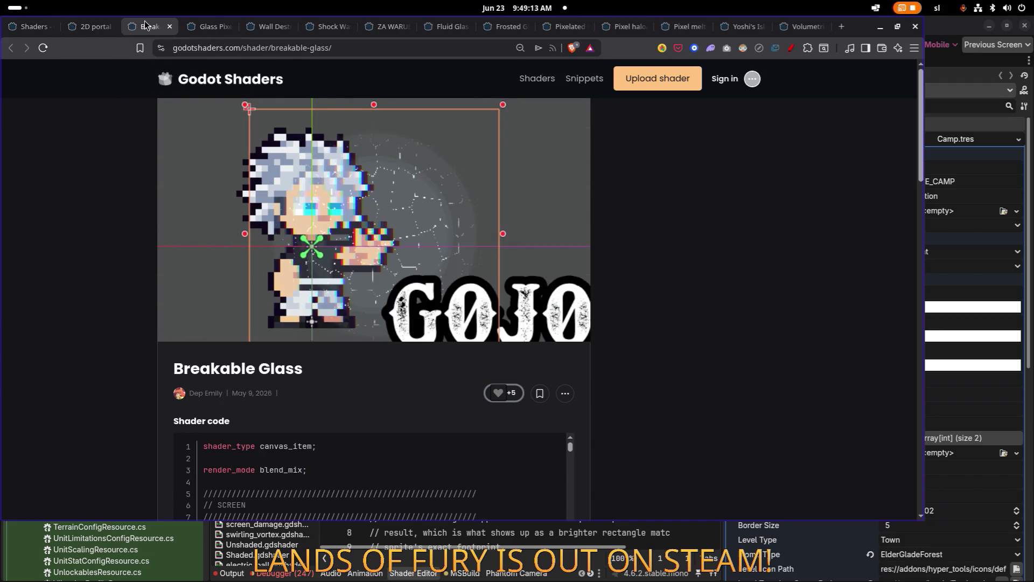
scroll(372, 206, down, 1)
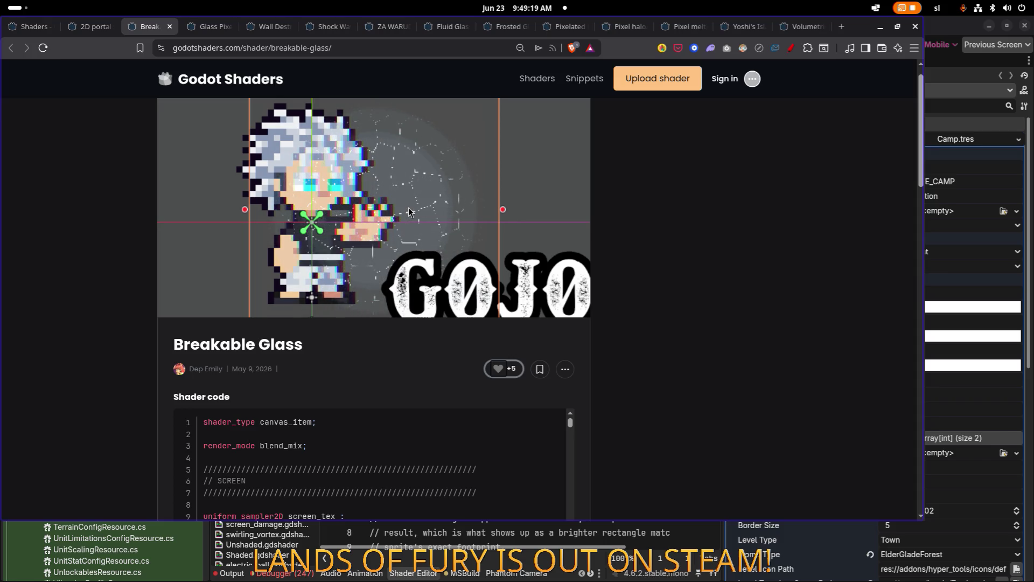
scroll(408, 212, up, 1)
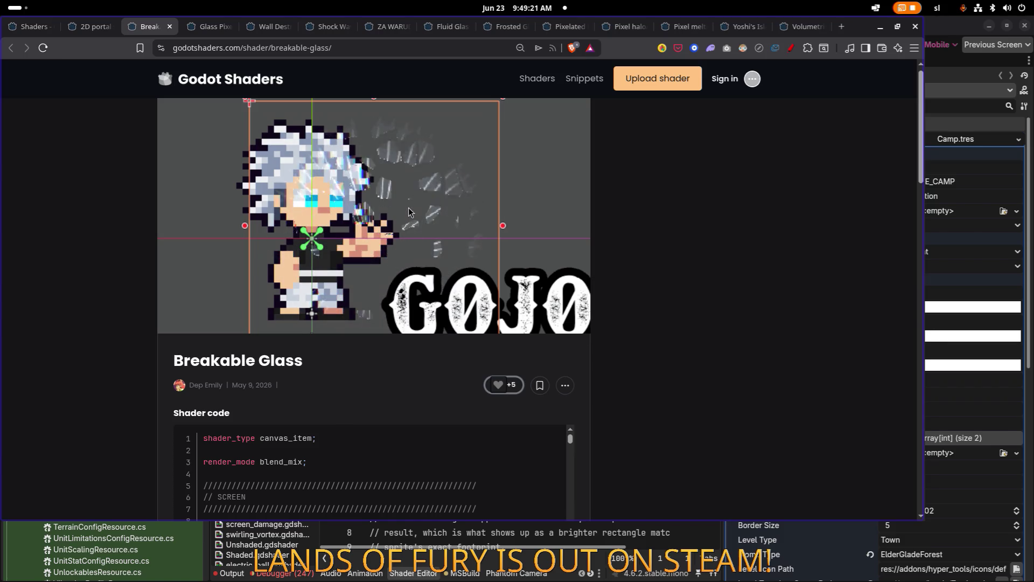
scroll(408, 212, down, 15)
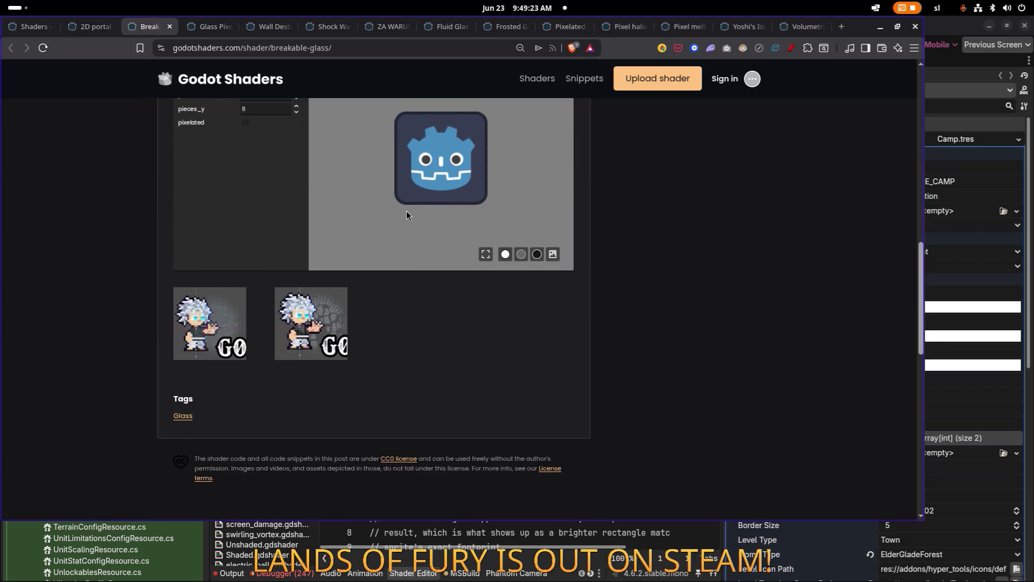
scroll(406, 211, up, 1)
scroll(494, 256, up, 10)
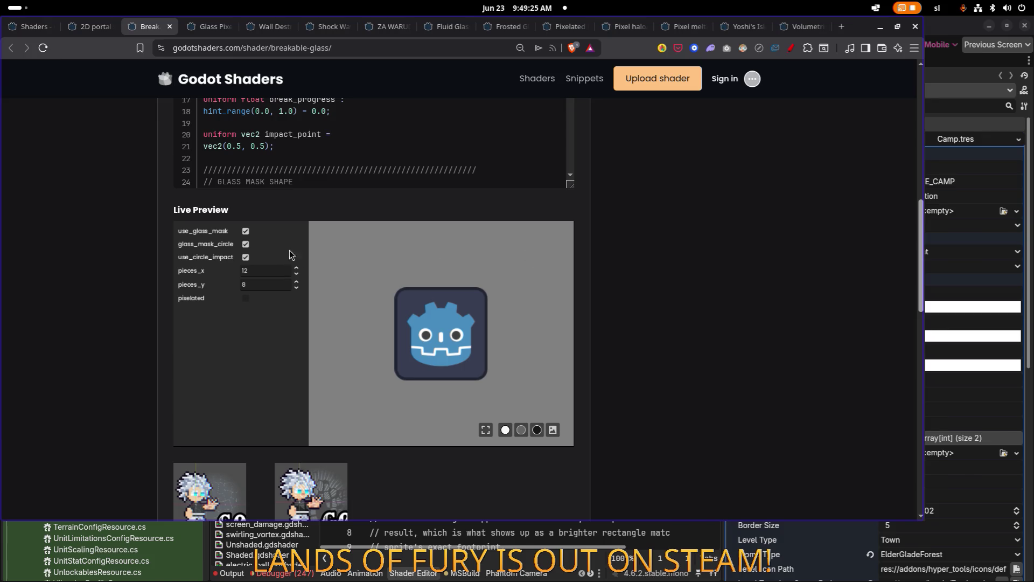
click(296, 267)
click(245, 231)
Cycle the Breakable Glass preview background between black, grey and the leaf image
click(537, 430)
click(520, 430)
click(537, 429)
click(553, 431)
click(536, 430)
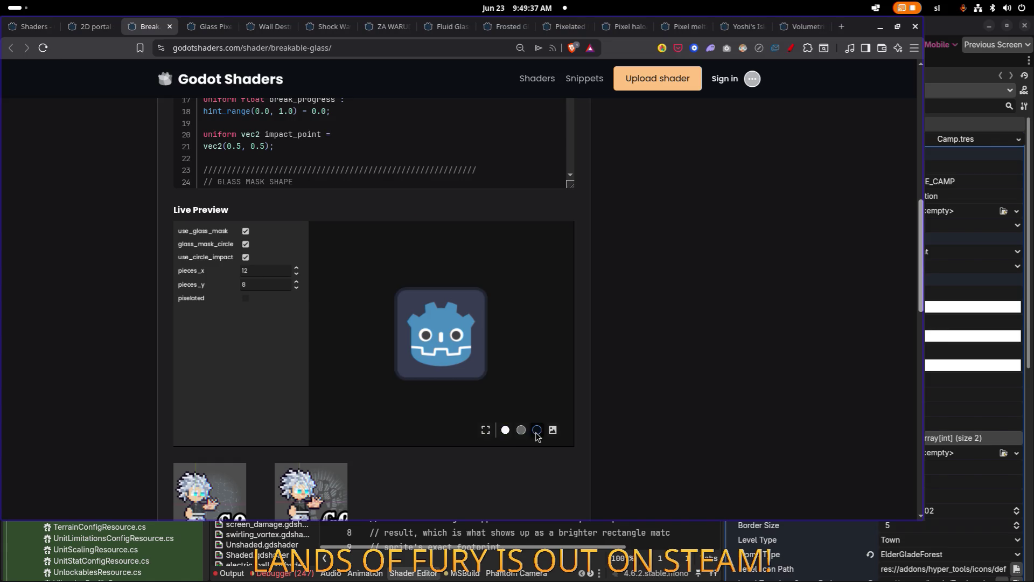
click(553, 430)
Toggle use_circle_impact, glass_mask_circle and use_glass_mask, and set pieces to 50 × 850
click(245, 257)
click(245, 244)
click(246, 231)
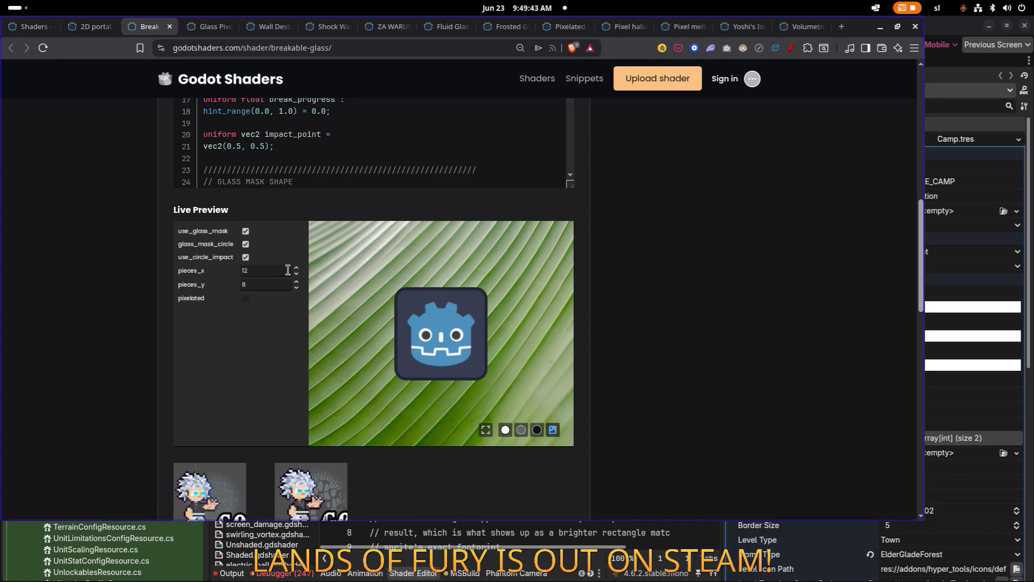
click(271, 271)
click(268, 283)
text(50)
Try white and grey preview backgrounds, view the header screenshot, then move to Glass Pixel Rect
click(505, 429)
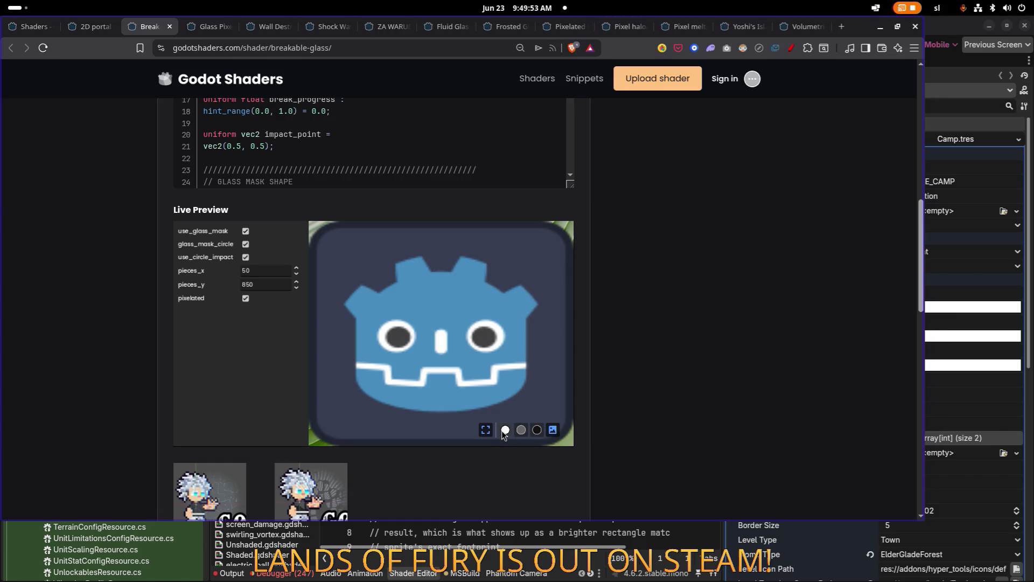
click(518, 431)
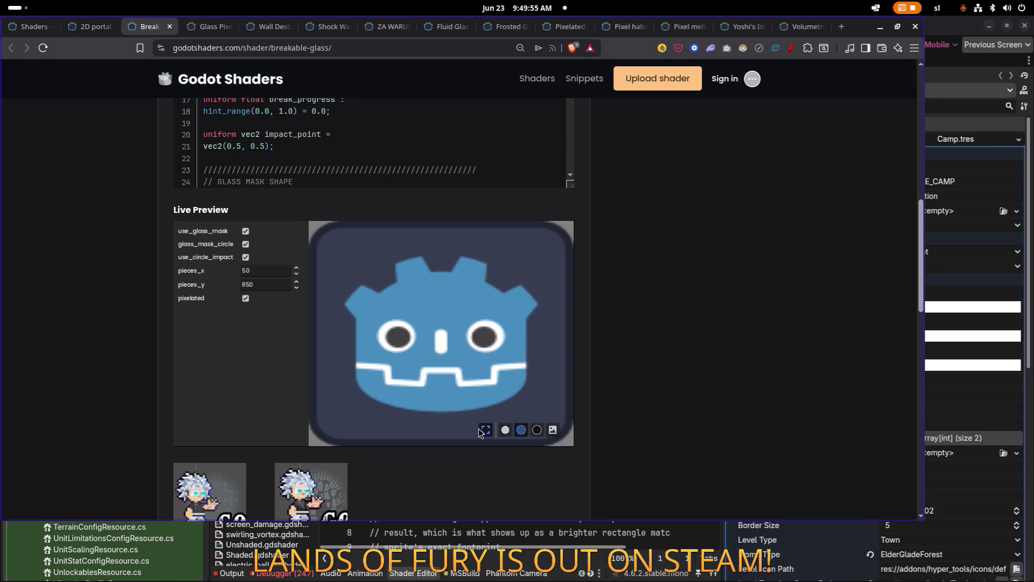
scroll(602, 333, down, 4)
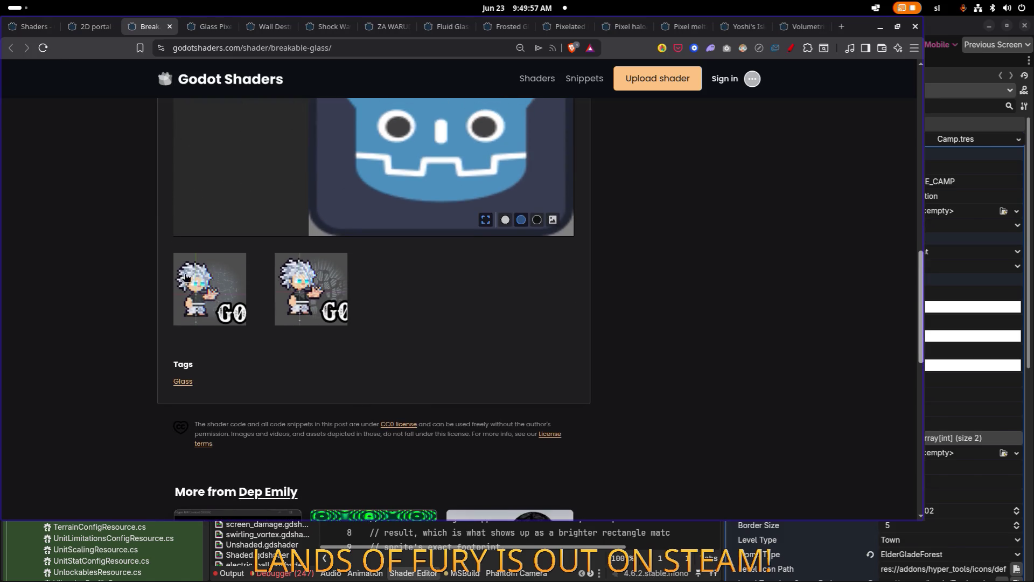
click(215, 287)
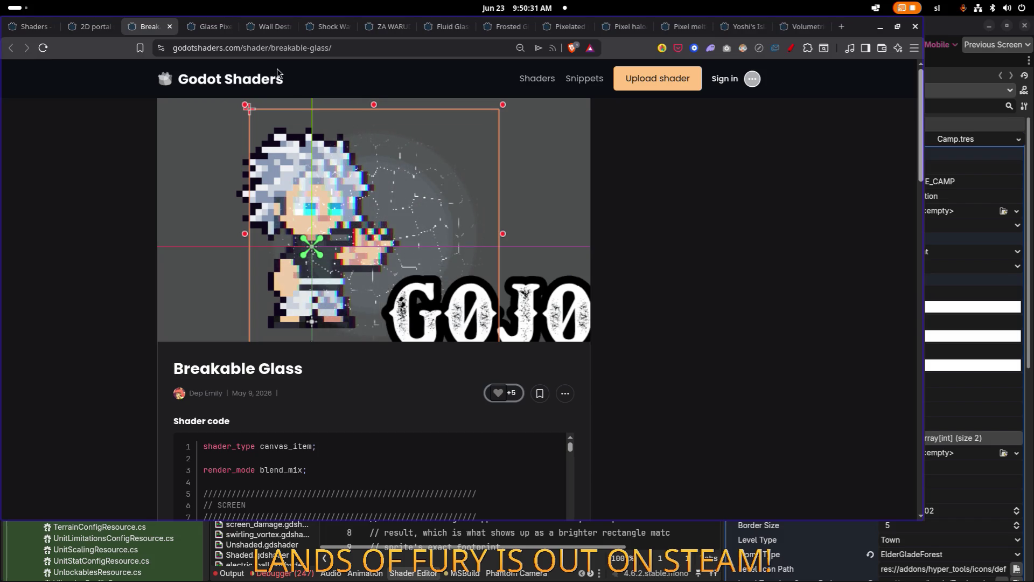
click(206, 31)
Set Glass Pixel Rect's dash_cell to about 25 and border to about 15, enable border dashes, then close the tab
scroll(349, 190, down, 6)
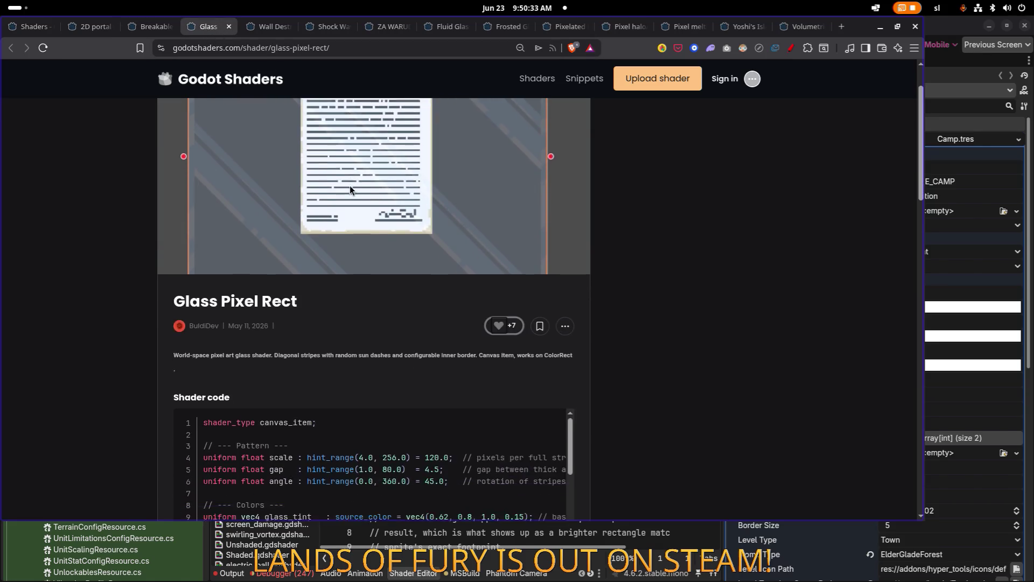
scroll(349, 190, down, 8)
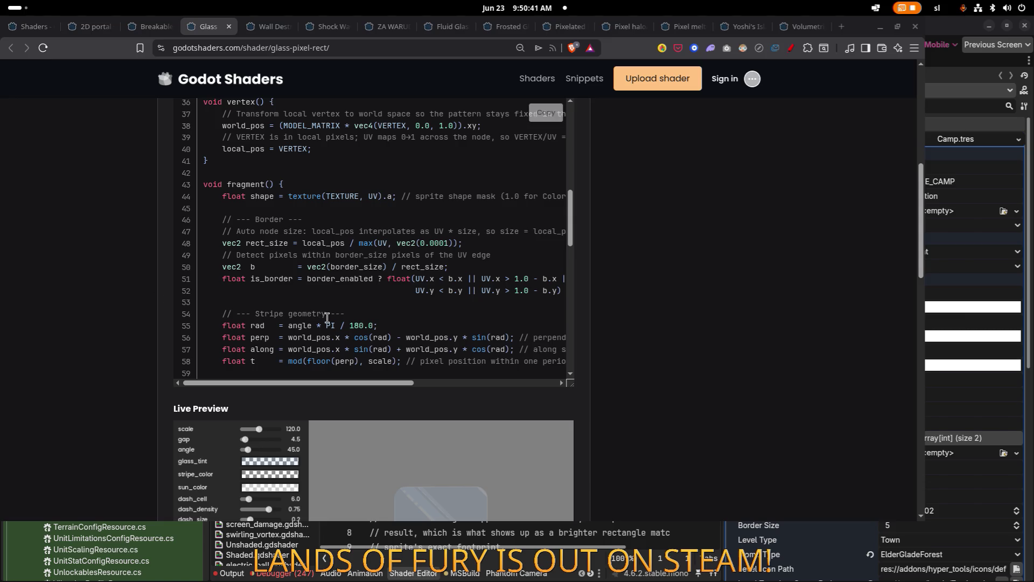
scroll(632, 341, down, 6)
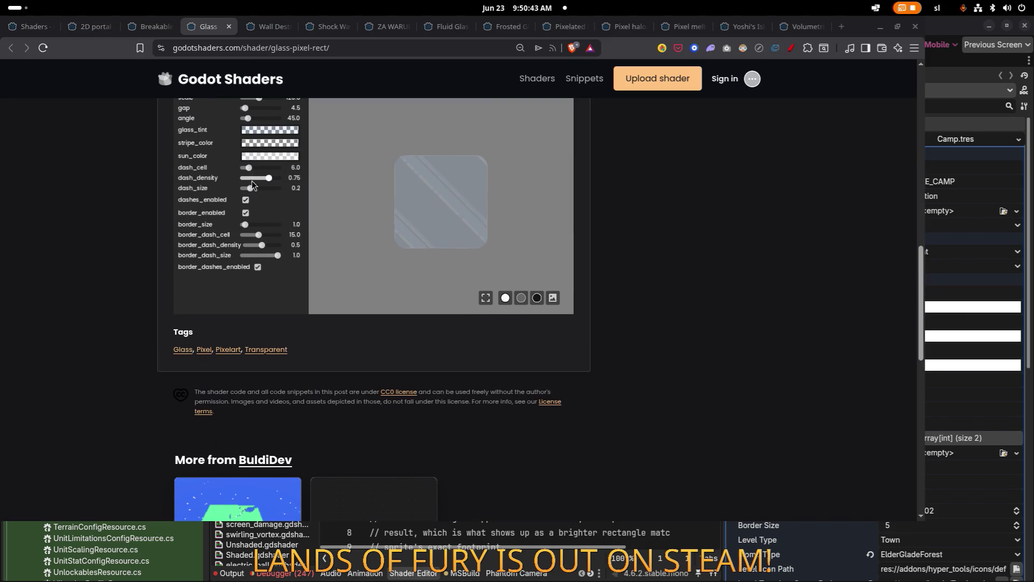
mouse_move(250, 168)
mouse_down()
mouse_move(270, 170)
mouse_move(263, 189)
mouse_up()
mouse_move(245, 224)
mouse_down()
mouse_move(279, 235)
mouse_move(248, 234)
mouse_move(250, 254)
mouse_move(260, 254)
mouse_up()
click(257, 267)
scroll(709, 259, up, 4)
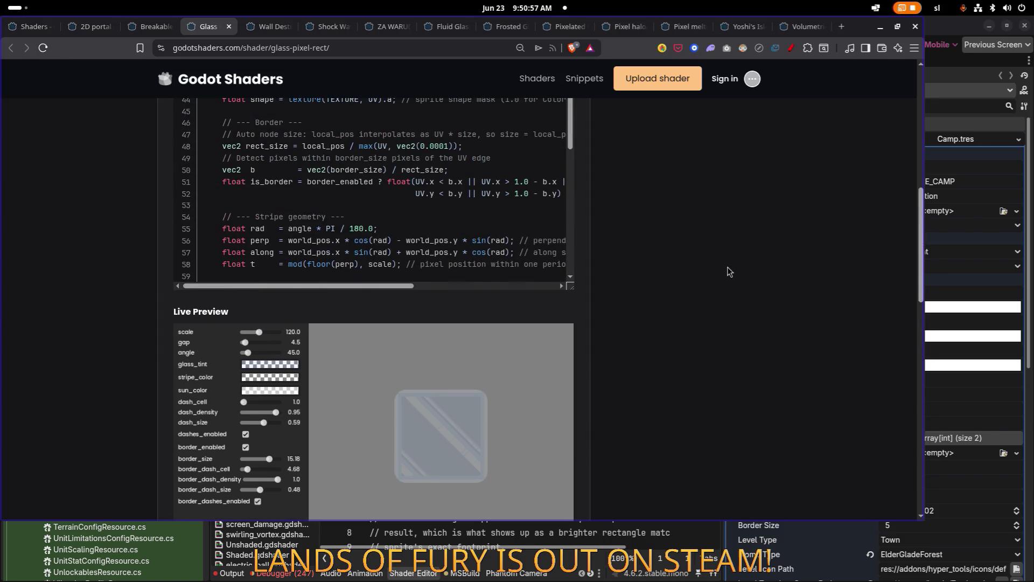
click(229, 27)
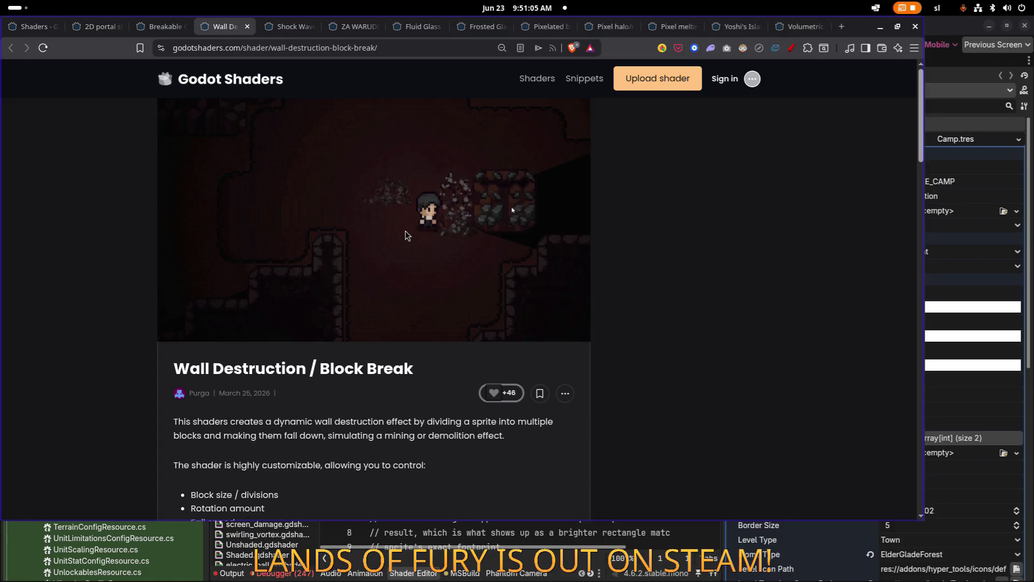
View the Shock Wave and ZA WARUDO shockwave live previews, then close the ZA WARUDO tab
click(272, 27)
scroll(323, 297, down, 10)
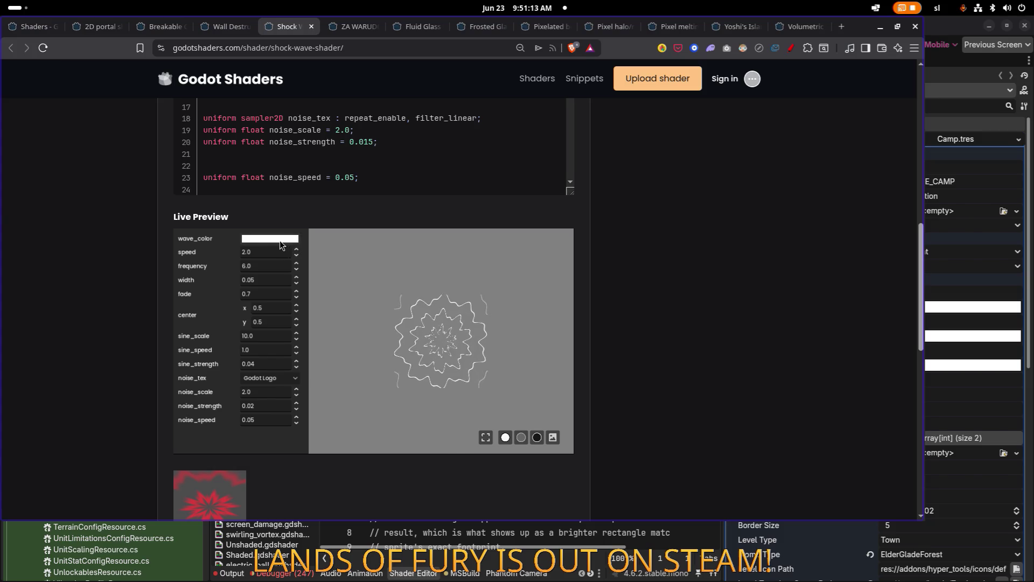
click(340, 28)
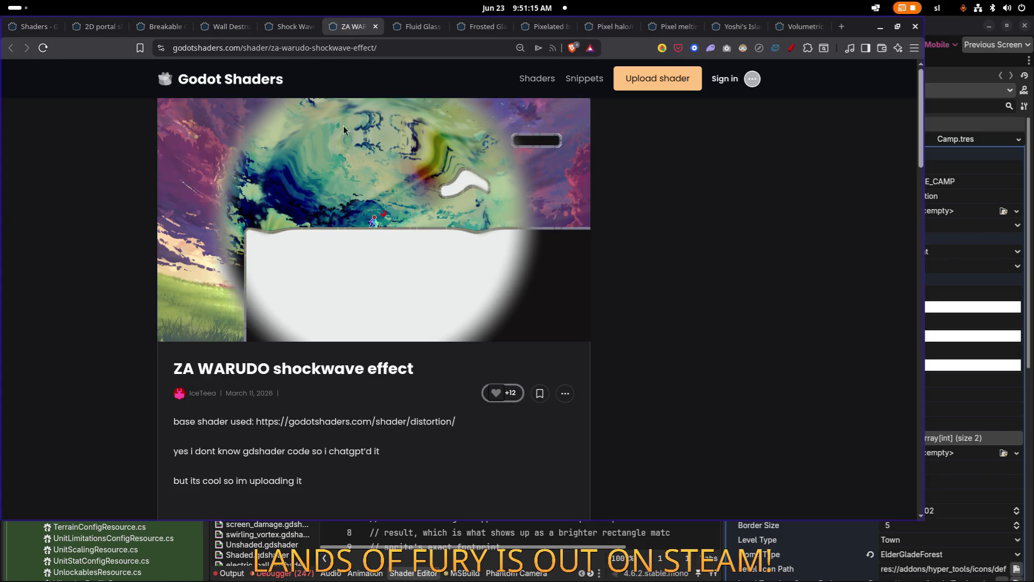
scroll(334, 171, down, 10)
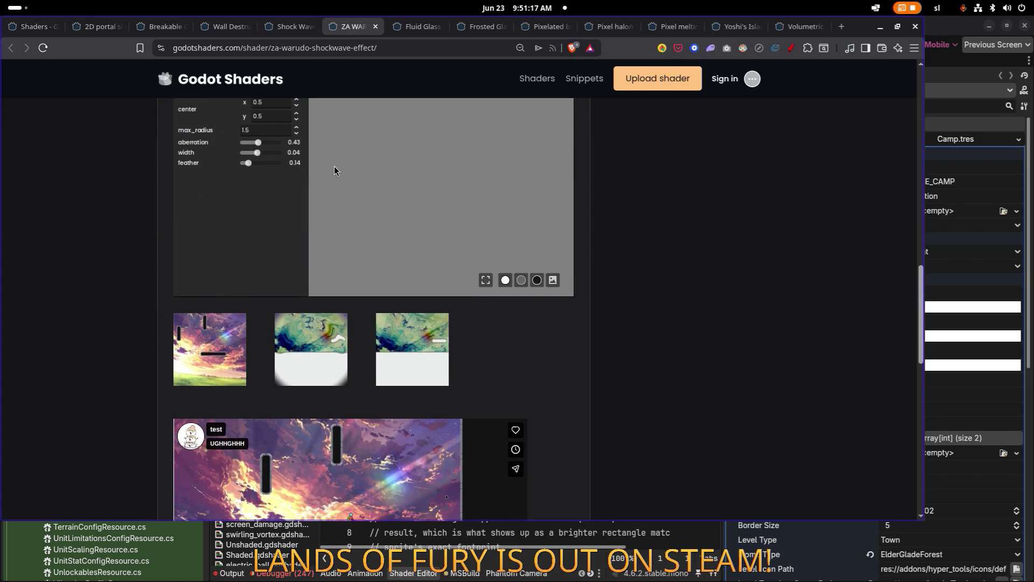
click(375, 27)
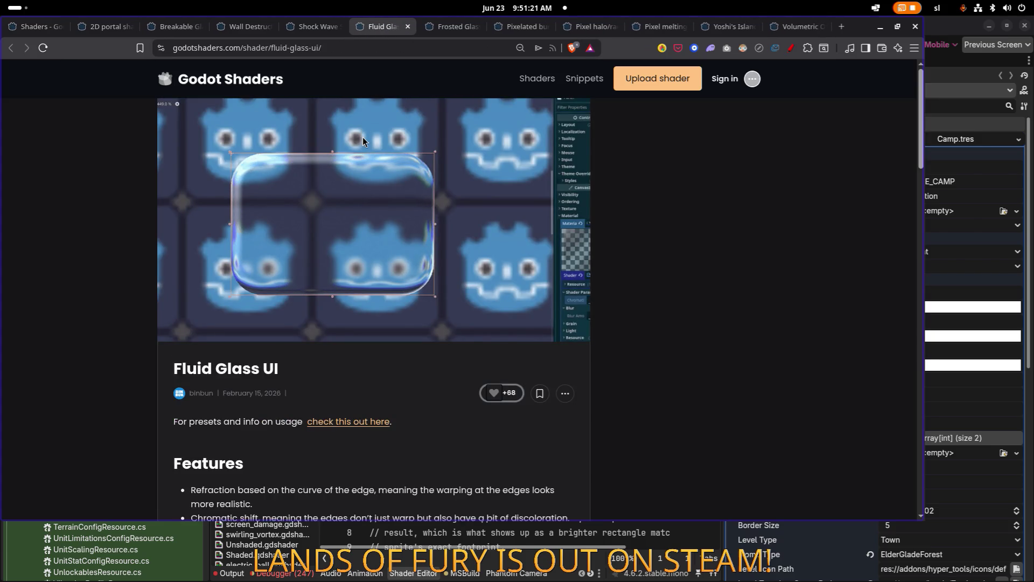
In the Fluid Glass UI preview, push bend_amount to 1.0, reduce blur and set grain to 0
scroll(703, 232, down, 5)
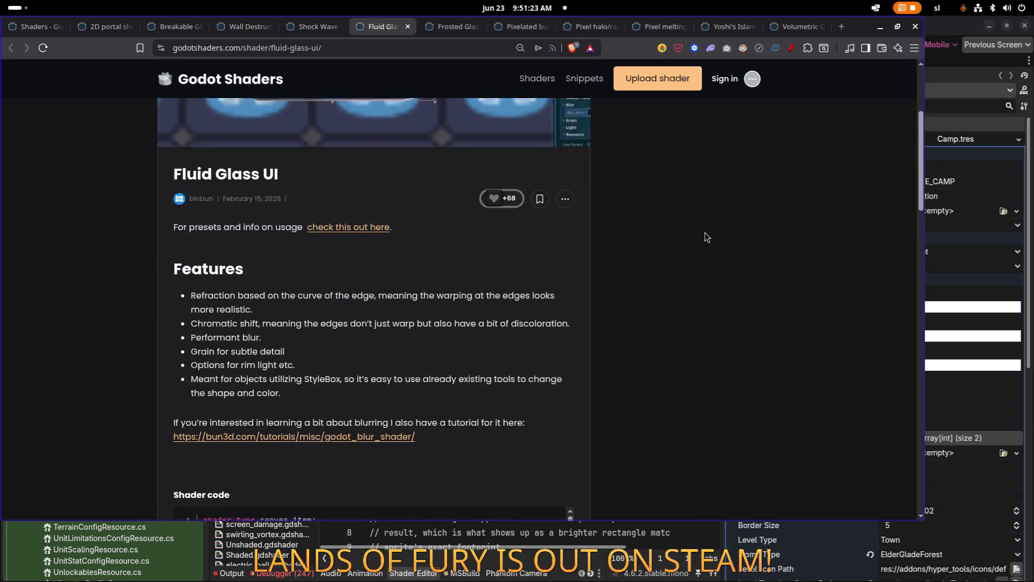
scroll(697, 229, down, 12)
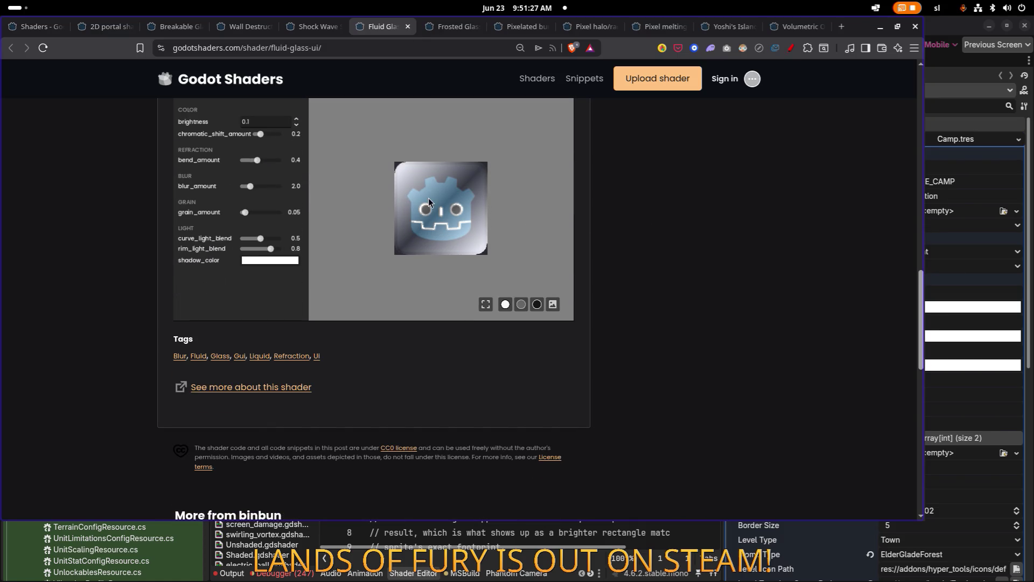
click(276, 133)
mouse_move(276, 163)
mouse_down()
mouse_move(259, 164)
mouse_move(288, 163)
mouse_up()
click(269, 186)
click(249, 212)
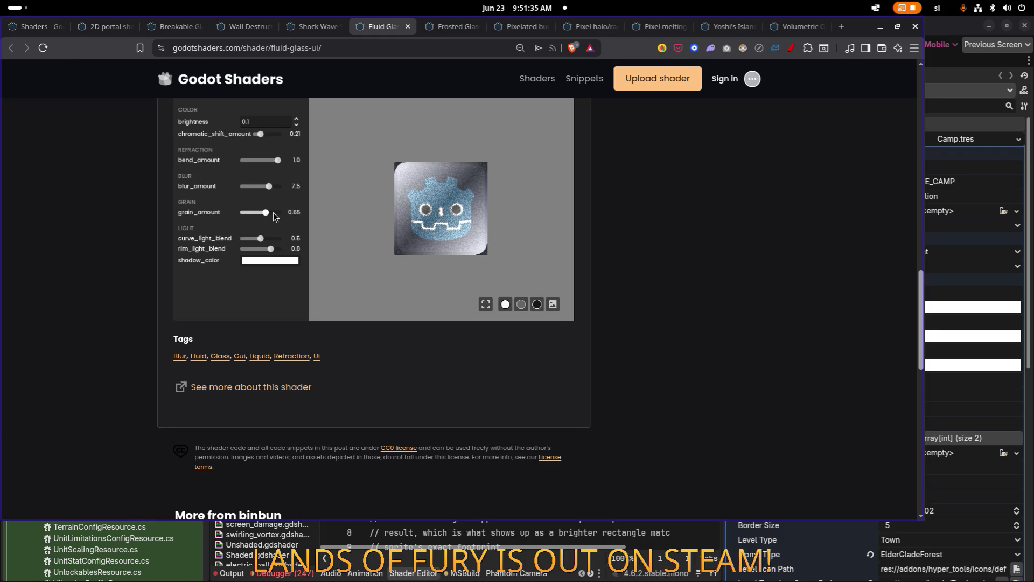
click(241, 212)
Adjust curve_light_blend, soften rim light, drop chromatic shift to almost nothing and nudge brightness up
click(259, 238)
drag(260, 238, 231, 238)
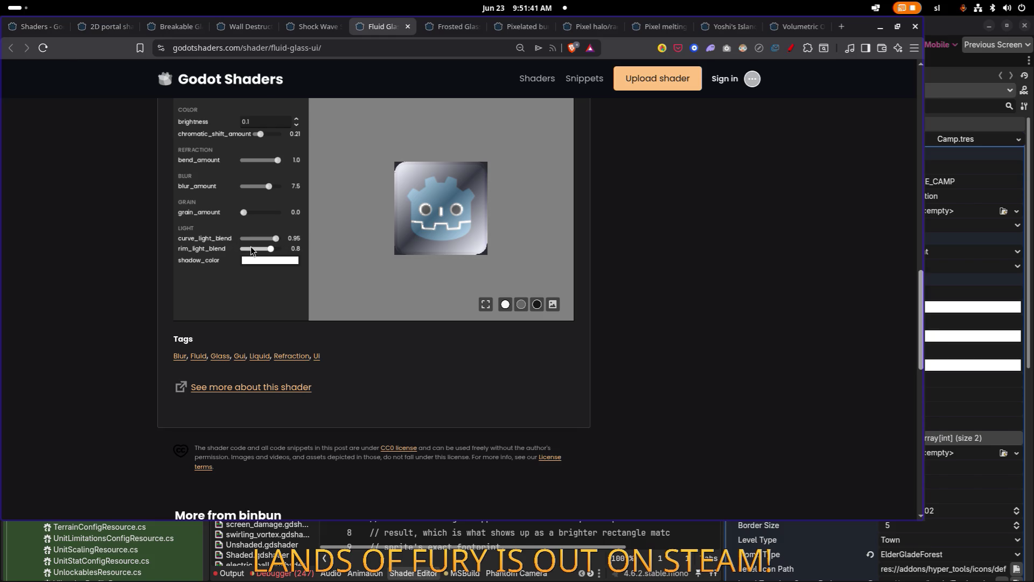
mouse_move(268, 248)
mouse_down()
mouse_move(242, 249)
mouse_move(277, 250)
mouse_move(260, 252)
mouse_up()
scroll(722, 237, up, 4)
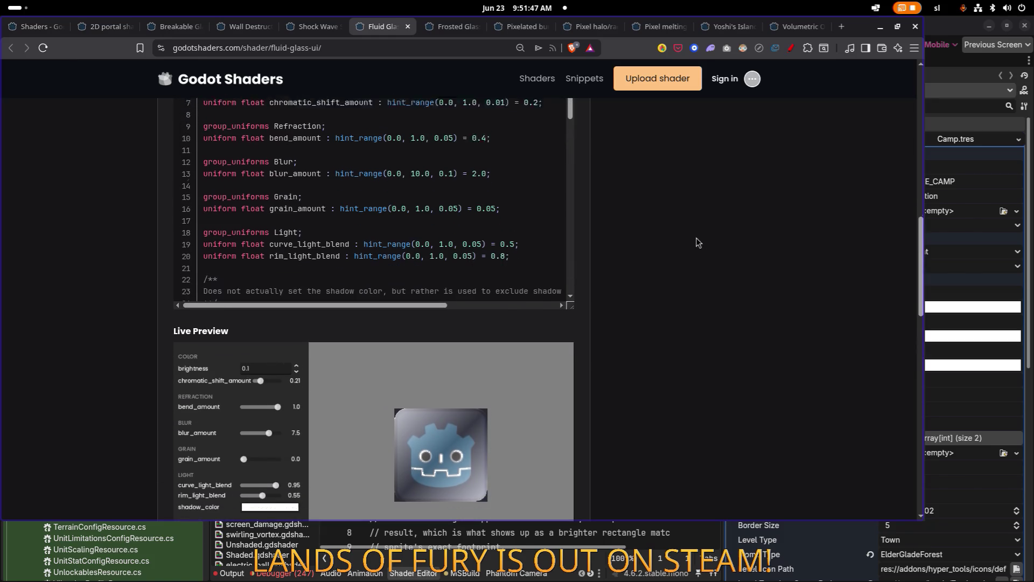
mouse_move(264, 369)
mouse_down()
mouse_move(287, 368)
mouse_move(257, 367)
mouse_up()
click(296, 353)
scroll(295, 358, down, 1)
text(2)
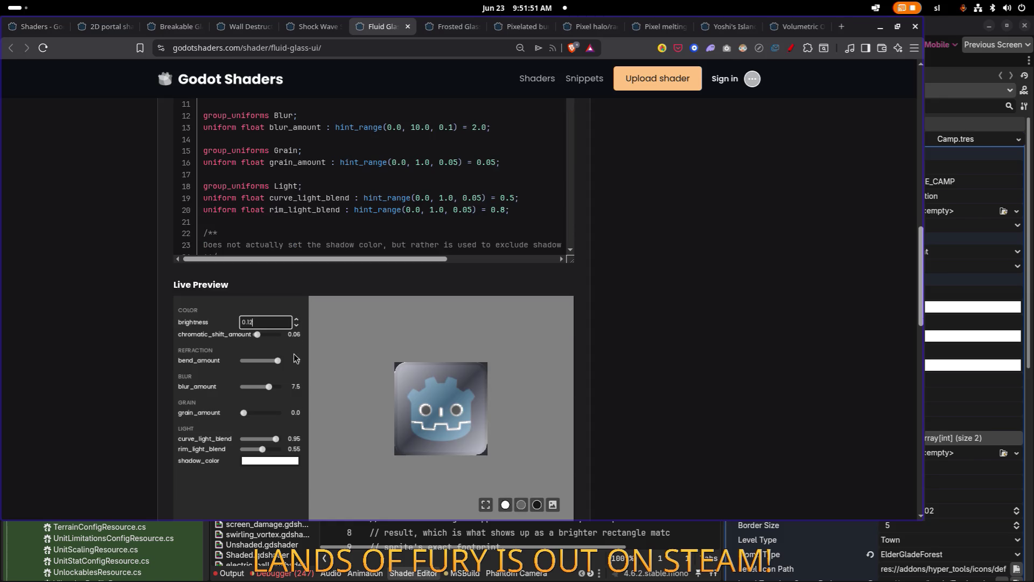
click(296, 320)
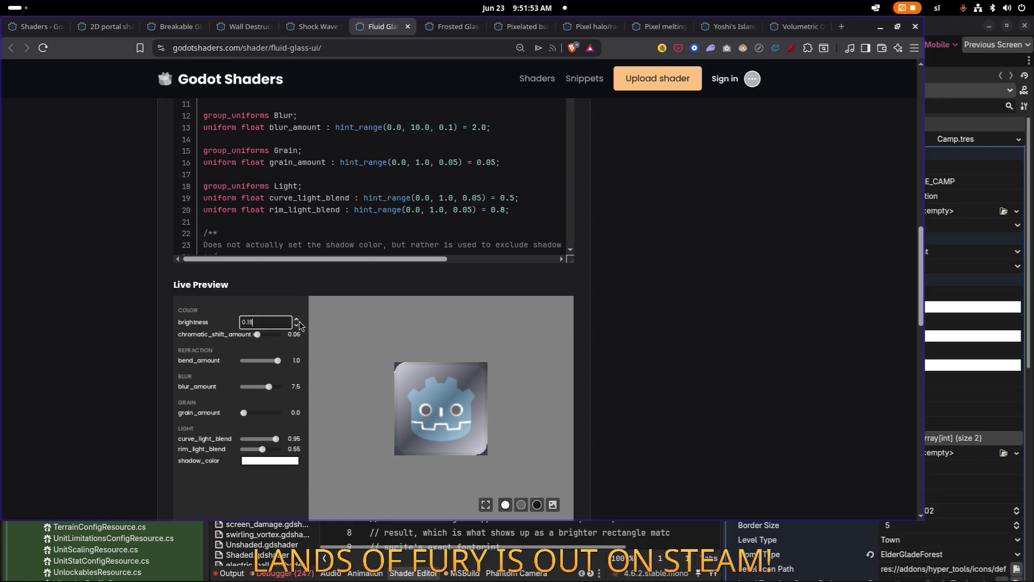
scroll(611, 306, down, 7)
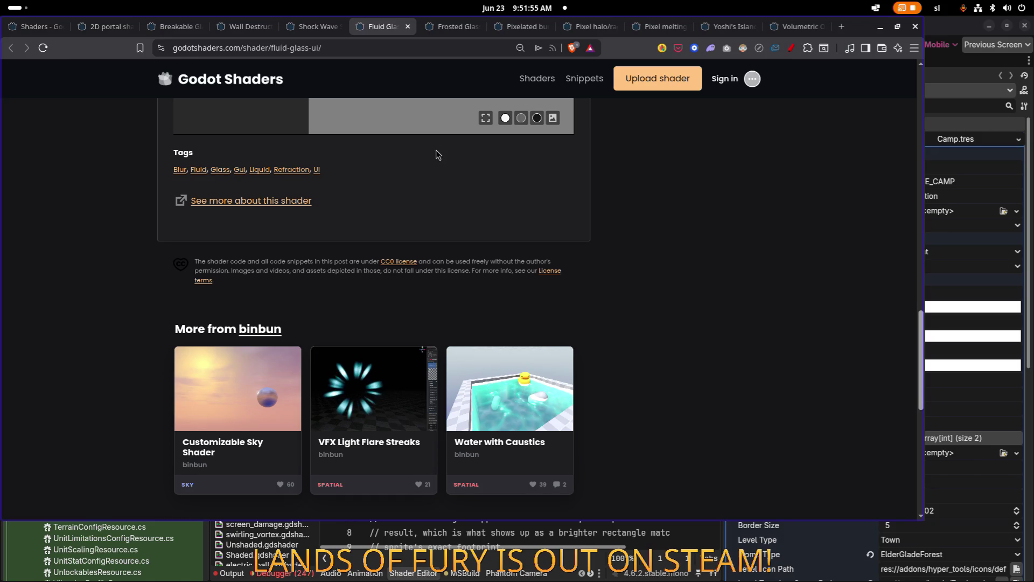
On the Frosted Glass Shader page, change the preview shape to a circle
click(450, 26)
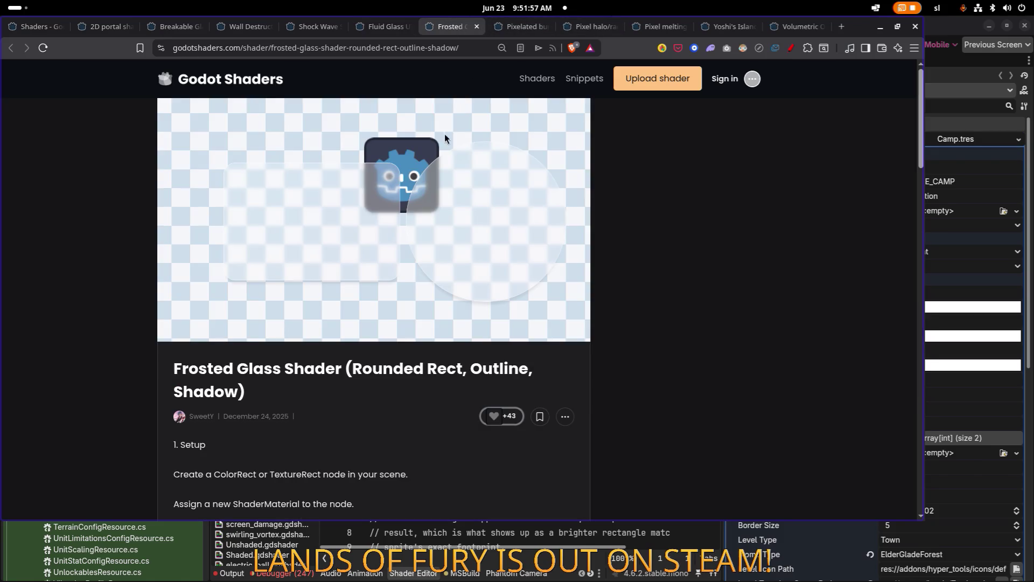
scroll(367, 238, down, 2)
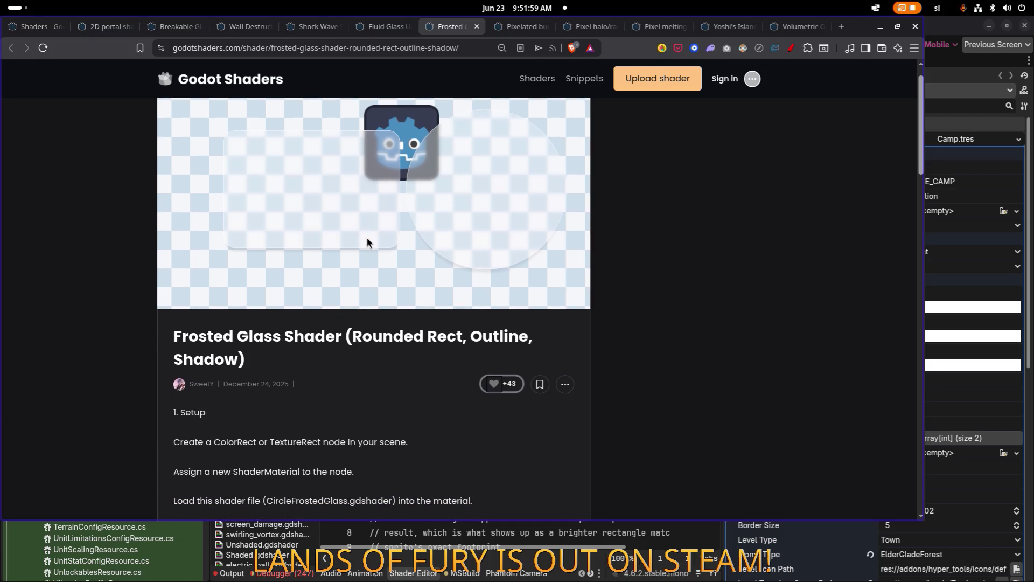
scroll(368, 237, down, 15)
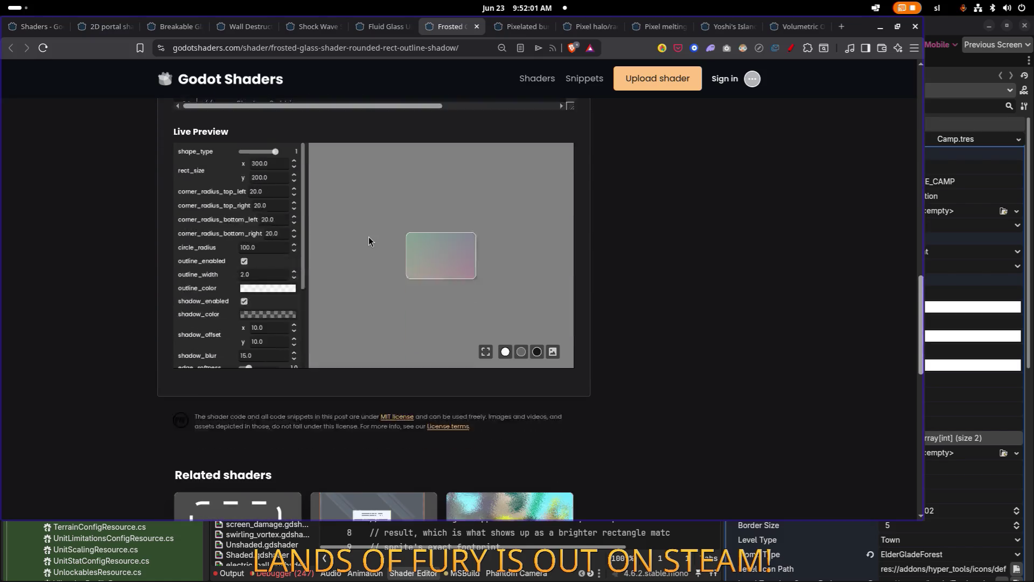
scroll(640, 260, up, 5)
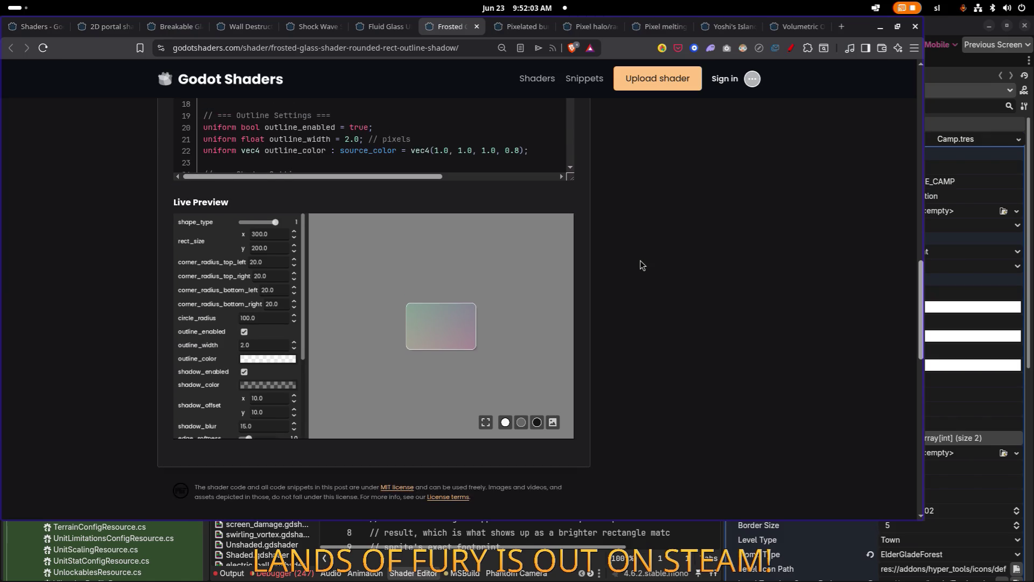
mouse_move(276, 226)
mouse_down()
mouse_move(253, 224)
mouse_move(373, 234)
mouse_up()
scroll(737, 296, up, 10)
scroll(736, 294, down, 15)
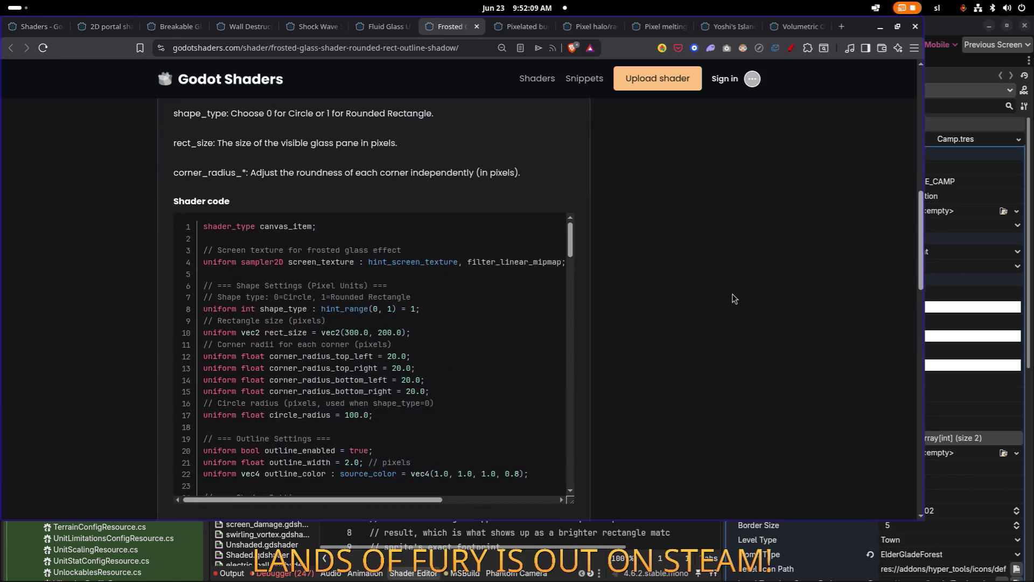
scroll(732, 293, up, 5)
scroll(732, 293, down, 3)
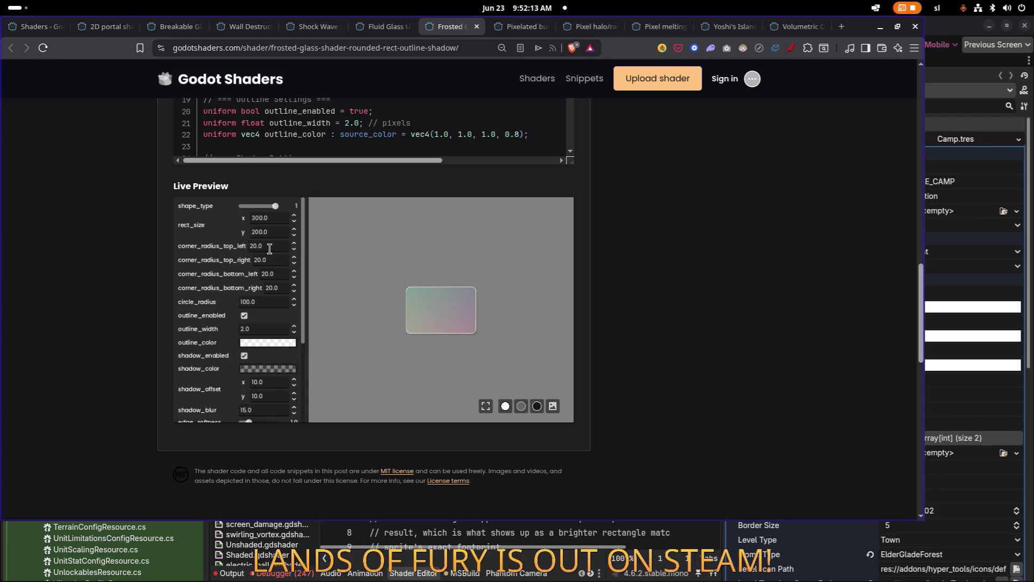
scroll(268, 271, down, 3)
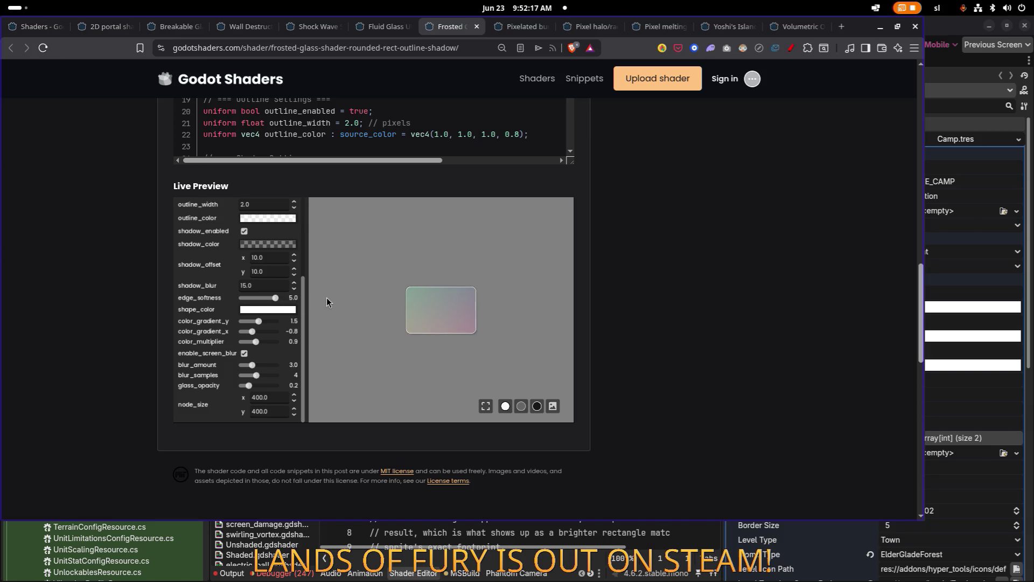
Set vertical colour gradient to 3.0 and horizontal to 0.54, and re-enable screen blur
mouse_move(263, 321)
mouse_down()
mouse_move(274, 322)
mouse_move(254, 331)
mouse_move(263, 331)
mouse_up()
click(254, 340)
click(245, 353)
click(246, 354)
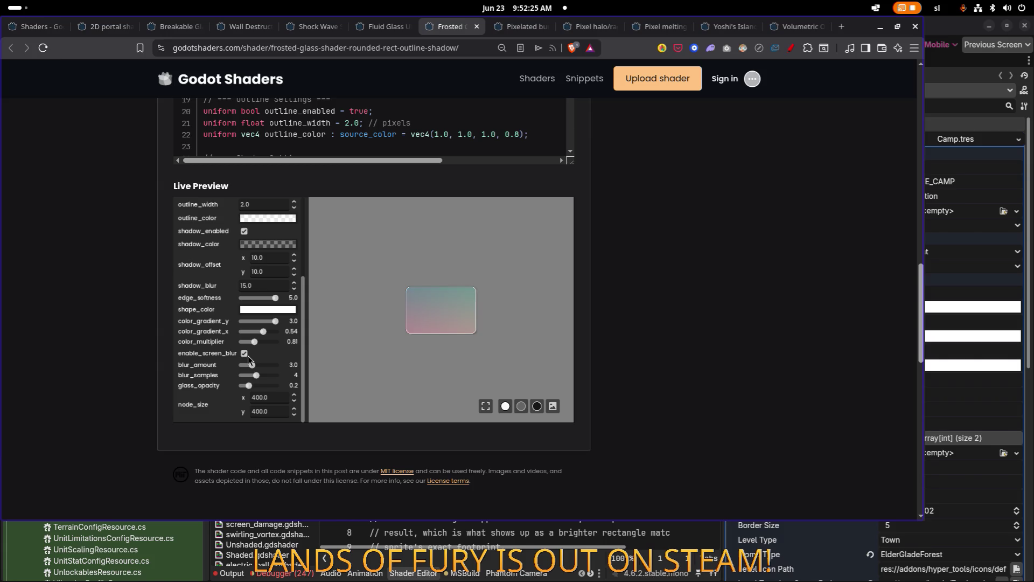
click(245, 354)
click(245, 354)
Show the preview over the leaf photo with blur reduced, then move on to Pixelated burn
drag(253, 363, 279, 364)
click(553, 407)
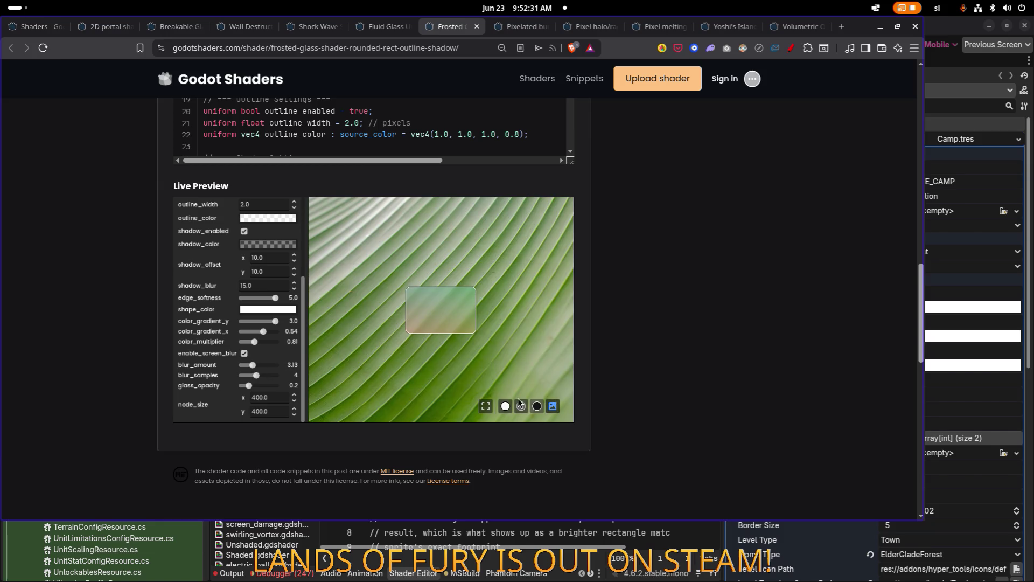
mouse_move(254, 363)
mouse_down()
mouse_move(234, 367)
mouse_move(281, 387)
mouse_move(229, 385)
mouse_move(259, 384)
mouse_move(247, 385)
mouse_up()
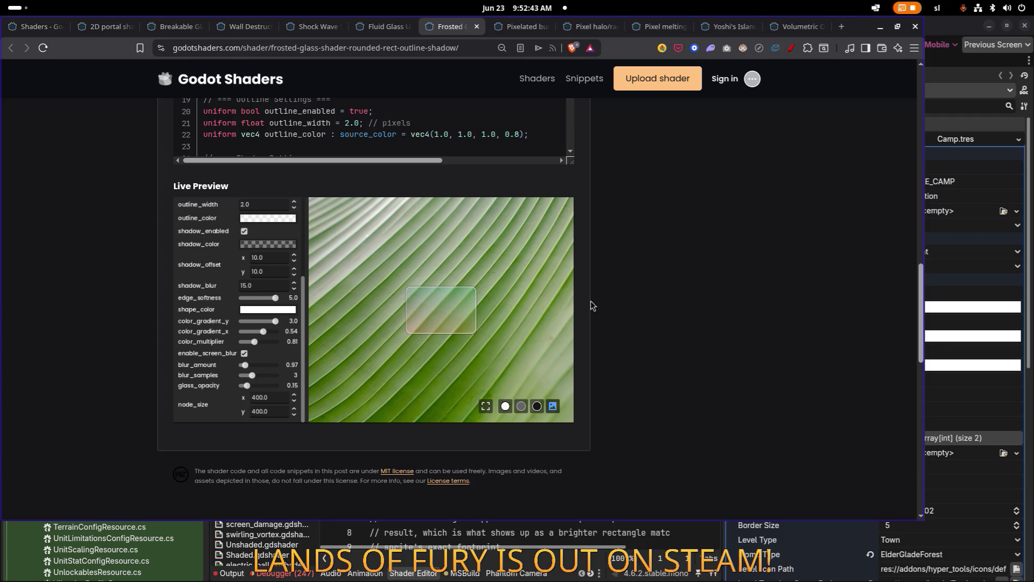
scroll(593, 305, down, 4)
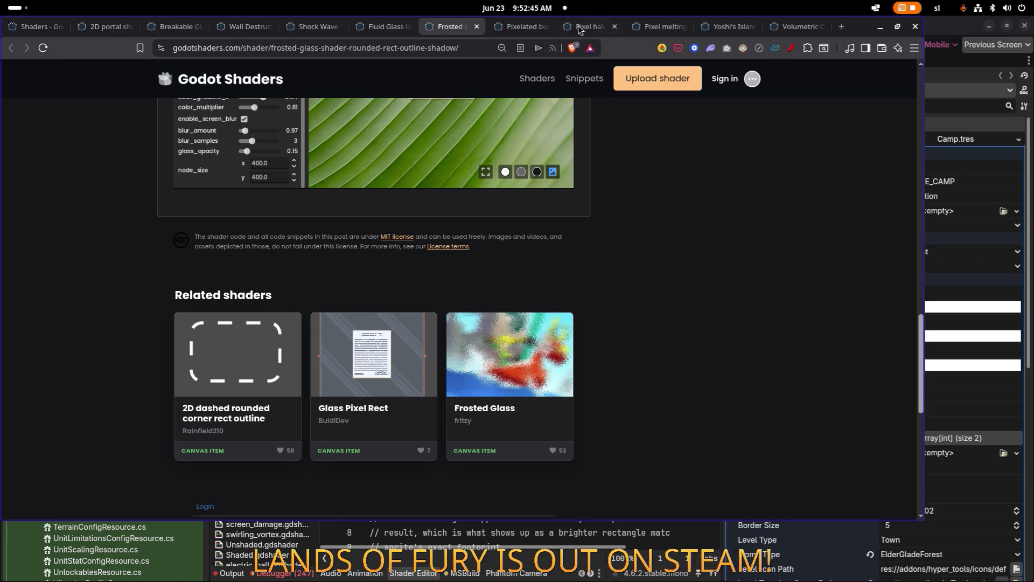
click(521, 27)
Try Noise as the burn texture, then switch it back to Godot Logo
scroll(460, 156, down, 10)
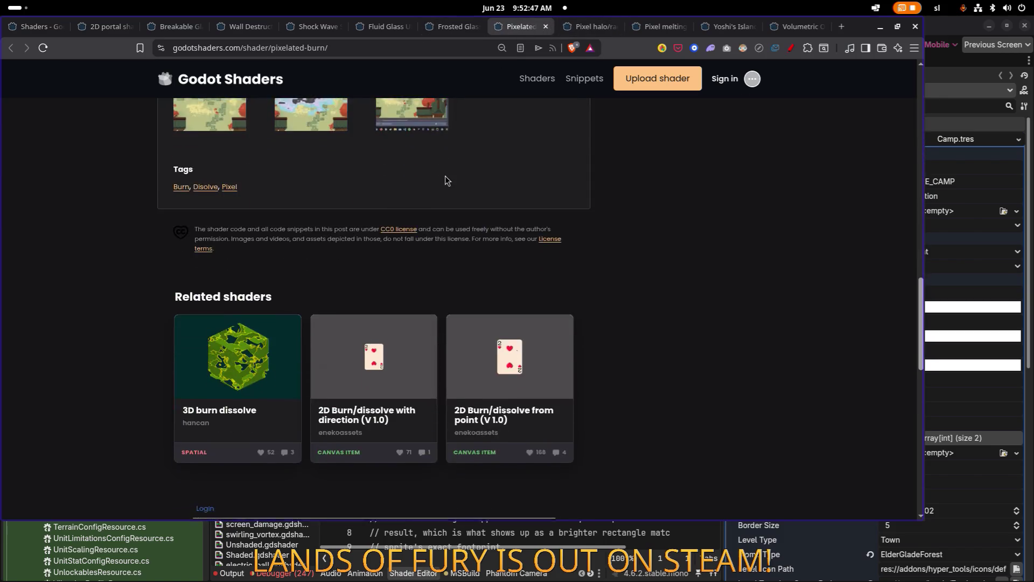
scroll(445, 176, up, 5)
click(280, 323)
click(270, 346)
click(280, 326)
click(273, 338)
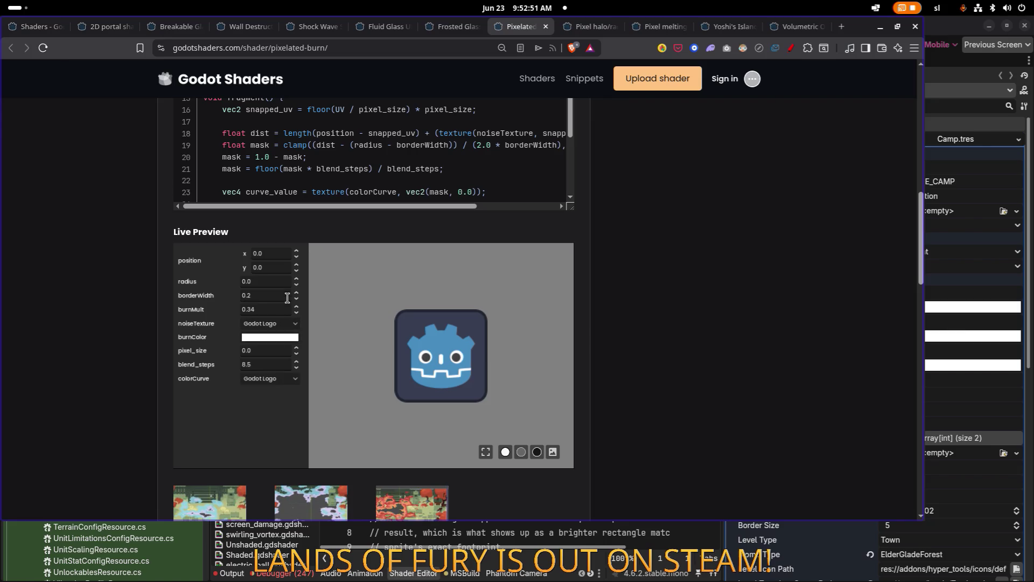
Set burn position to x 0.02, y 0.05 and raise the burn radius to 0.16
click(296, 250)
click(296, 250)
click(296, 250)
click(297, 257)
click(296, 264)
click(296, 264)
click(296, 264)
click(296, 264)
click(296, 264)
click(297, 279)
click(297, 279)
click(298, 279)
click(297, 279)
Set the radius and borderWidth fields to 0.5
scroll(694, 337, up, 2)
scroll(690, 332, up, 10)
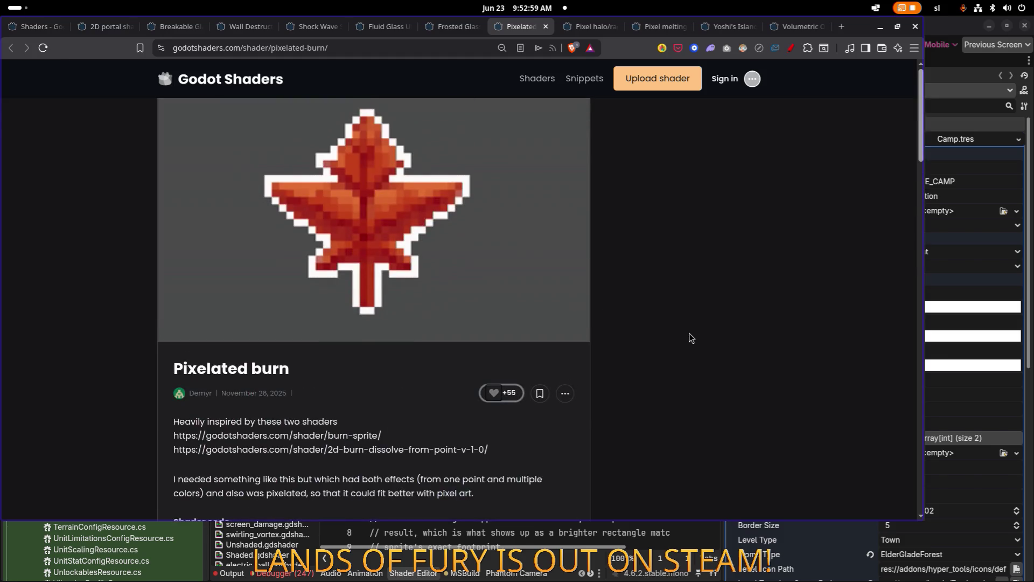
scroll(687, 333, down, 15)
scroll(686, 331, up, 5)
scroll(686, 333, up, 4)
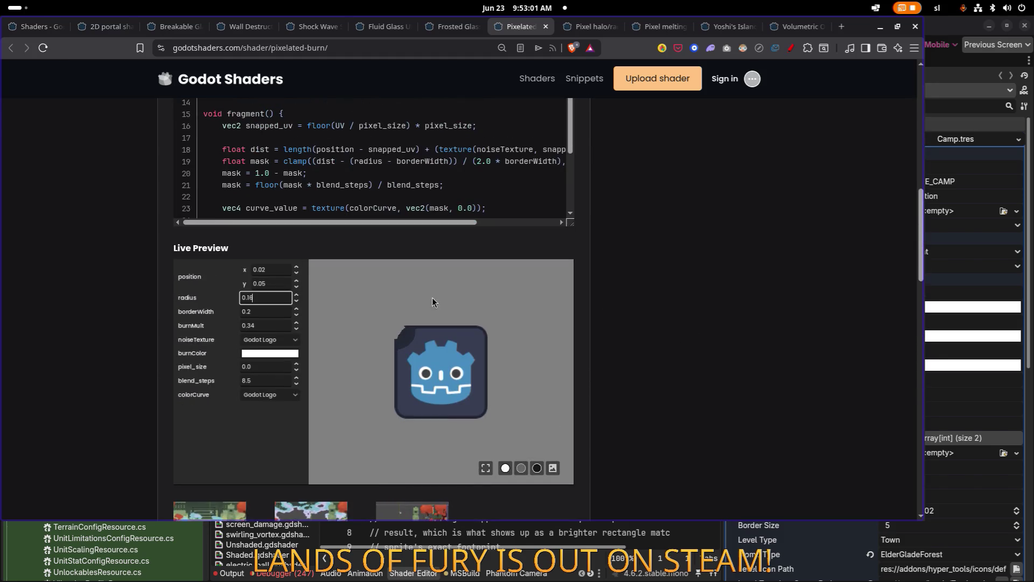
double_click(269, 297)
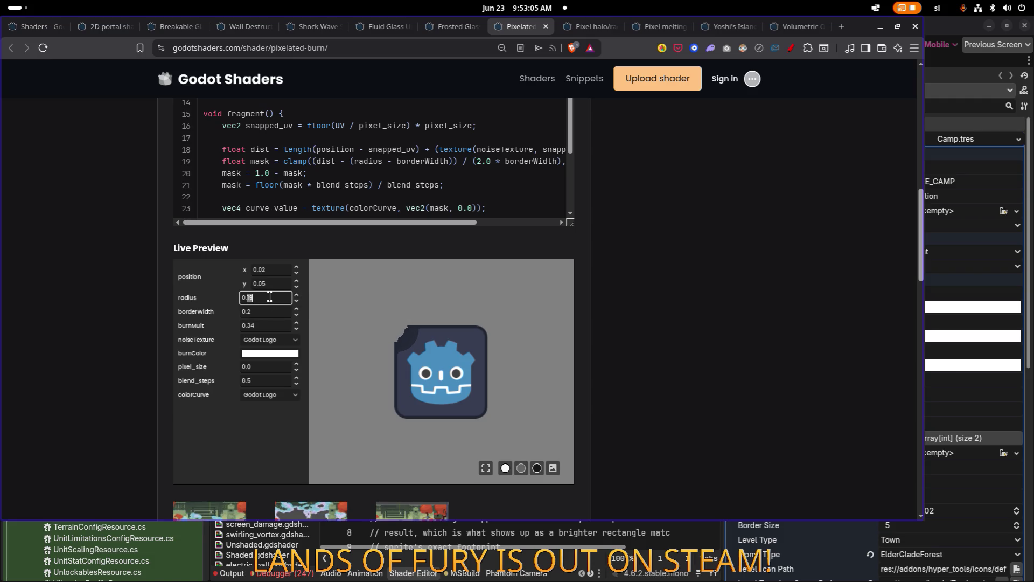
text(5)
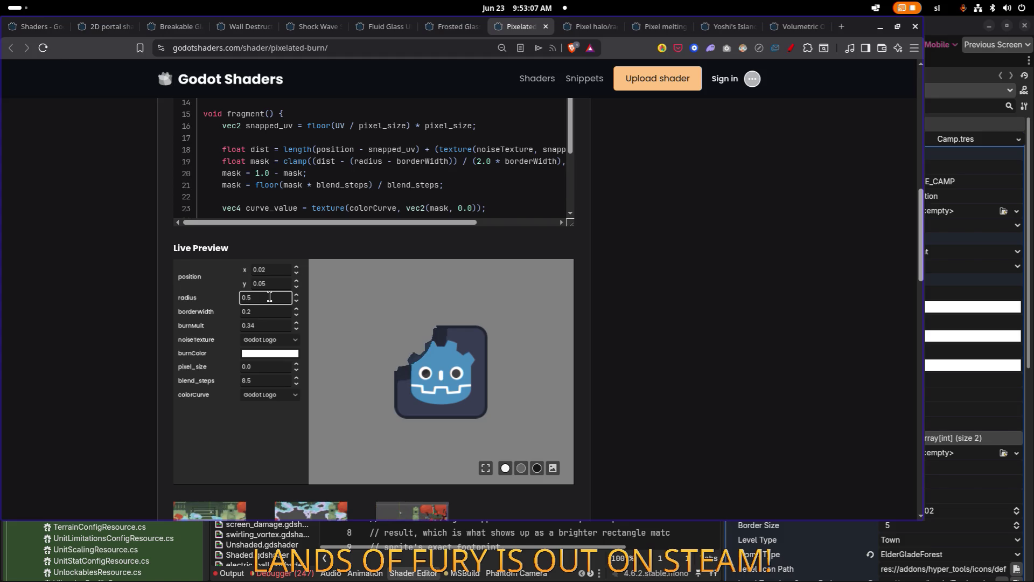
double_click(265, 312)
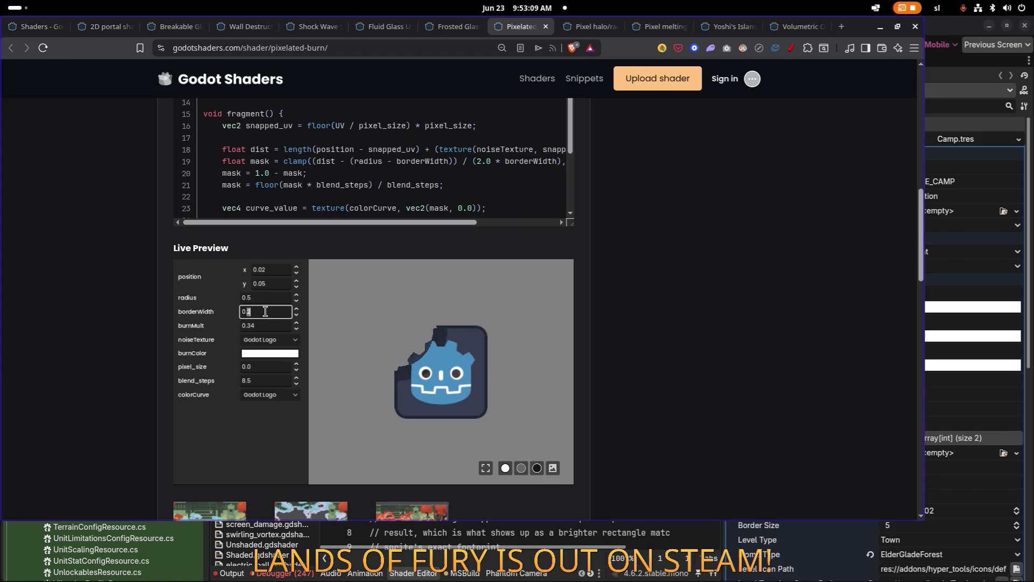
text(5)
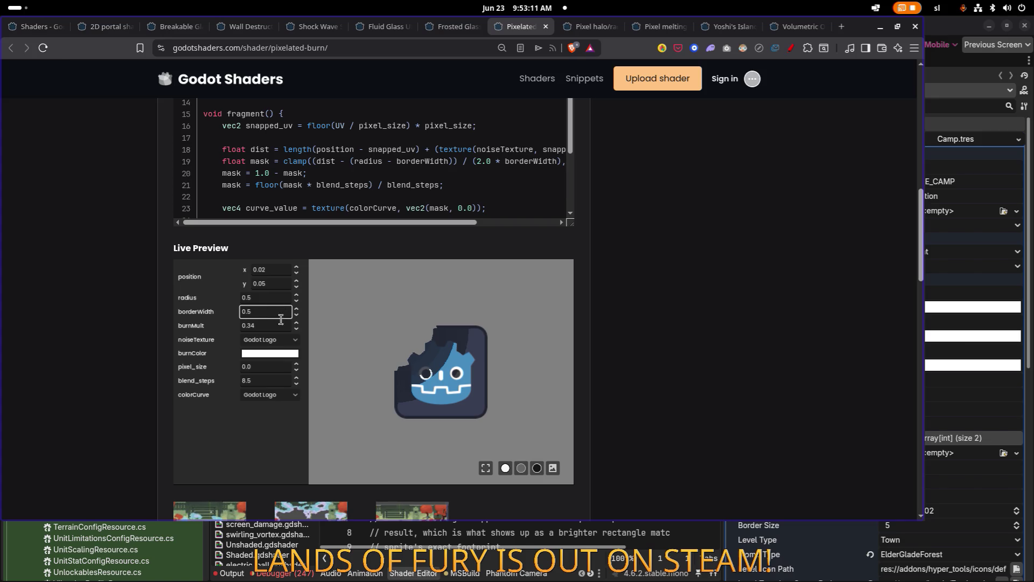
Raise burnMult to 0.4, set pixel_size to 0.04, and clear the burn position x field
click(296, 323)
click(296, 323)
click(296, 323)
click(296, 323)
click(297, 323)
click(296, 322)
click(298, 367)
click(297, 365)
click(297, 365)
click(297, 371)
click(296, 371)
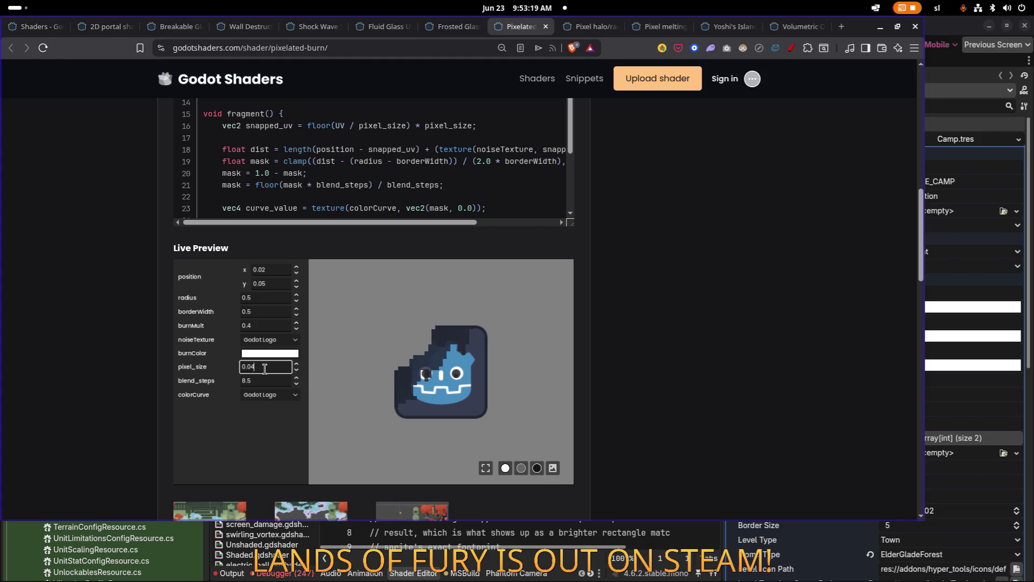
click(278, 269)
key(ctrl+a)
Set the burn position x and y values to 0.5
text(0.5)
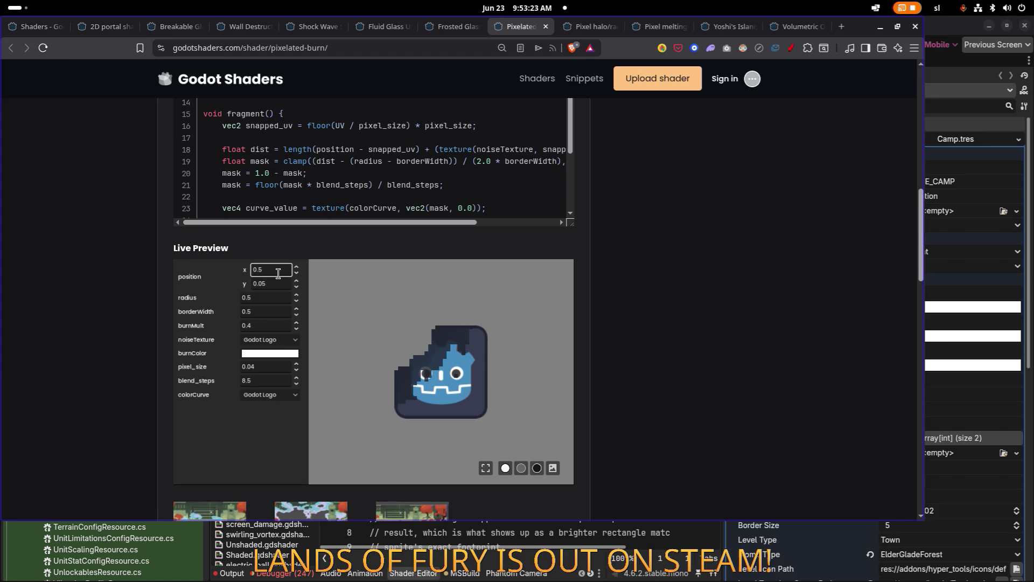
key(ctrl+a)
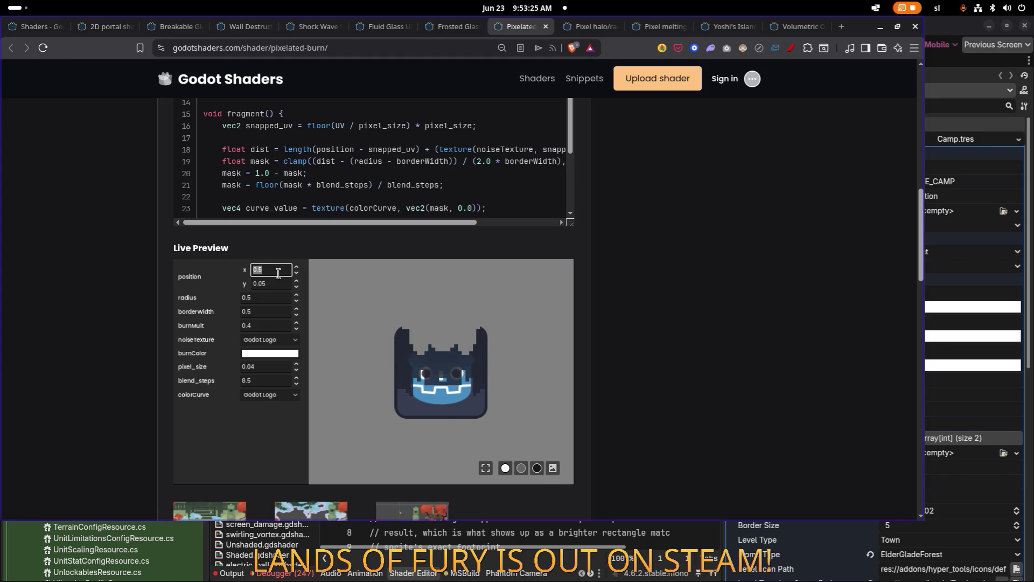
key(Tab)
text(0.5)
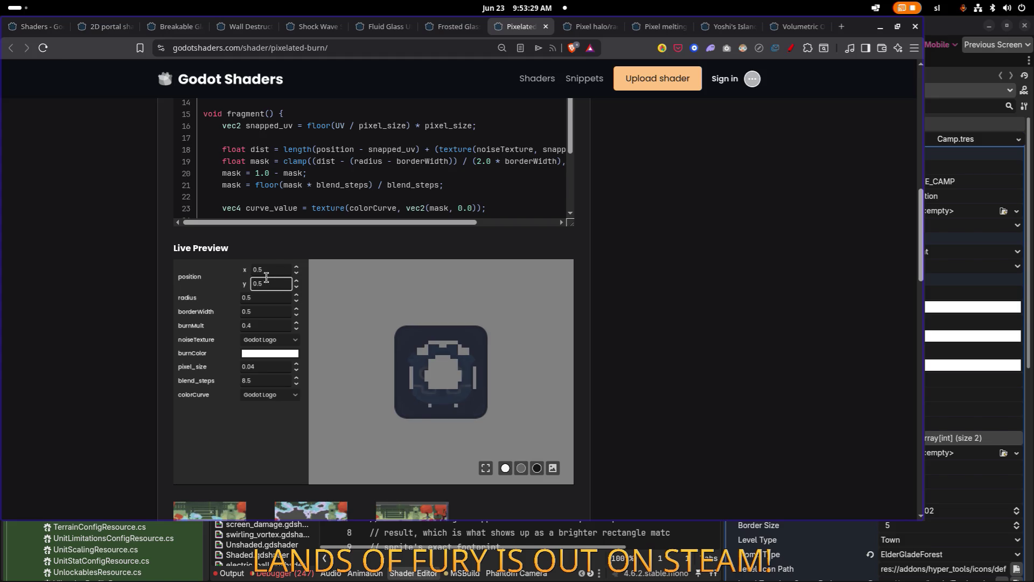
Leave the colorCurve texture unchanged and retype pixel_size, trying 1.0 then .1
double_click(264, 312)
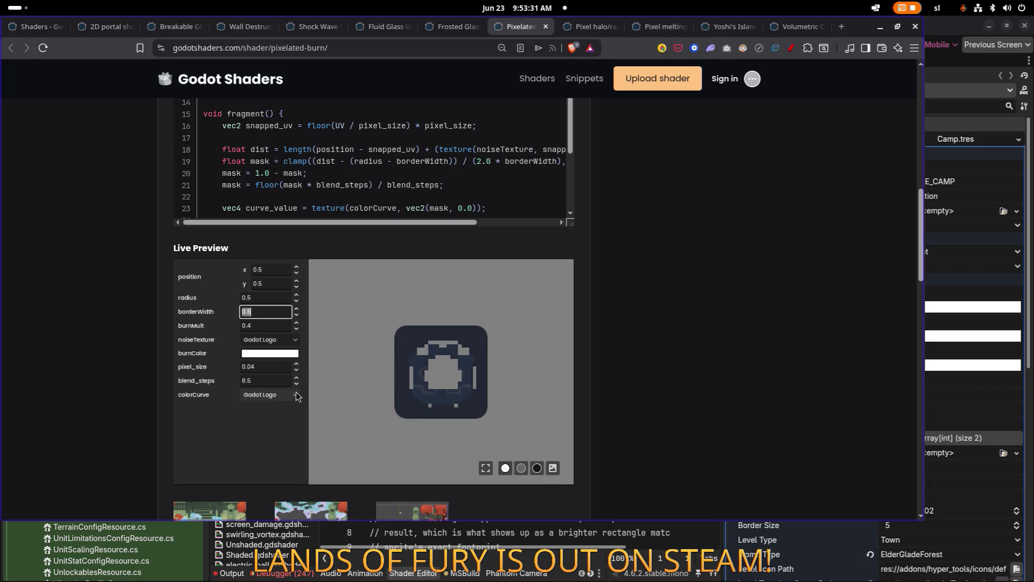
click(269, 395)
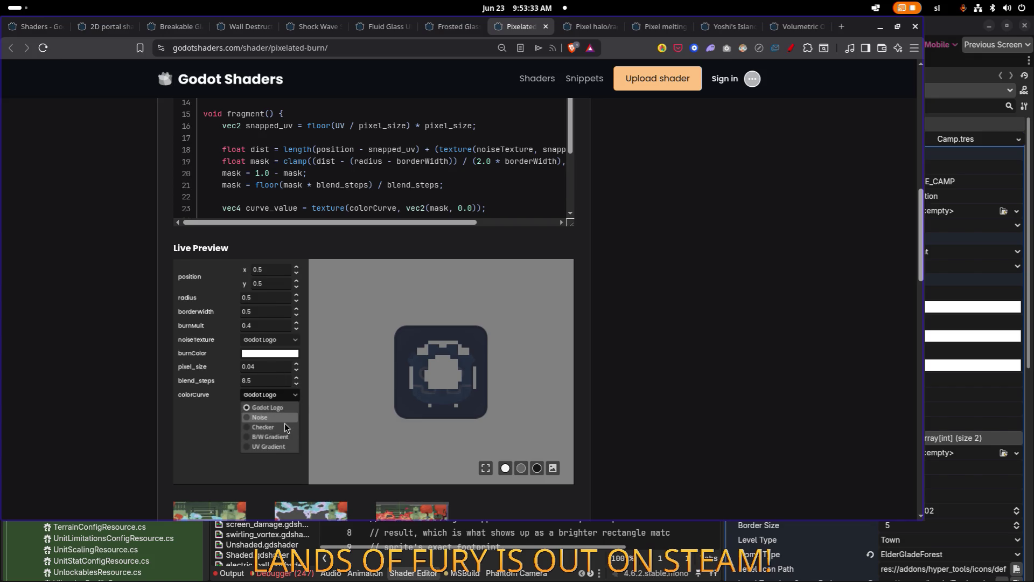
click(202, 429)
click(274, 367)
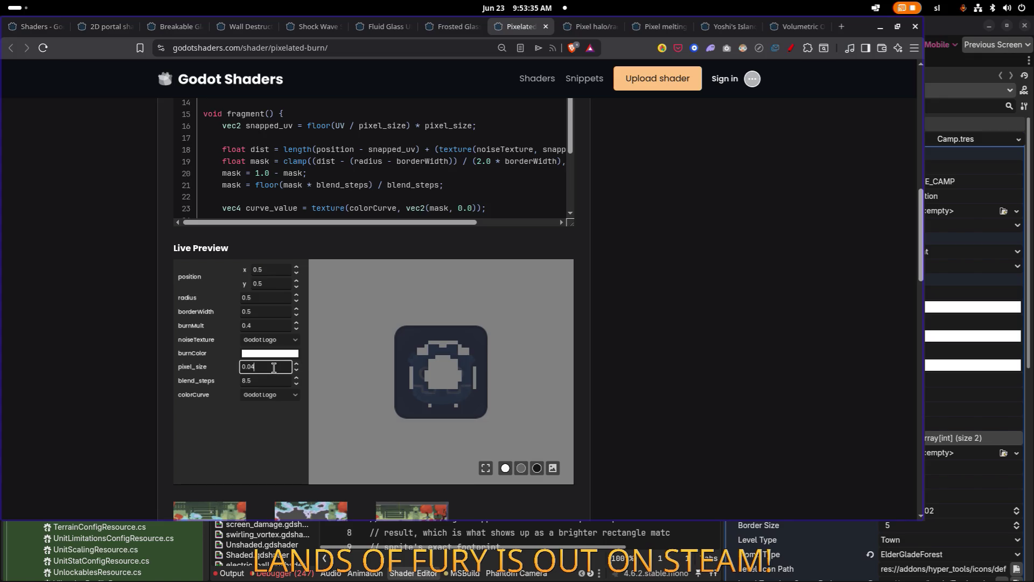
text(1.0)
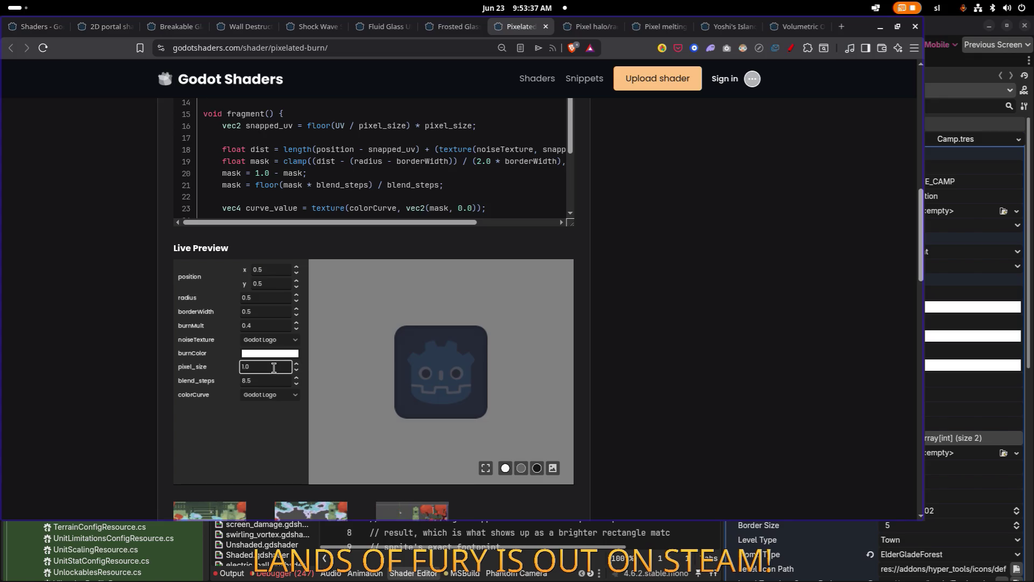
double_click(274, 367)
text(0)
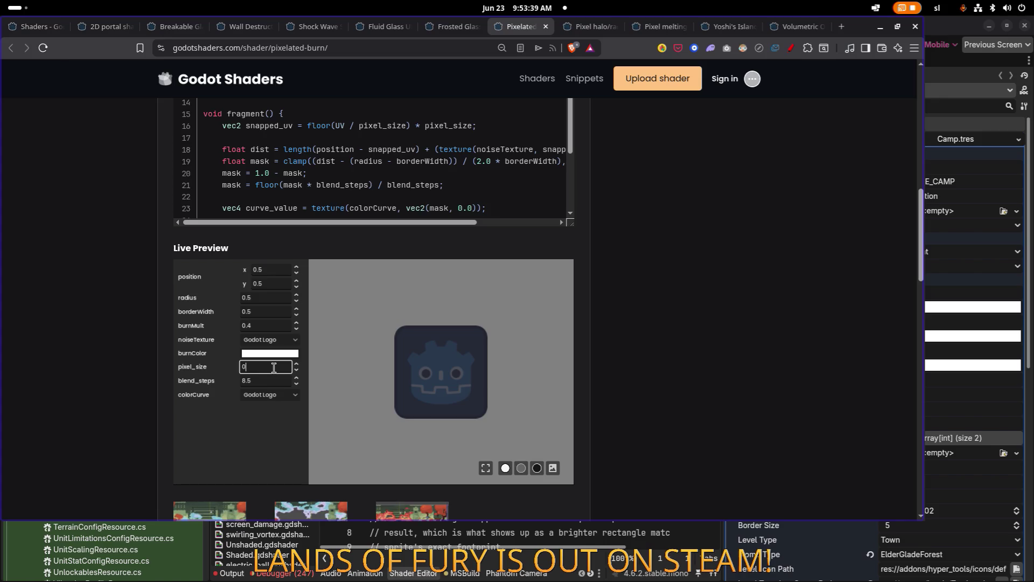
text(.1)
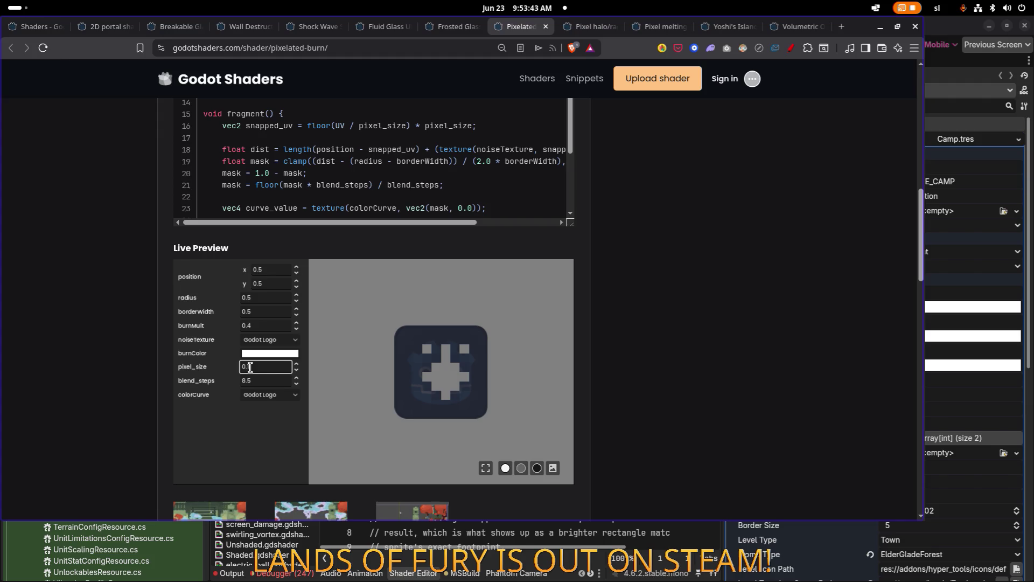
Raise blend_steps to 8.53 and burnMult to 0.89, then close the Pixelated burn page
scroll(249, 366, down, 1)
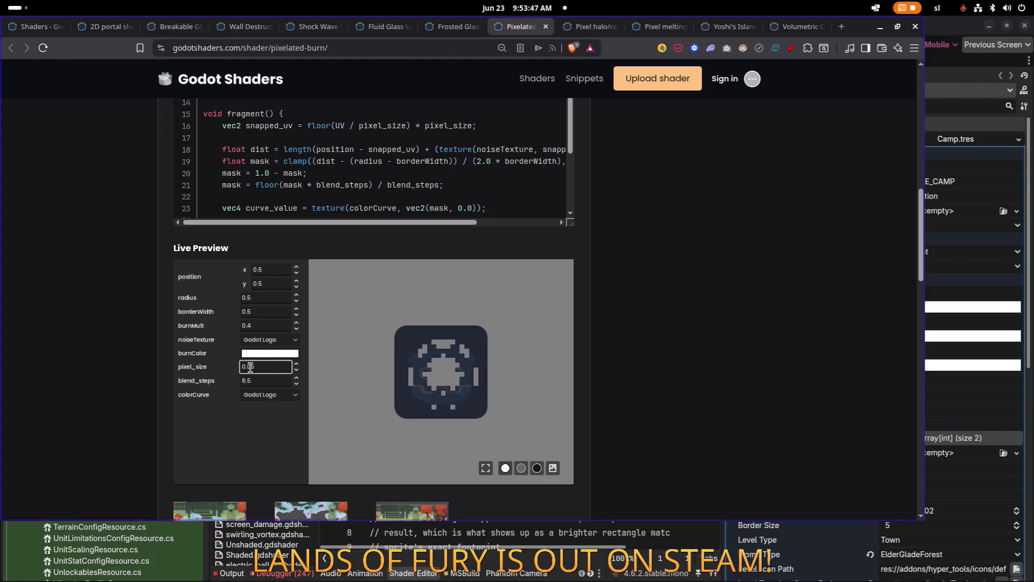
click(297, 378)
click(296, 378)
click(297, 379)
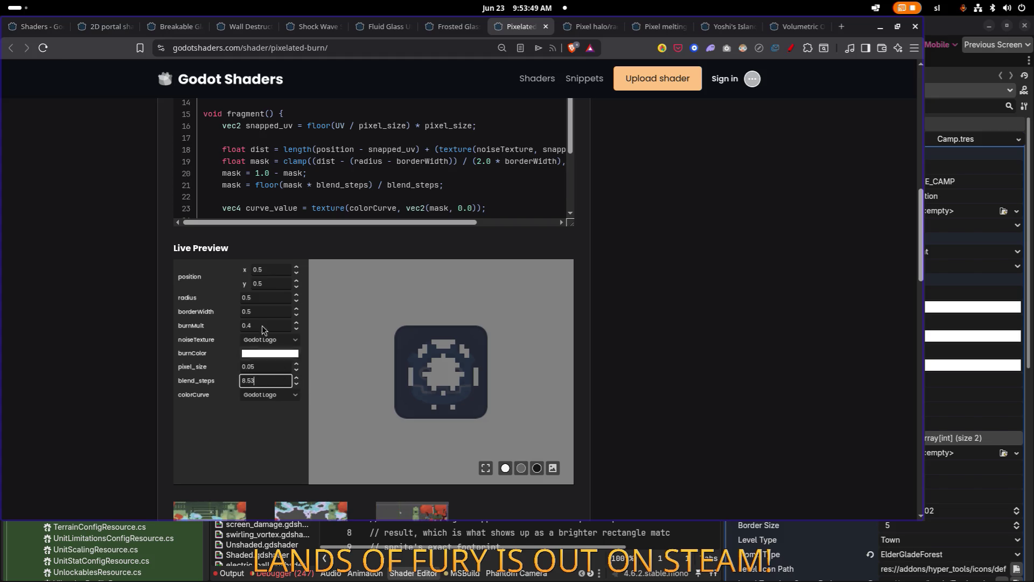
click(285, 323)
click(296, 323)
click(297, 323)
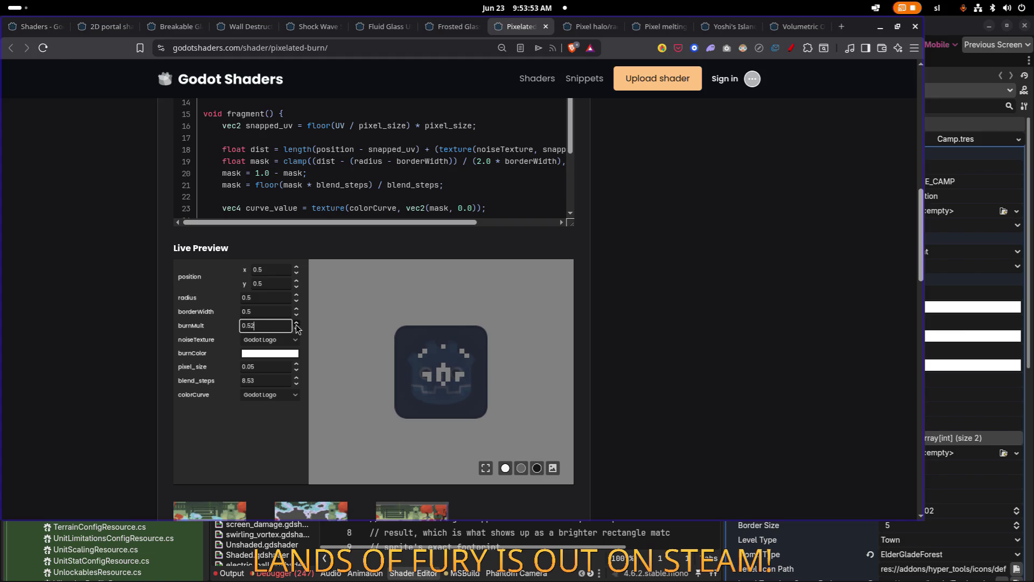
click(296, 323)
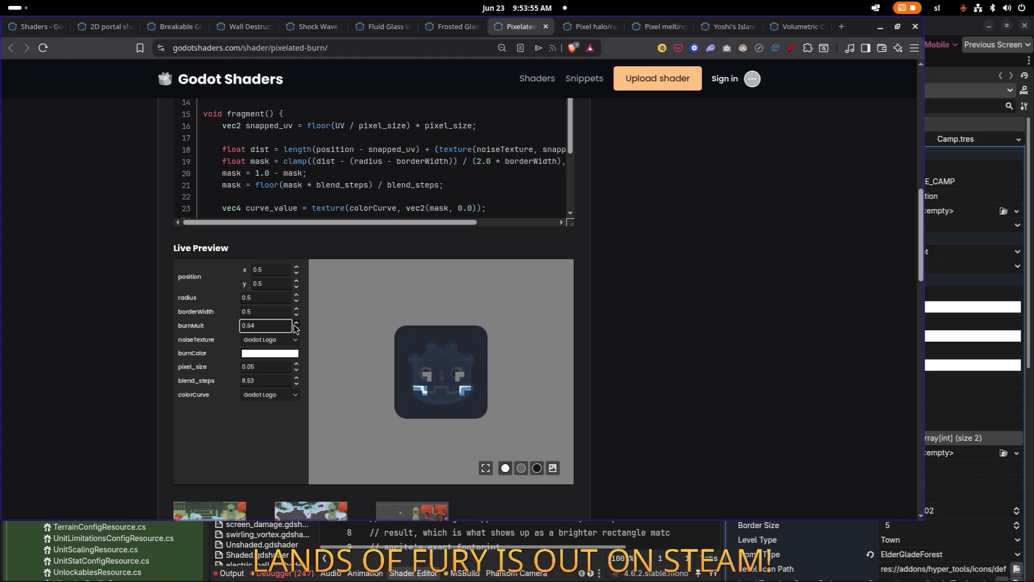
click(295, 323)
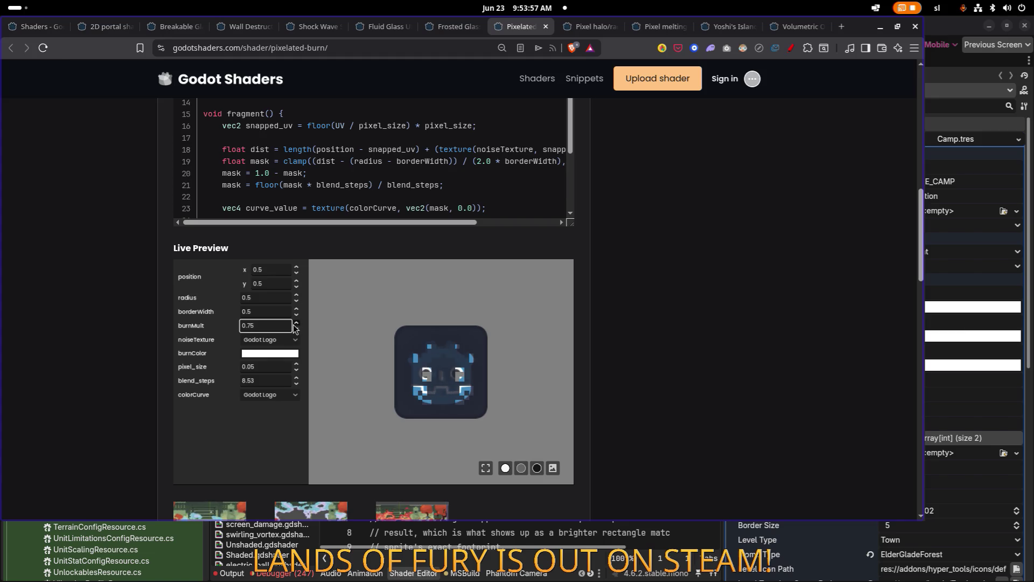
click(296, 323)
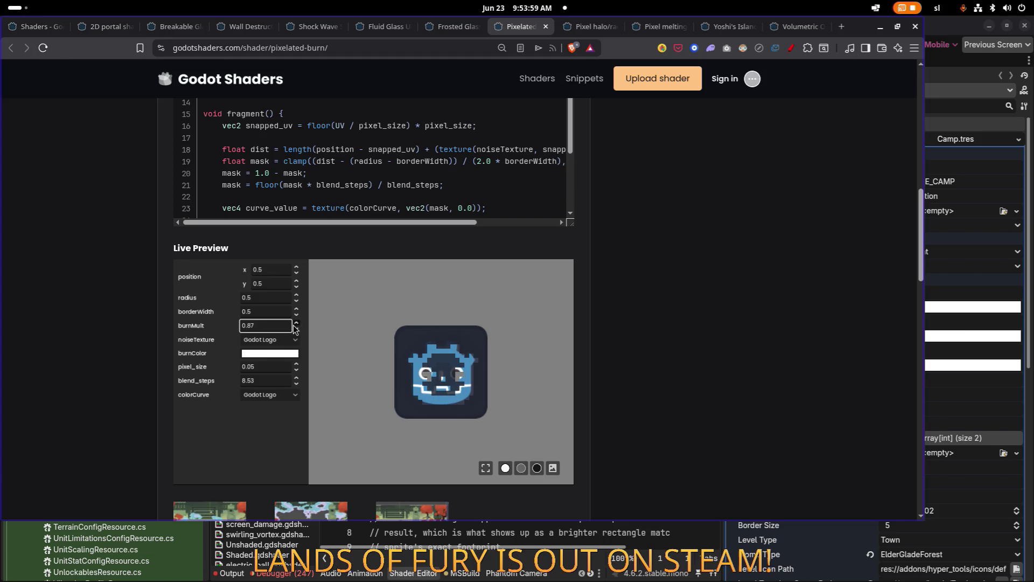
click(544, 27)
Switch to the Pixel melting page, advance the animation, and edit the melting_point values
scroll(421, 186, down, 5)
click(635, 25)
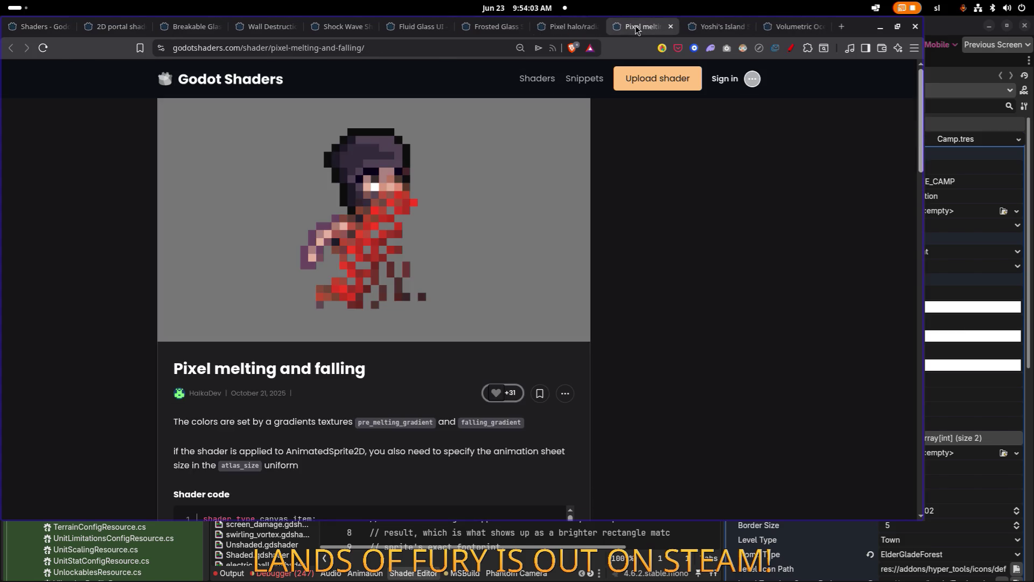
scroll(461, 195, down, 10)
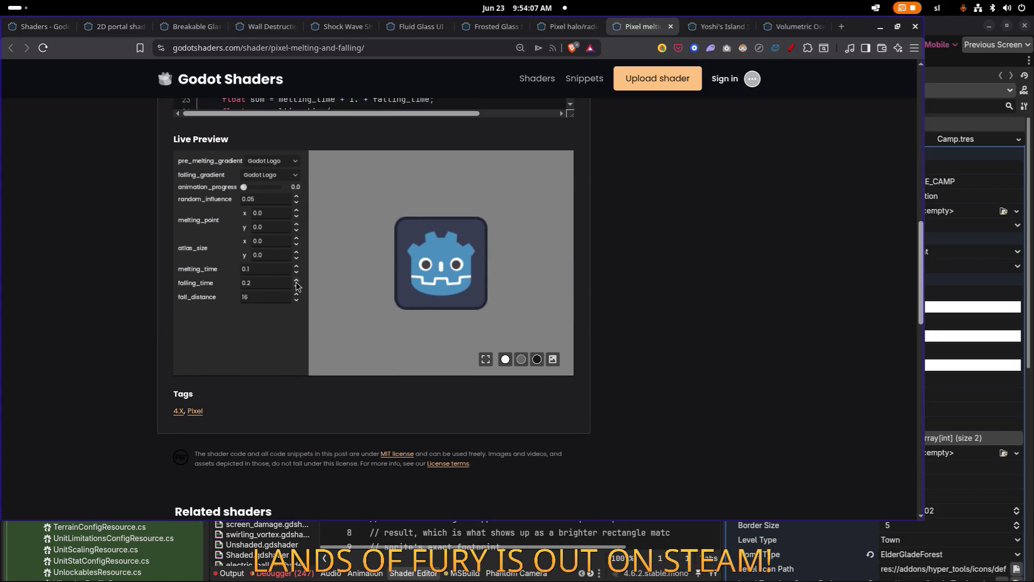
drag(244, 187, 276, 189)
double_click(283, 214)
key(Tab)
double_click(283, 214)
key(Tab)
text(0)
Preview over the leaf photo with both gradients Checker and progress 0.87, then close the page
click(264, 187)
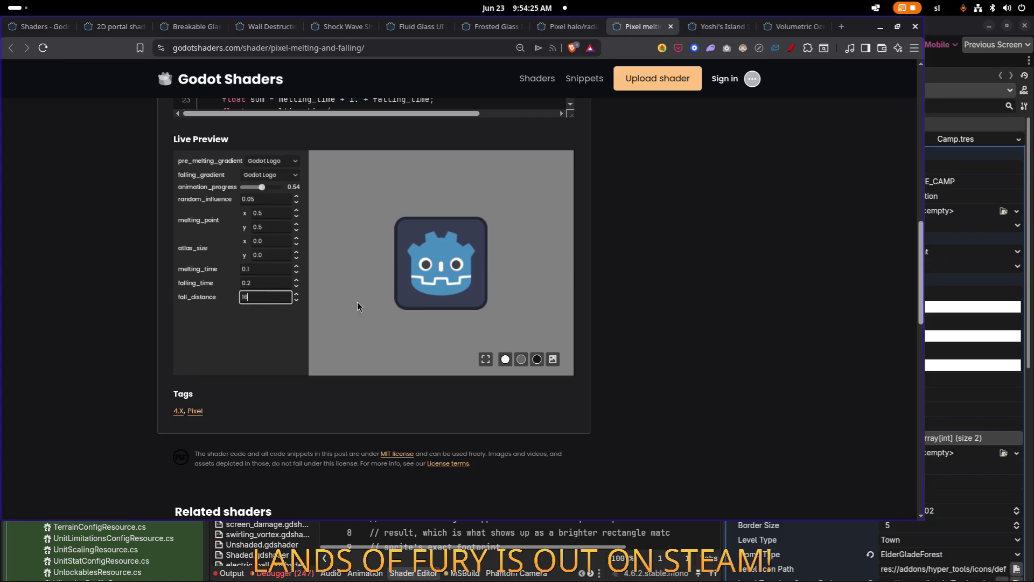
click(553, 359)
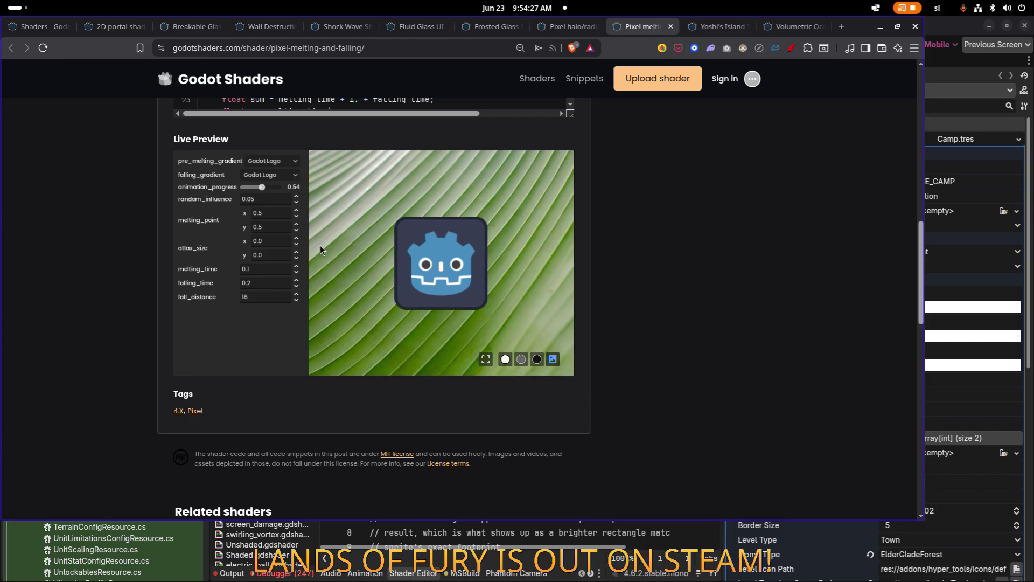
drag(258, 188, 285, 189)
click(272, 173)
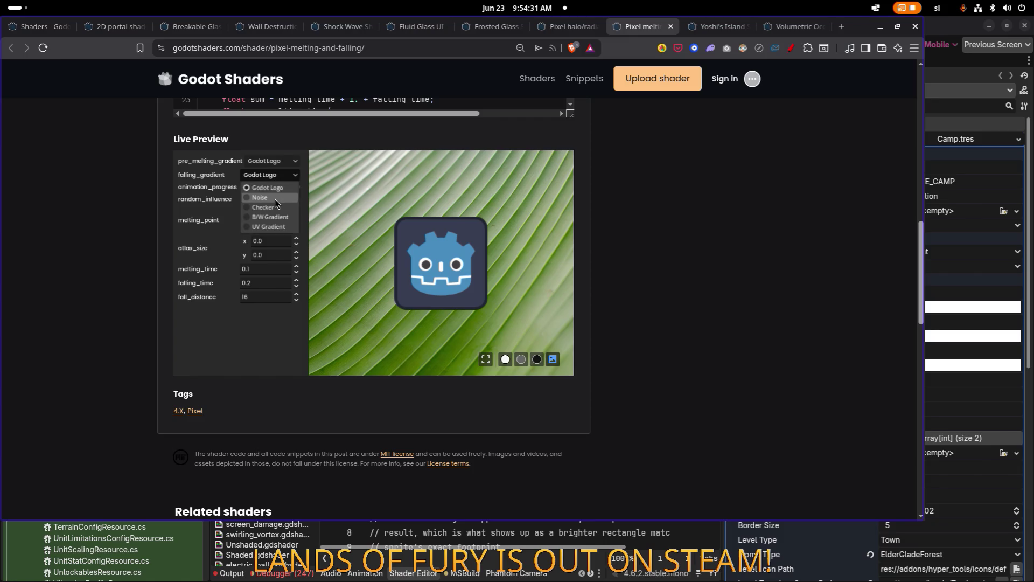
click(271, 205)
click(275, 160)
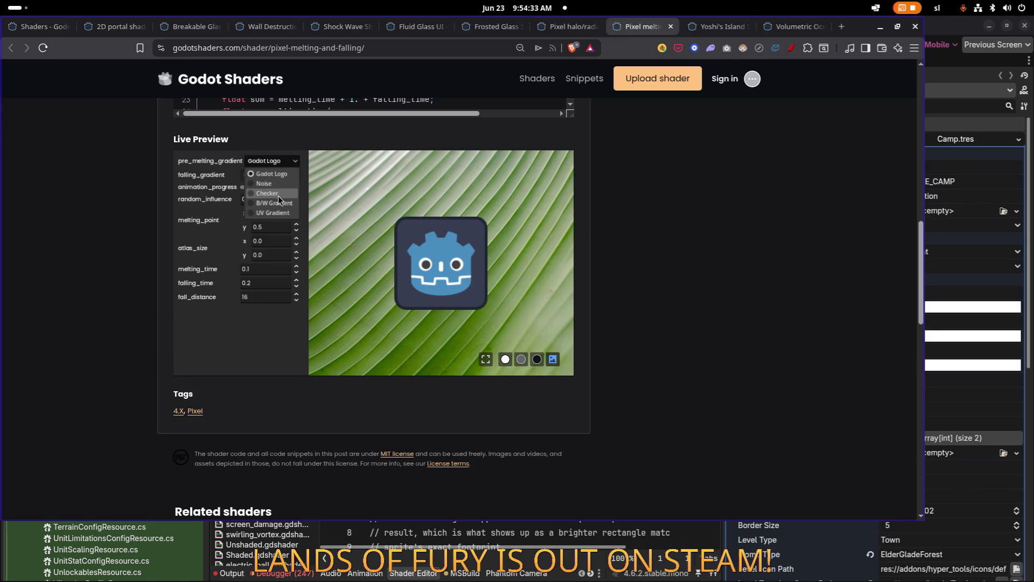
click(277, 196)
drag(253, 187, 278, 187)
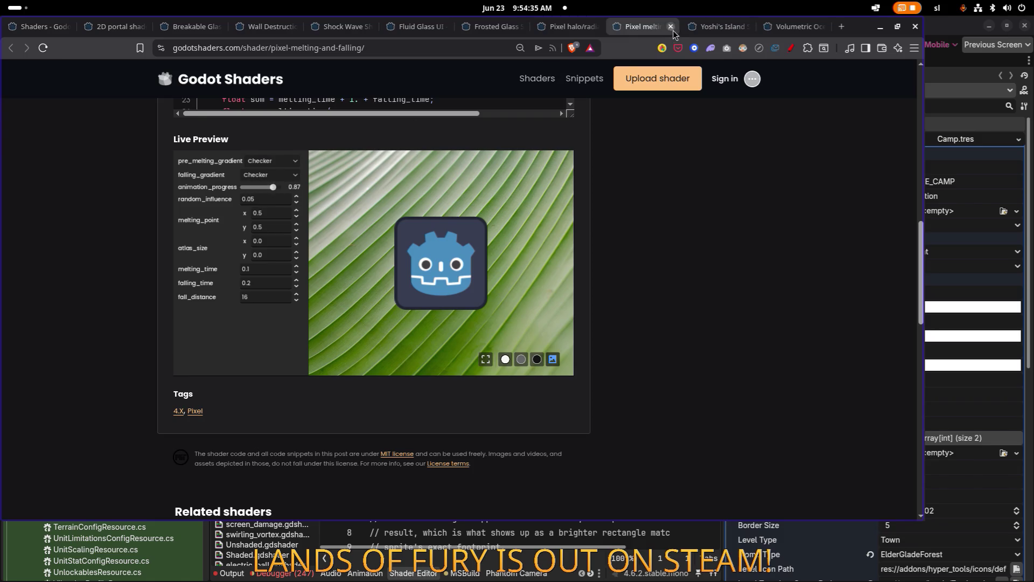
click(672, 29)
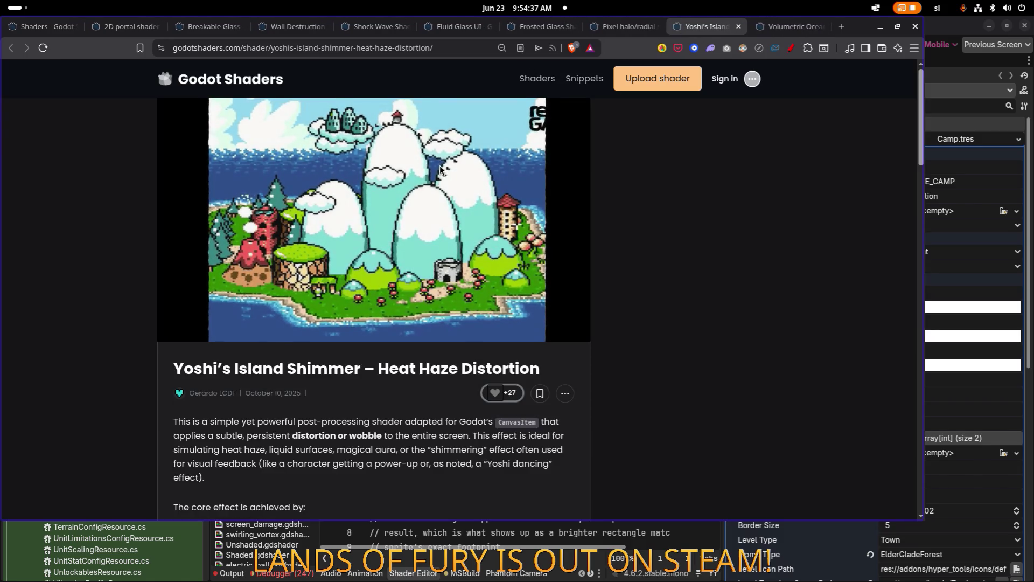
Preview the shimmer over the leaf photo with speed 0.5, 5.0 and strength 0.05, then close it
scroll(421, 167, down, 10)
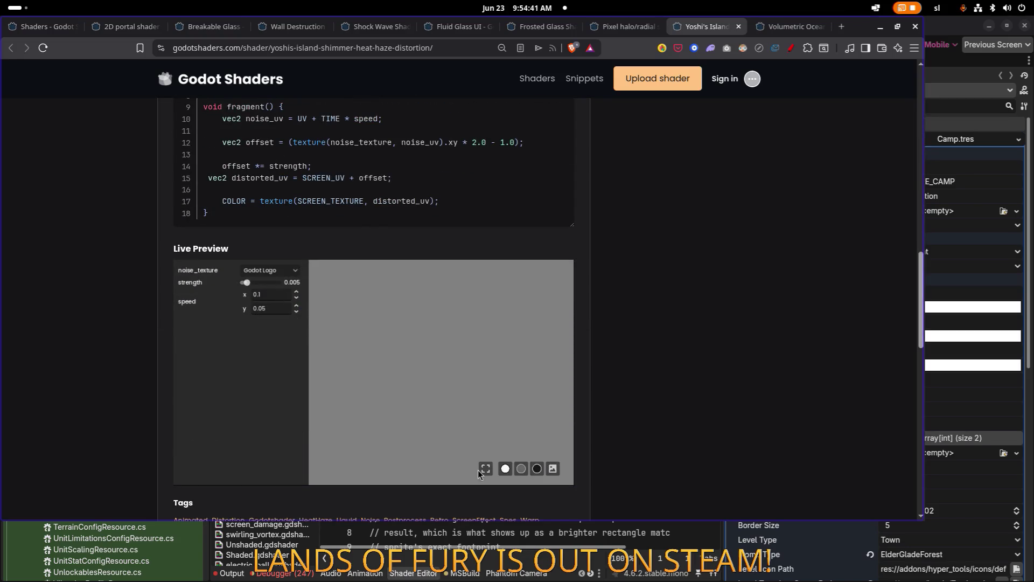
click(553, 469)
mouse_move(246, 283)
mouse_down()
mouse_move(275, 286)
mouse_move(247, 283)
mouse_move(265, 283)
mouse_up()
double_click(272, 298)
click(264, 296)
text(0.5)
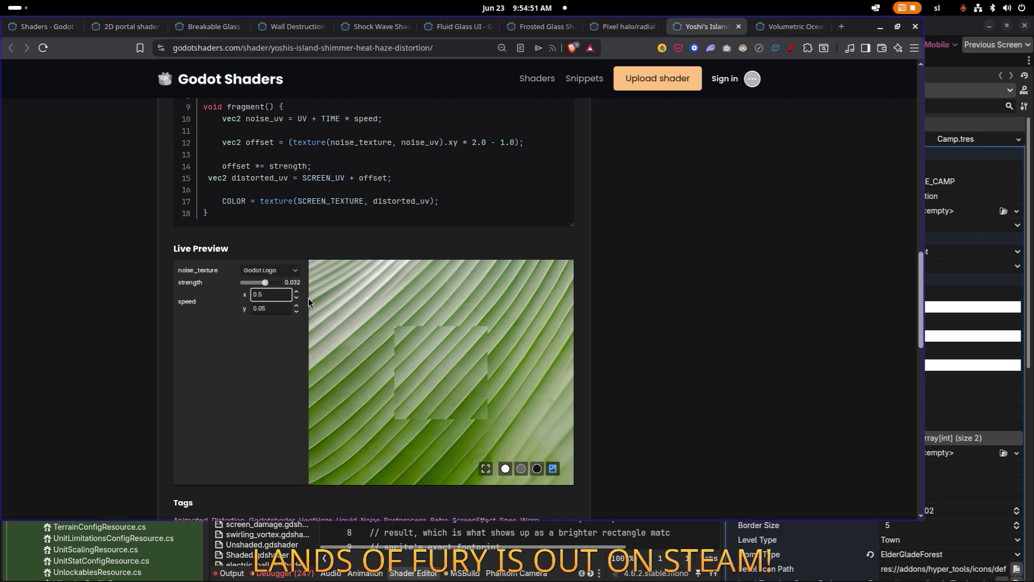
double_click(262, 308)
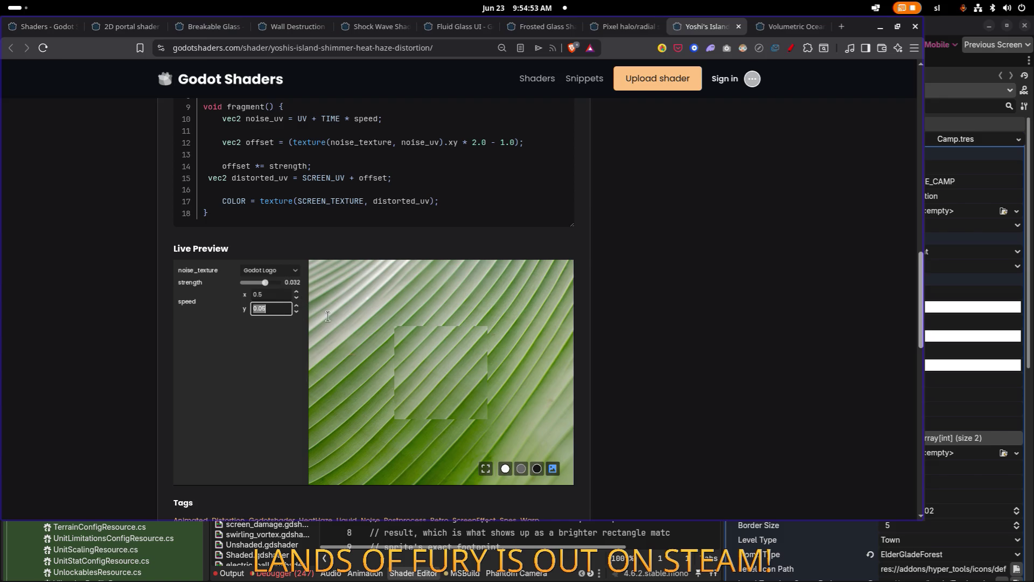
text(5.0)
click(263, 283)
mouse_move(263, 283)
mouse_down()
mouse_move(234, 282)
mouse_move(278, 282)
mouse_move(242, 283)
mouse_up()
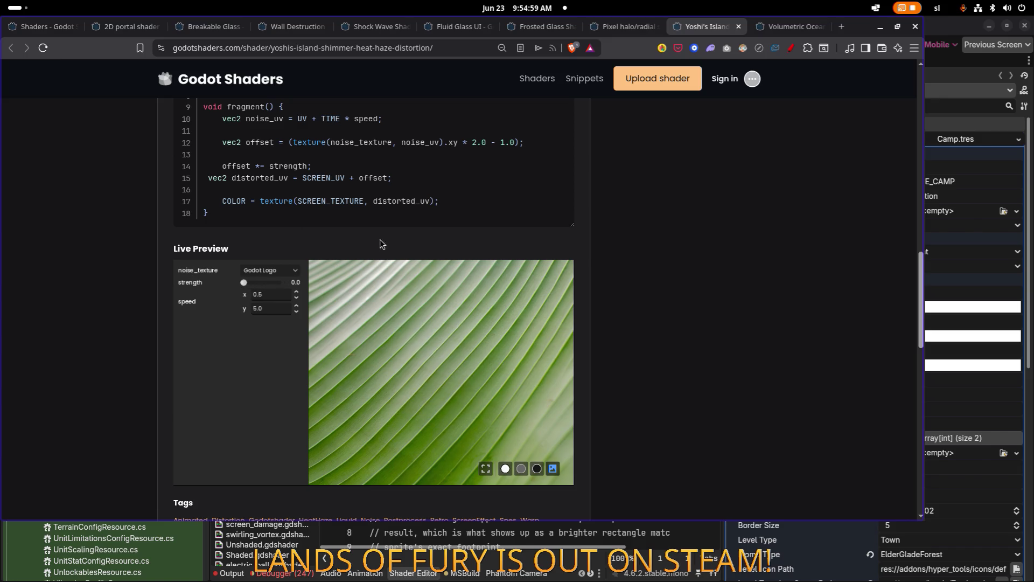
click(738, 27)
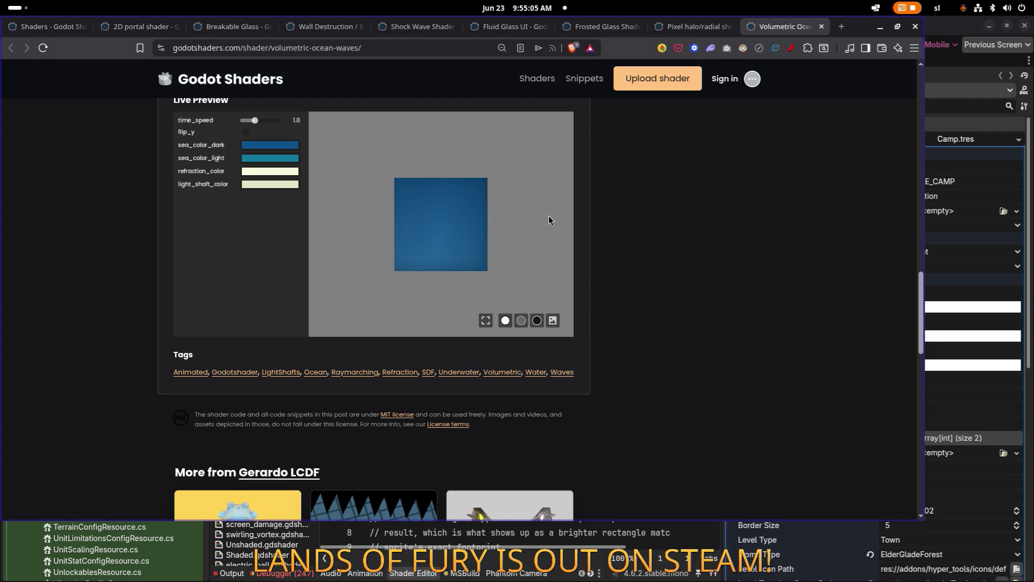
Flip the ocean preview vertically and set time_speed to 0.43 after trying 2.42
scroll(587, 210, up, 5)
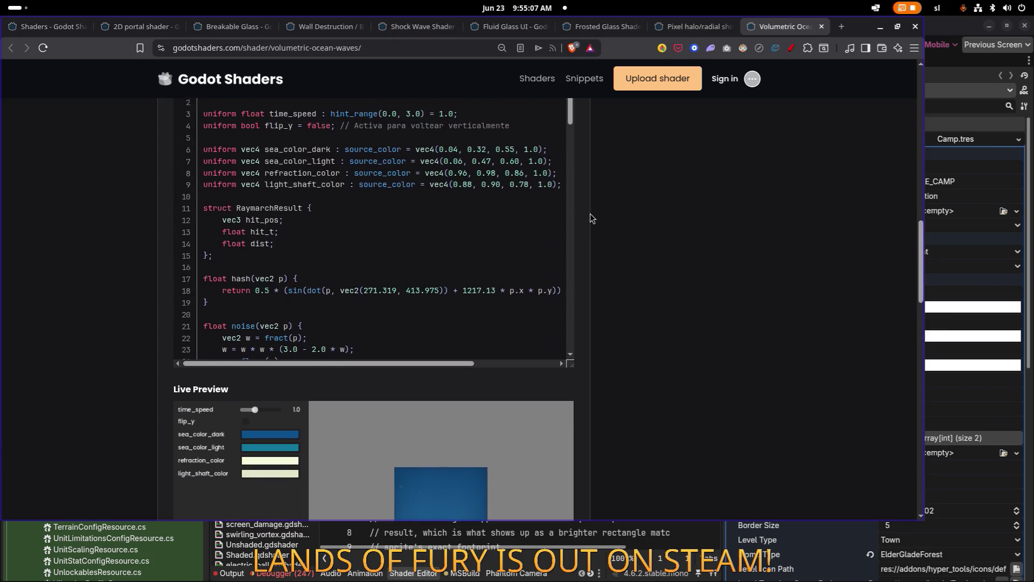
scroll(589, 215, down, 4)
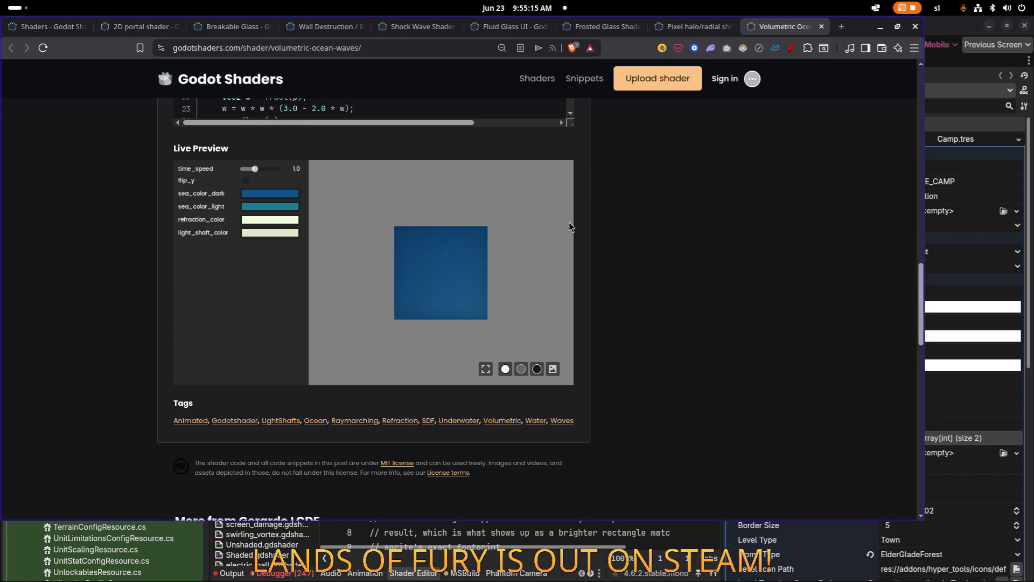
scroll(628, 235, down, 4)
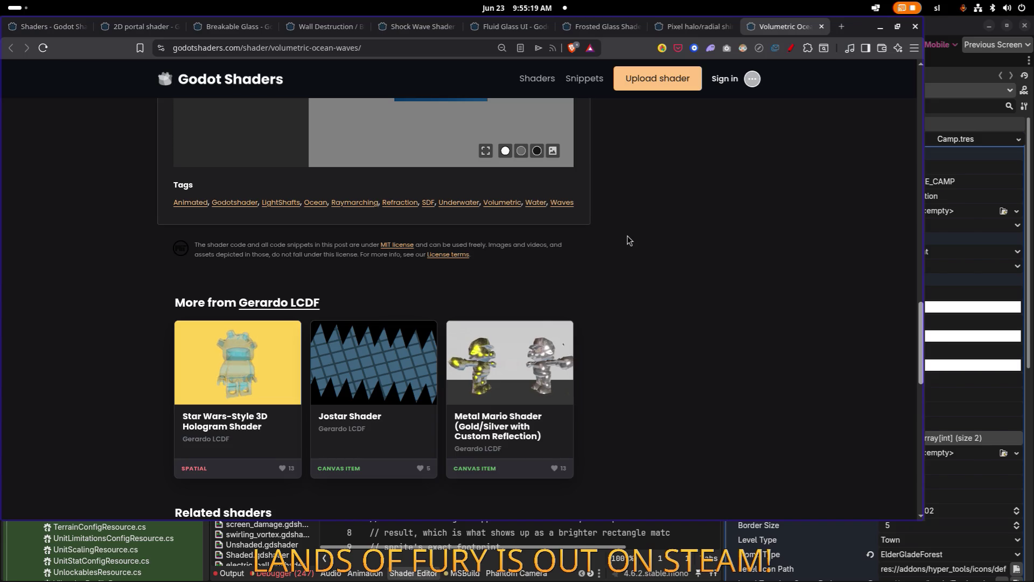
scroll(629, 241, up, 9)
scroll(629, 240, up, 12)
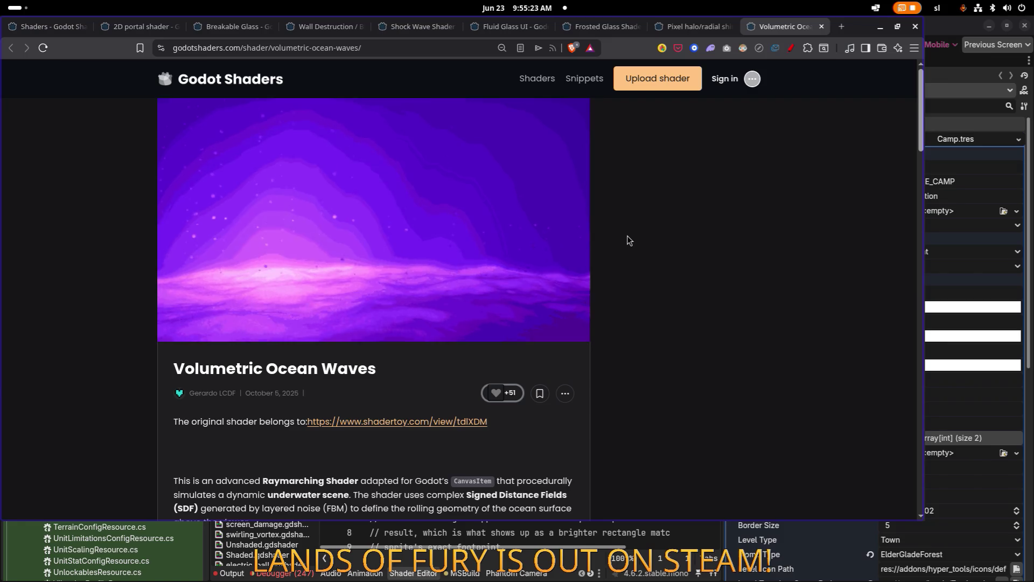
scroll(629, 240, down, 1)
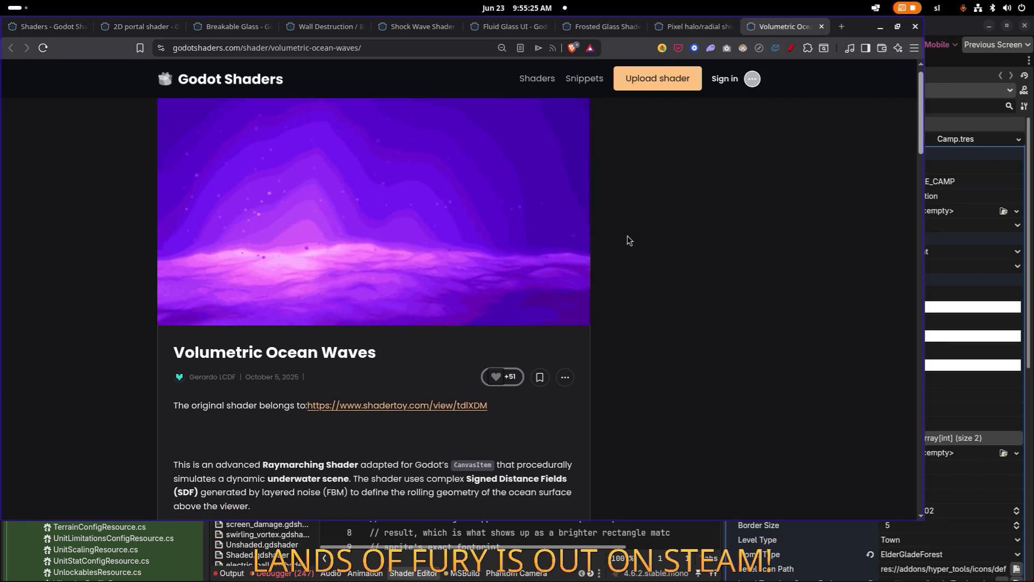
scroll(629, 240, down, 8)
scroll(629, 240, down, 10)
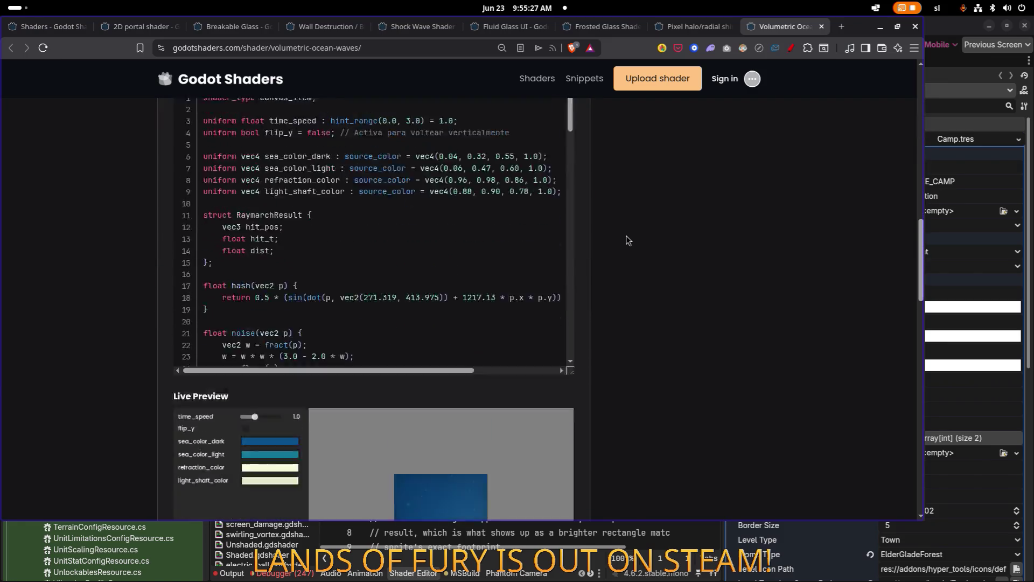
drag(250, 218, 270, 217)
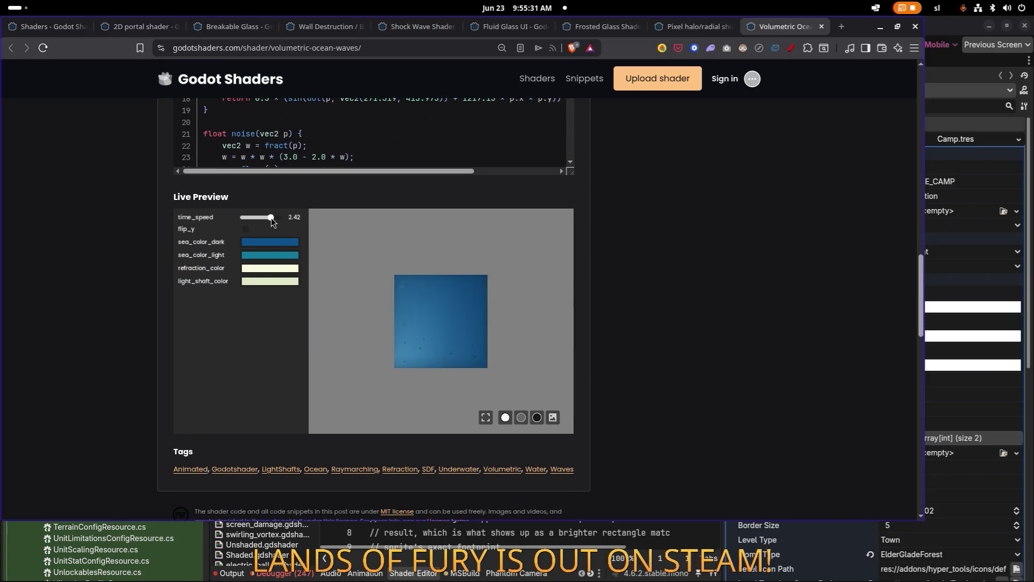
click(245, 230)
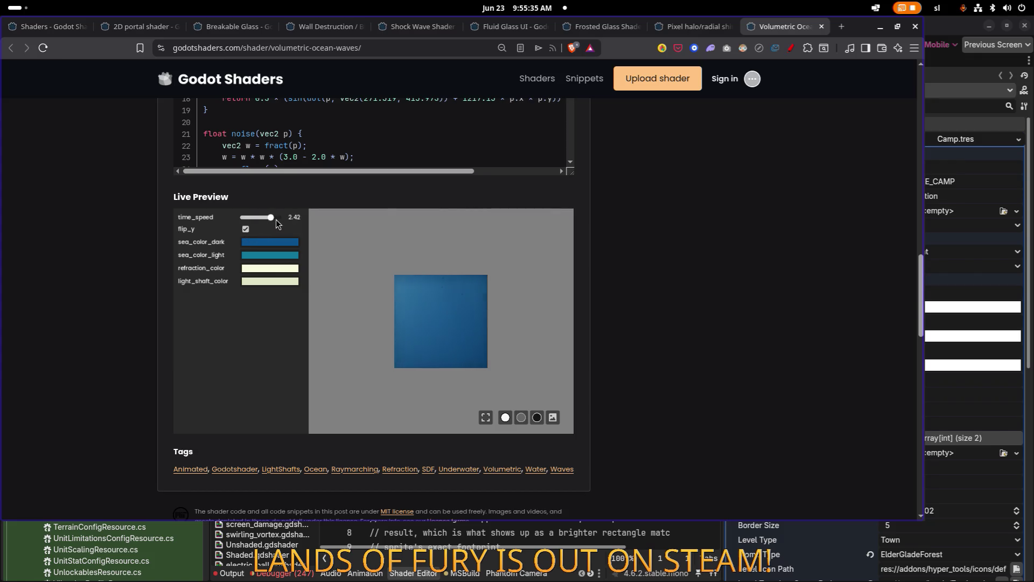
drag(276, 219, 249, 221)
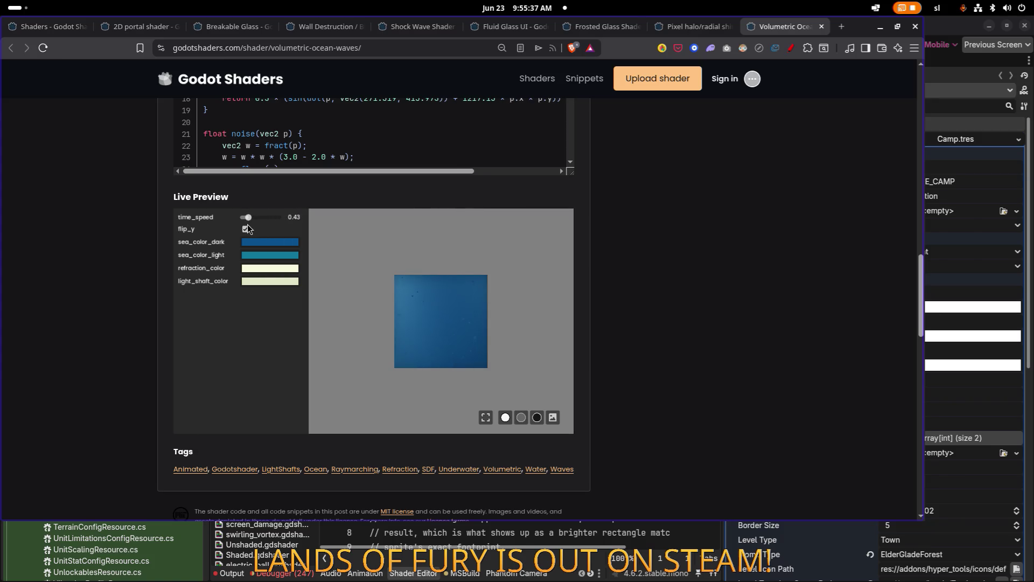
Recolour light_shaft_color in the colour picker, trying yellow-green before settling on a teal shade
click(266, 282)
click(296, 254)
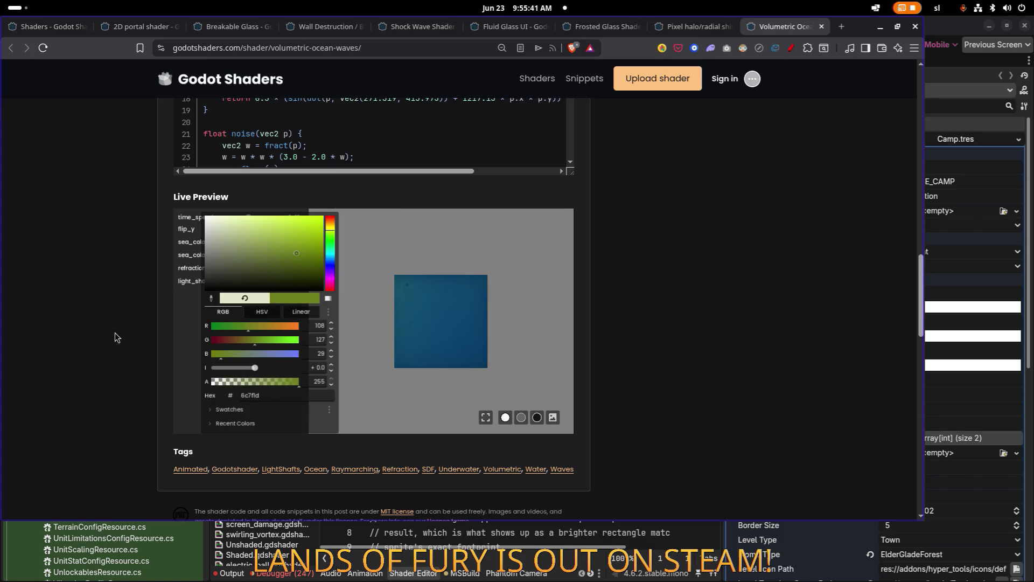
click(180, 319)
click(269, 280)
mouse_move(280, 263)
mouse_down()
mouse_move(309, 244)
mouse_move(337, 260)
mouse_up()
click(329, 252)
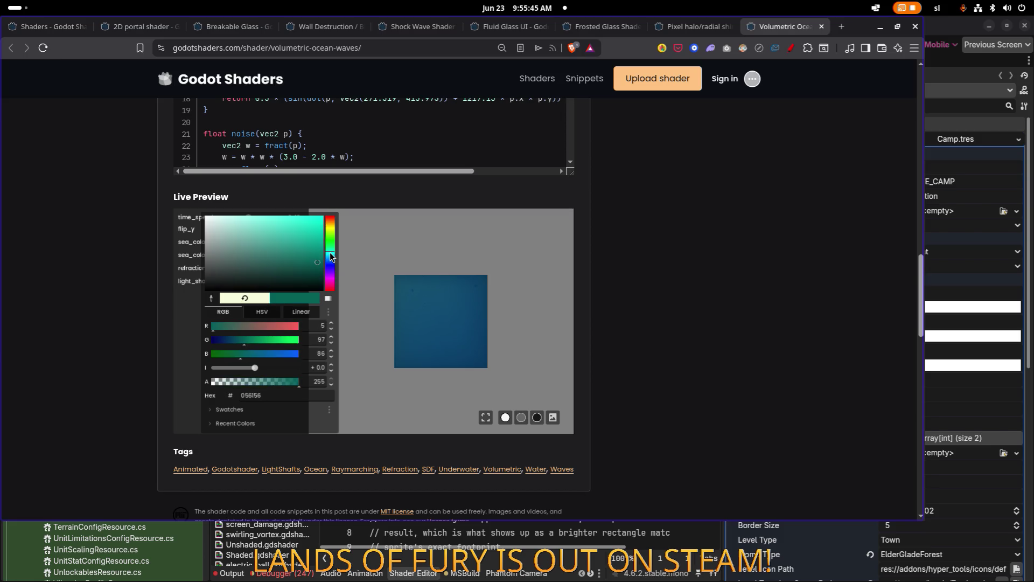
click(212, 250)
key(Escape)
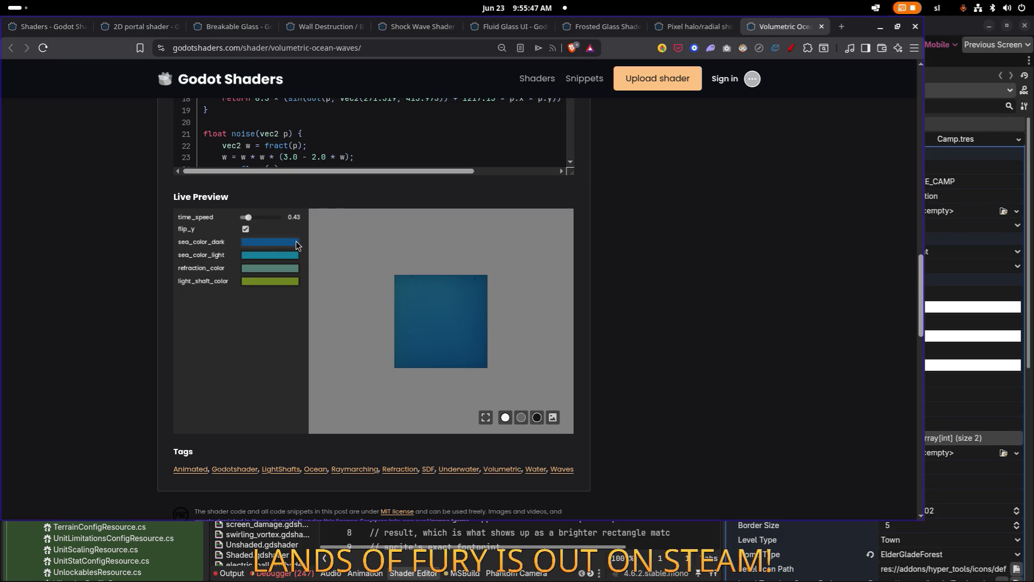
Cycle the preview background through leaf photo, black, grey and lighter swatches, then close the page
scroll(671, 342, down, 3)
click(552, 280)
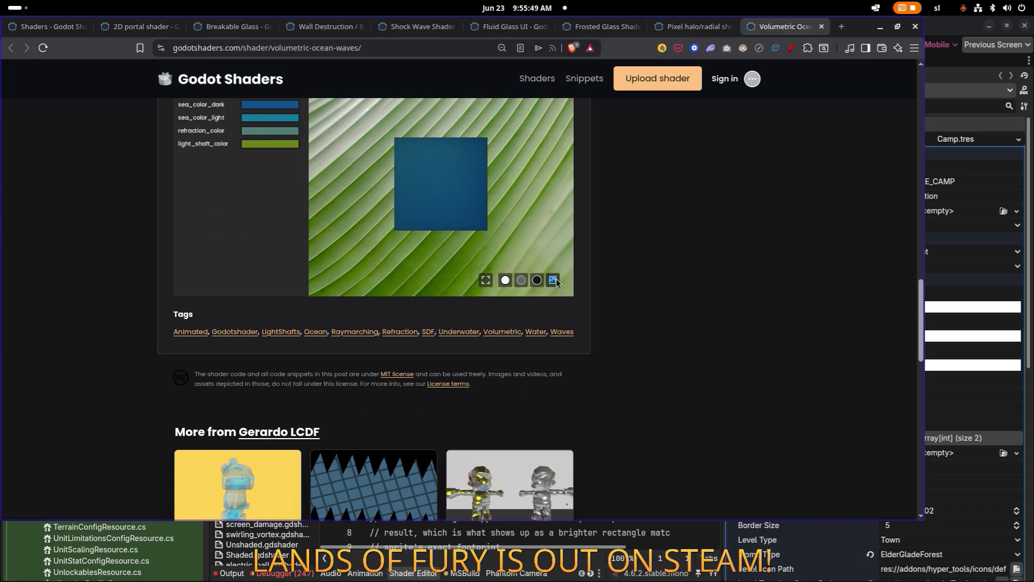
click(537, 280)
click(520, 280)
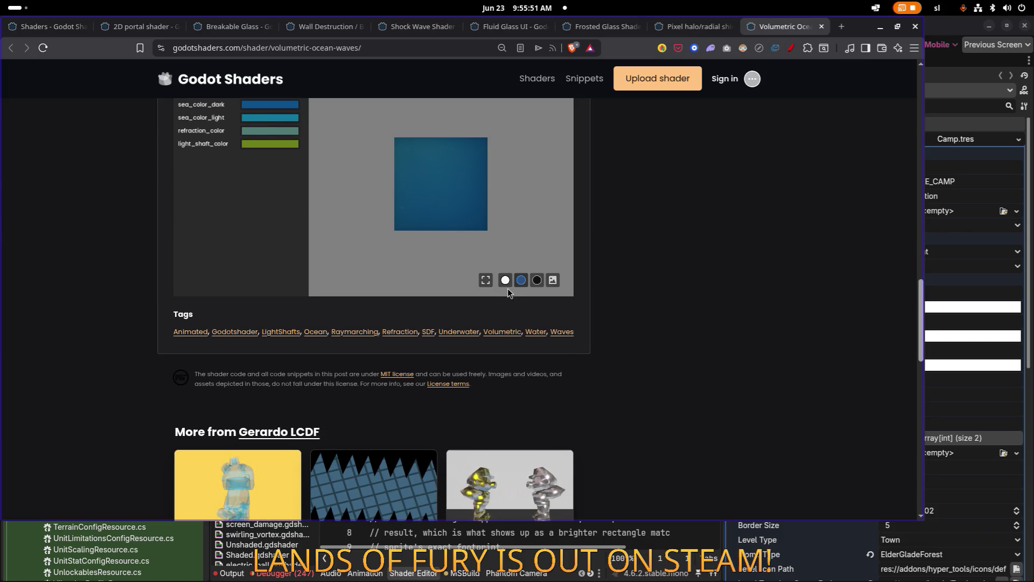
click(504, 280)
scroll(676, 273, down, 6)
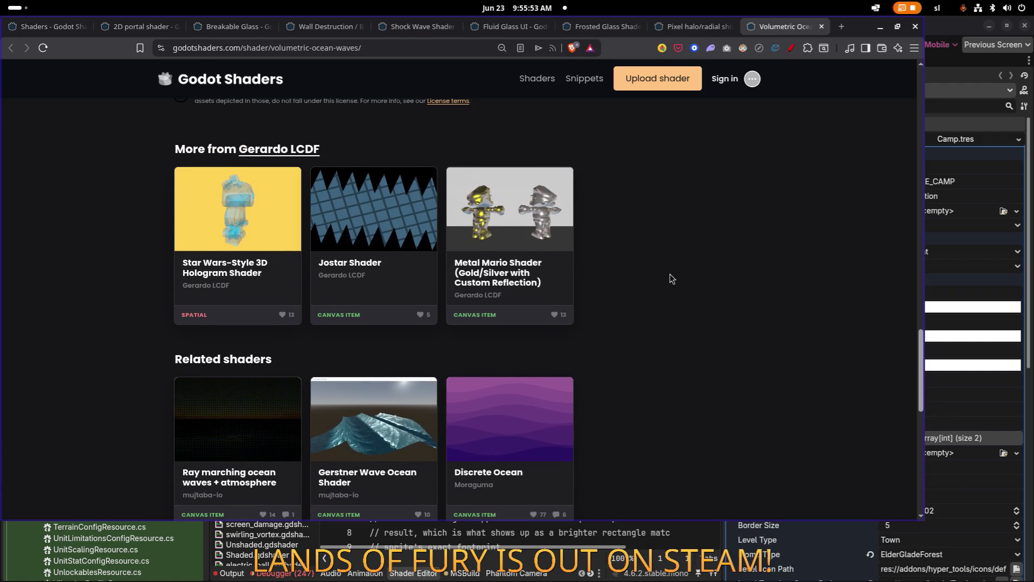
scroll(669, 275, down, 4)
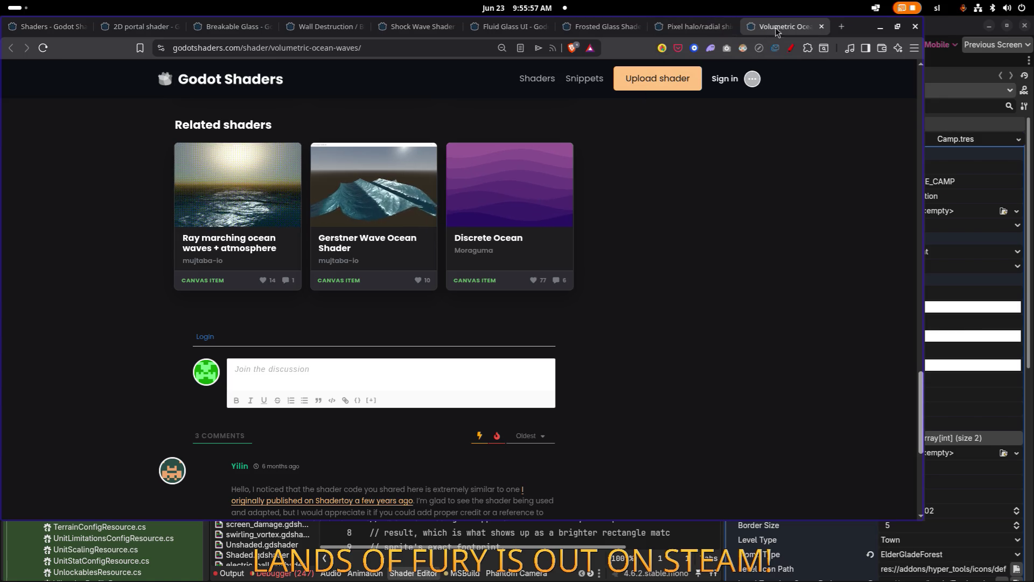
click(821, 27)
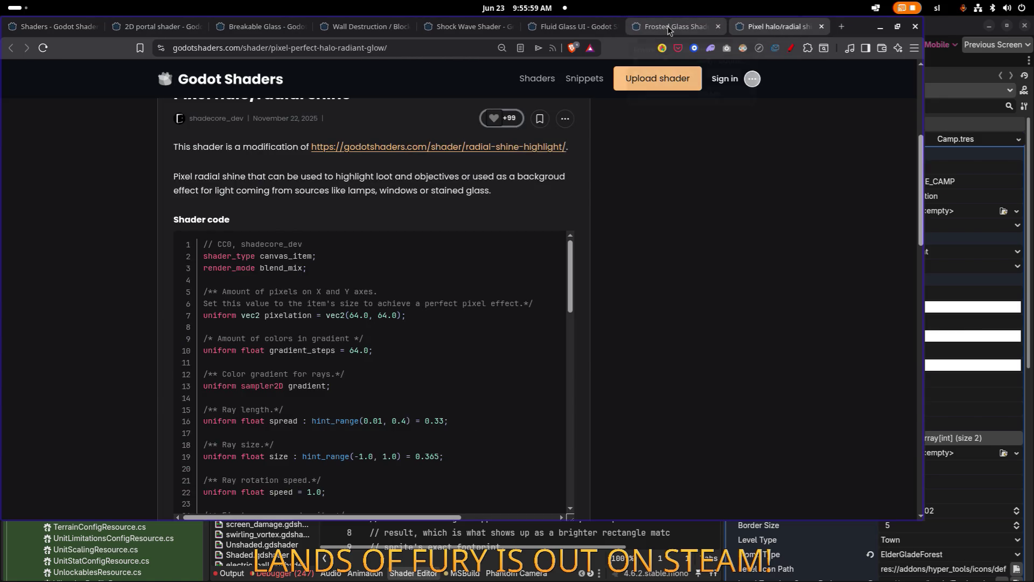
View the Frosted Glass and Fluid Glass UI pages, then minimize the browser
click(667, 26)
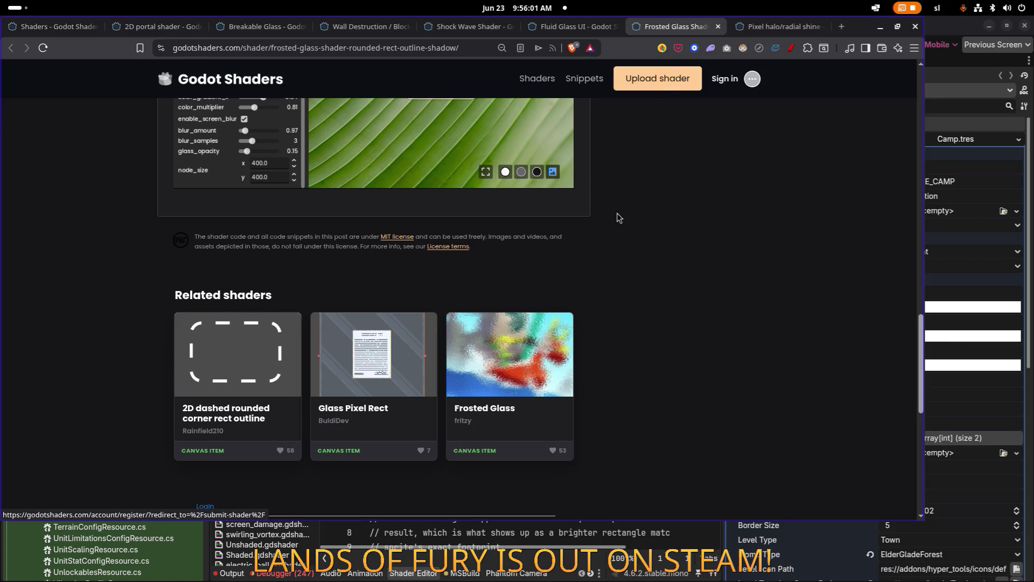
click(560, 34)
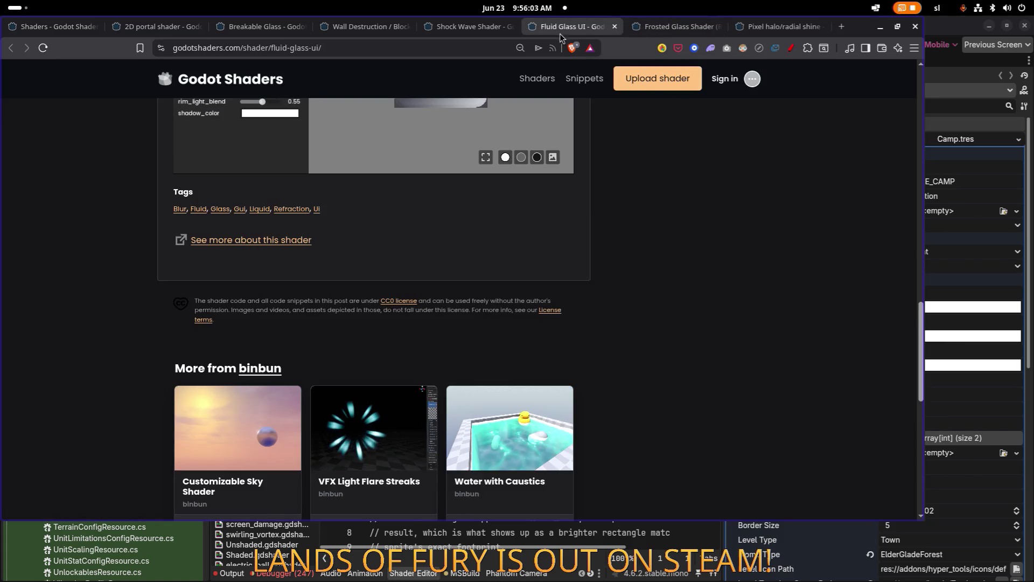
scroll(671, 198, up, 10)
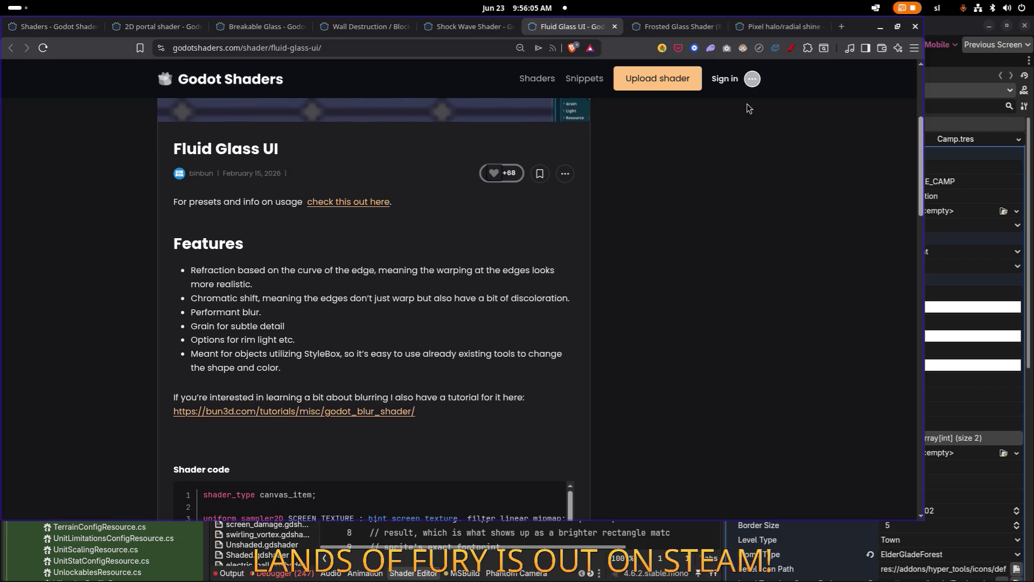
click(879, 31)
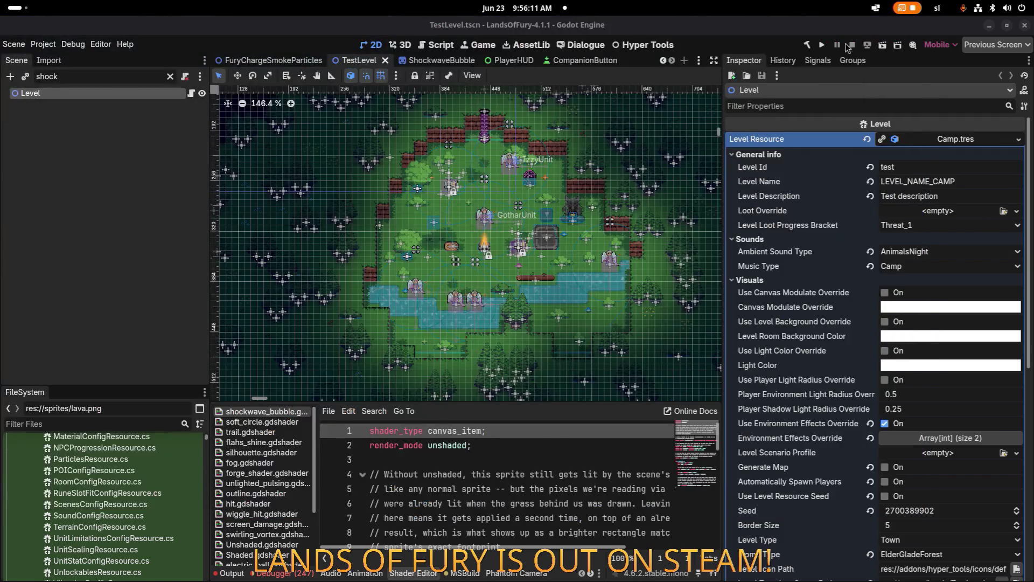
Clear the 'shock' filter from the Scene dock and run the Lands of Fury project
scroll(459, 222, up, 3)
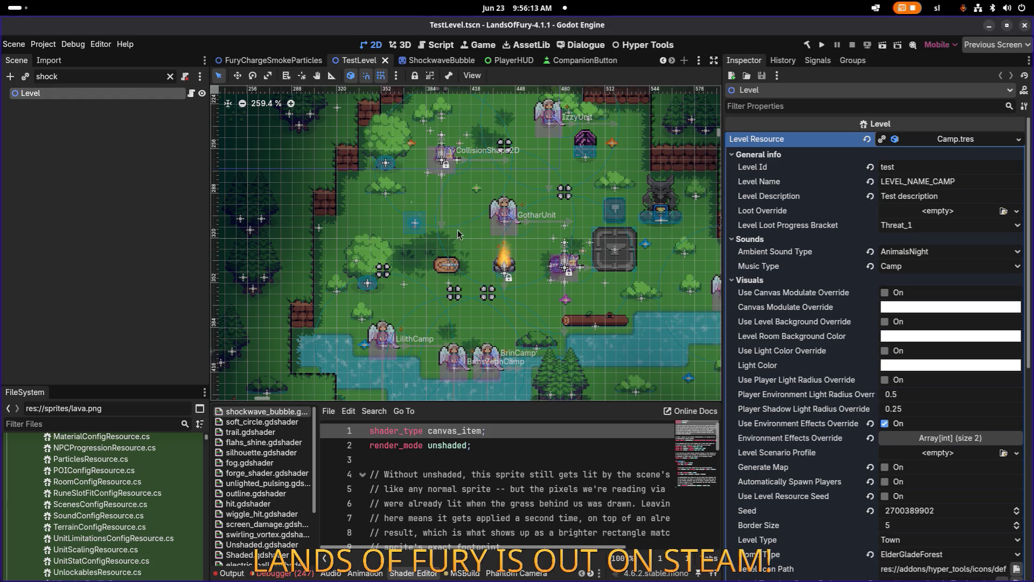
click(127, 421)
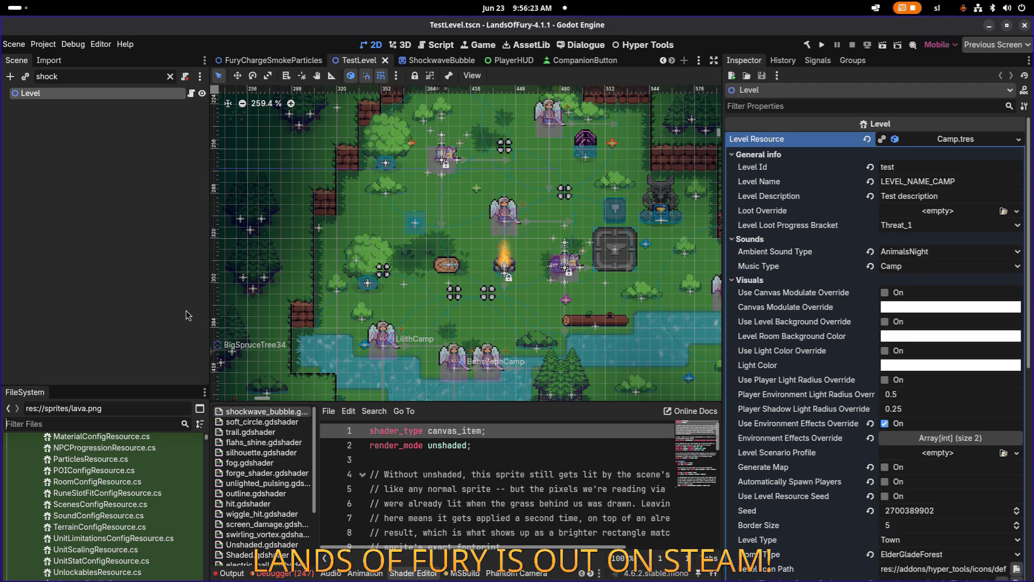
click(151, 227)
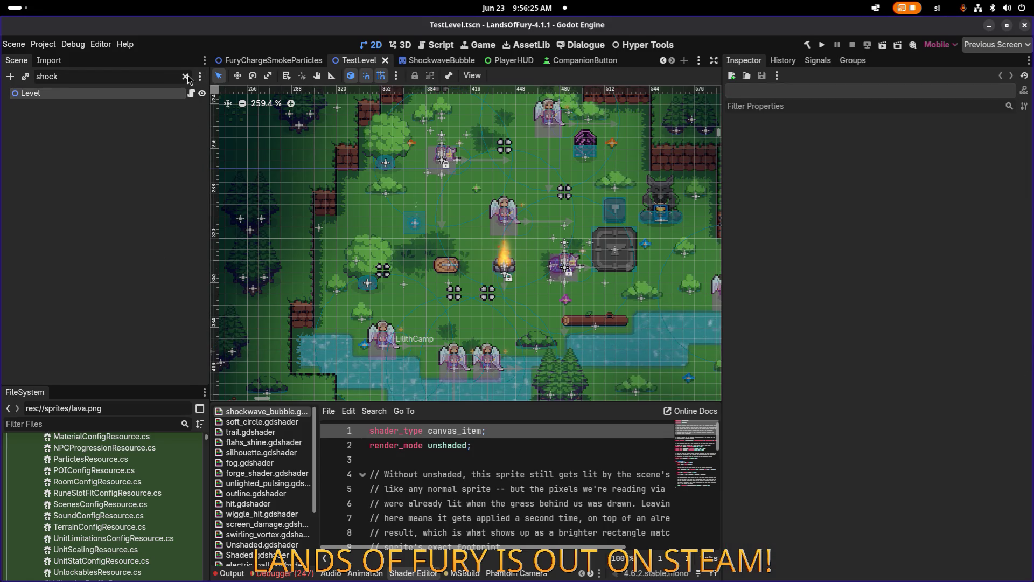
click(170, 76)
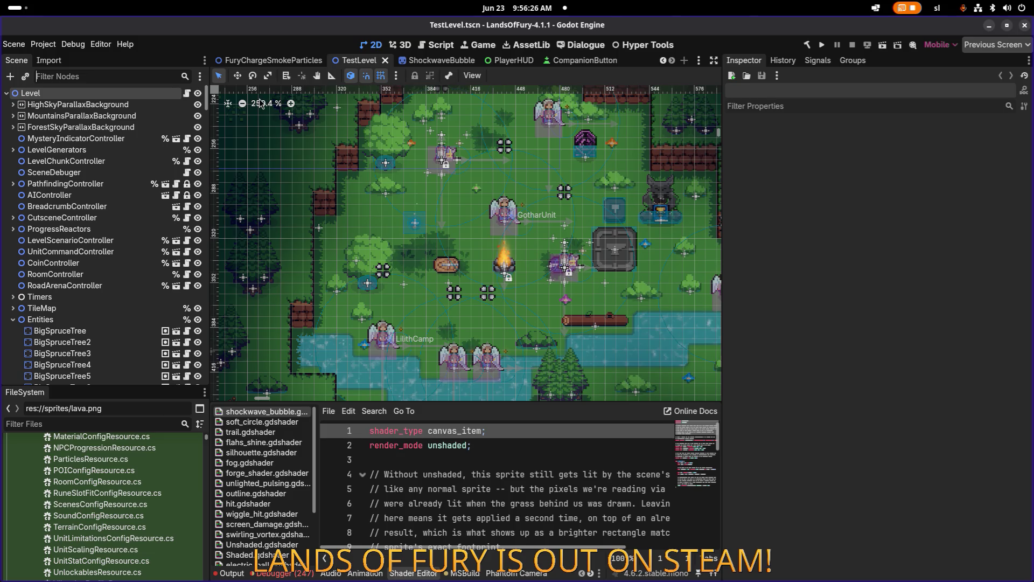
click(828, 47)
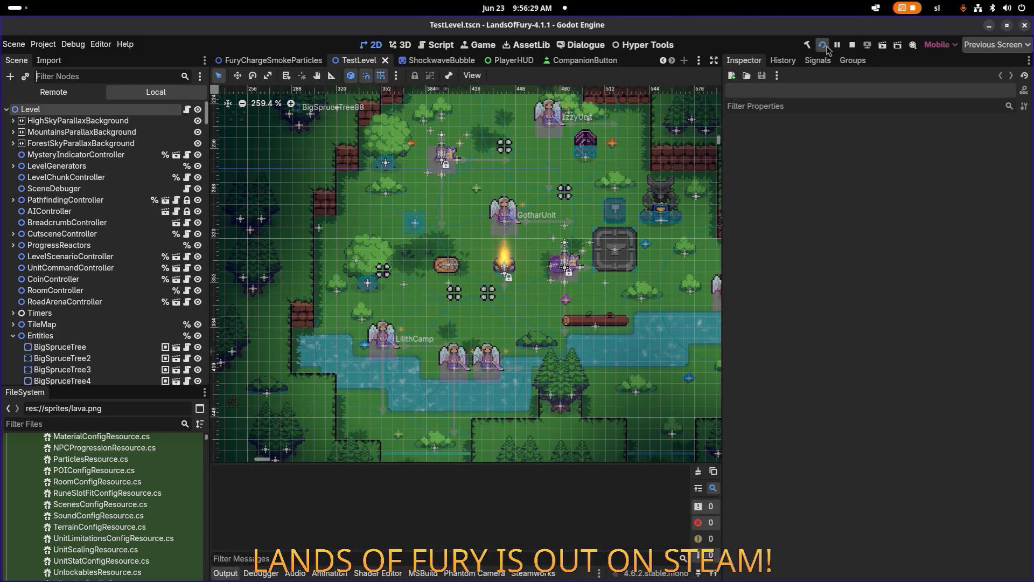
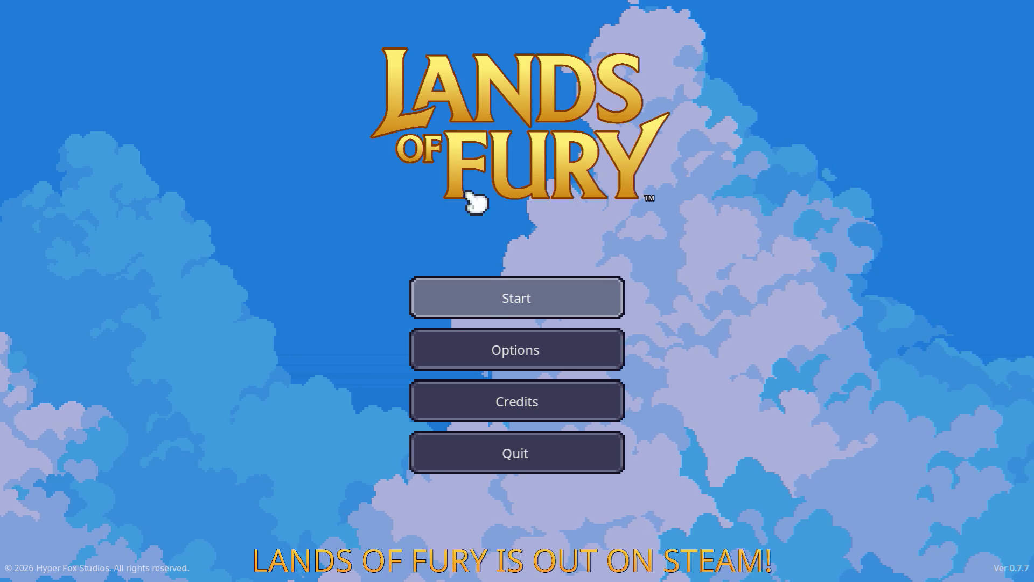
Load the first saved profile, equip the steel sword and take the Glade's northern purple portal
click(483, 299)
click(481, 300)
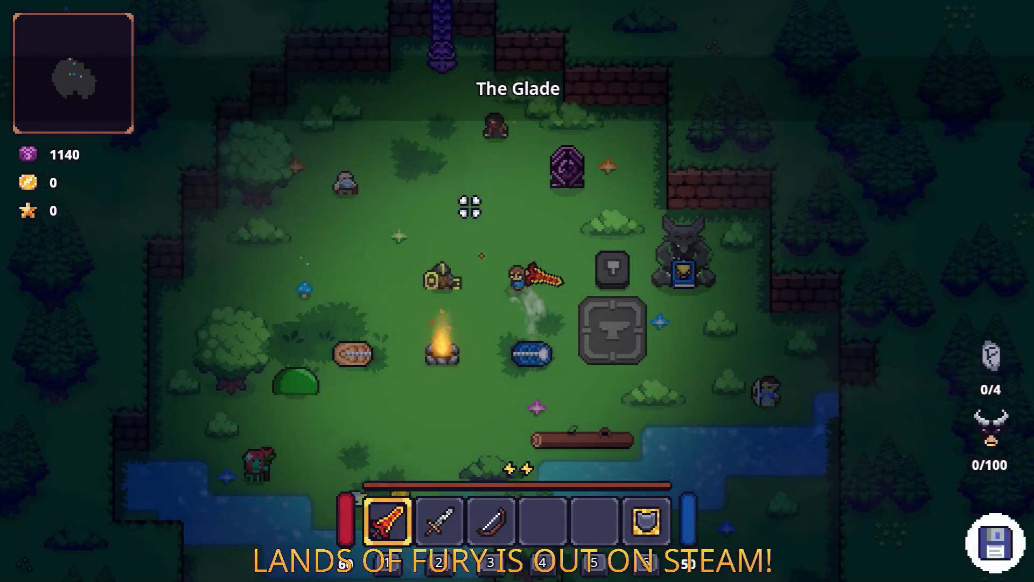
key(2)
key(w)
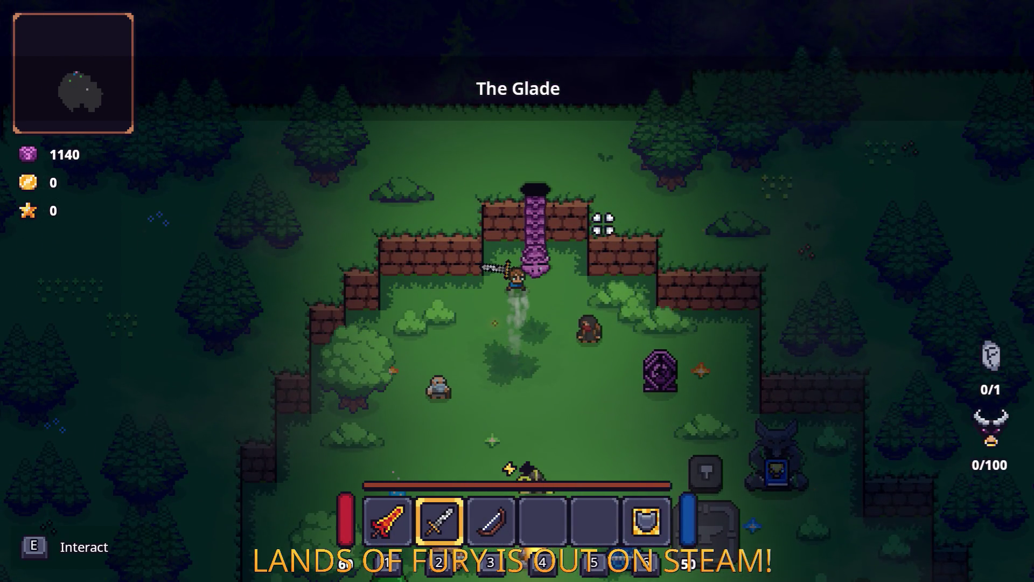
key(e)
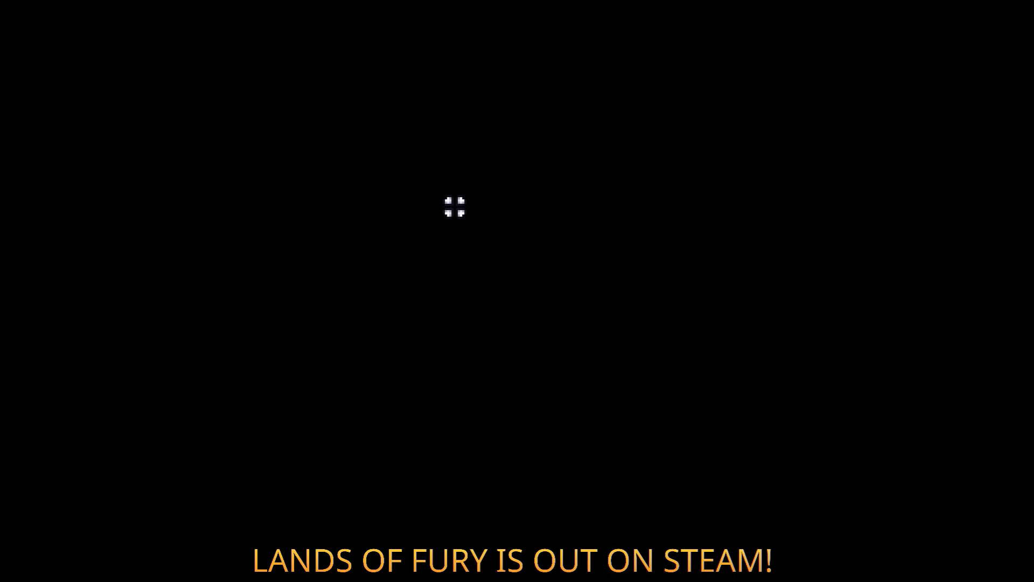
Walk north up the forest path and defeat the two enemies, including the yellow one
key(w)
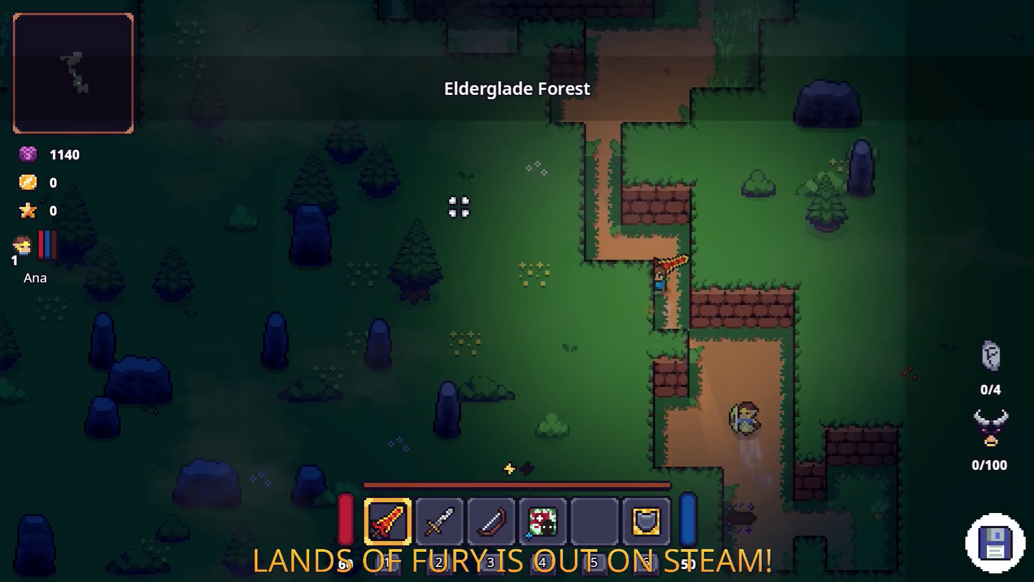
key(a)
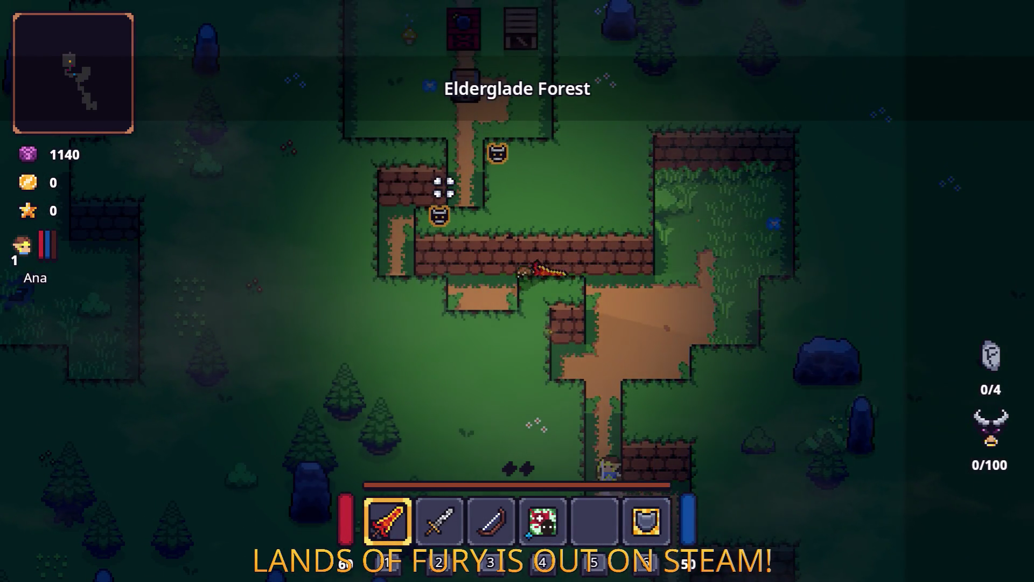
key(w)
click(639, 157)
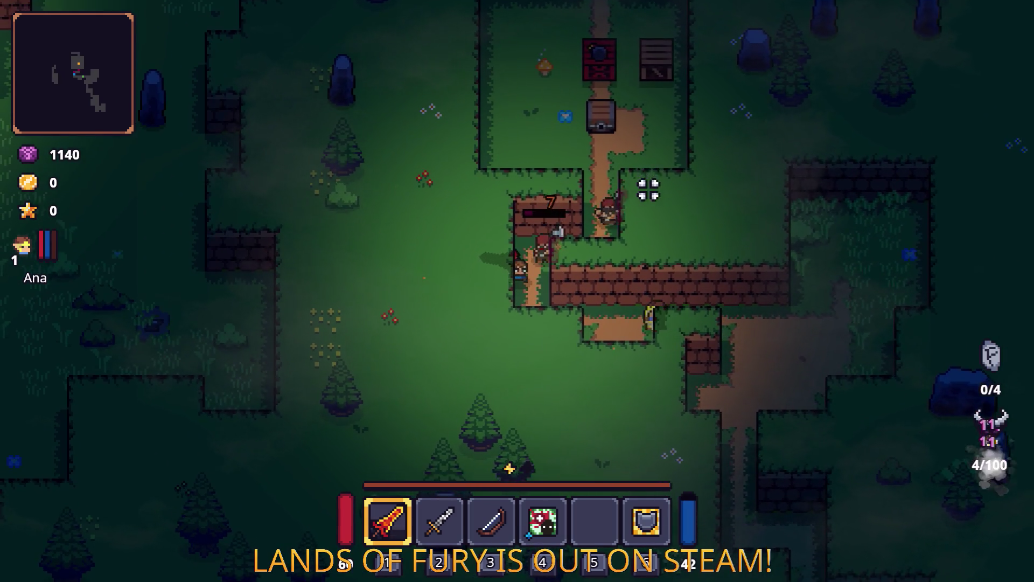
click(721, 259)
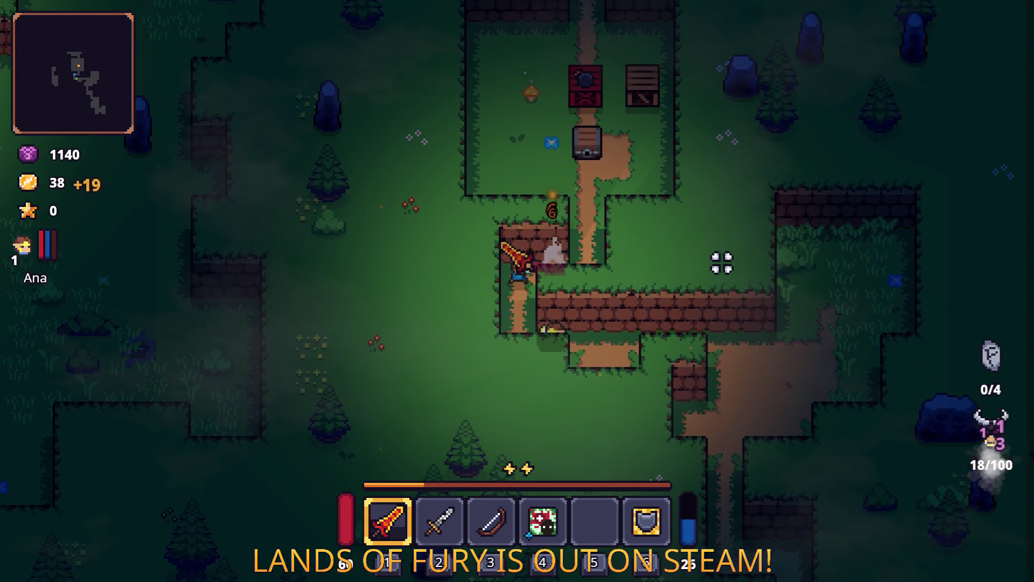
Enter the crafting yard and break open the wooden crate
key(w)
key(e)
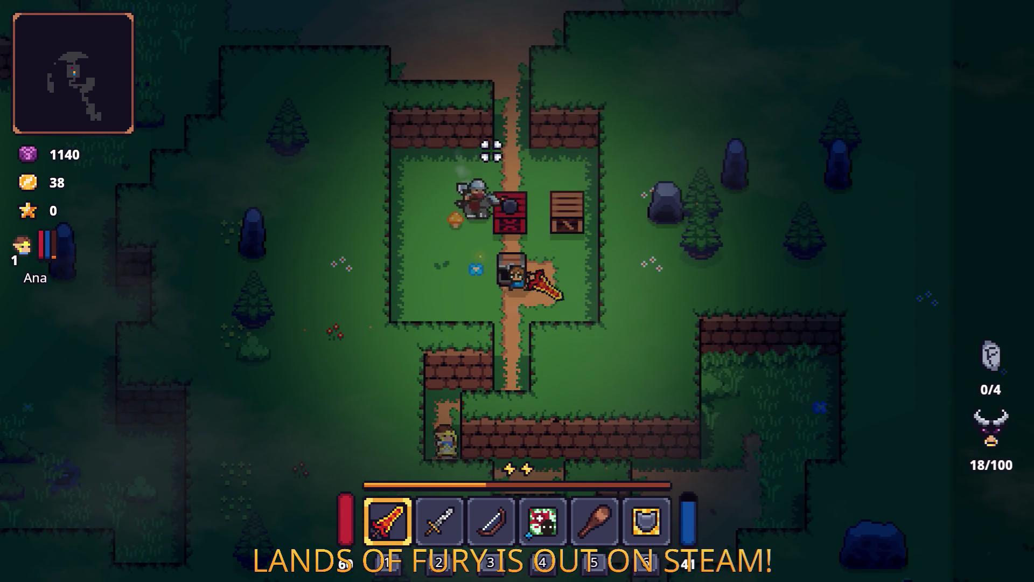
key(d)
key(w)
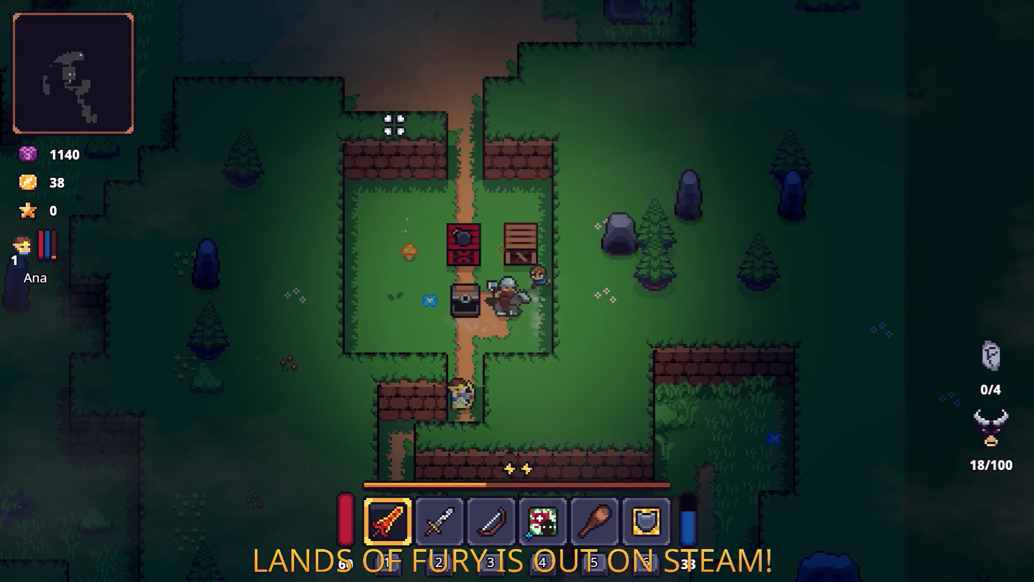
click(417, 291)
Slash the blue enemy until it dies, then back away down-left
key(w)
click(558, 339)
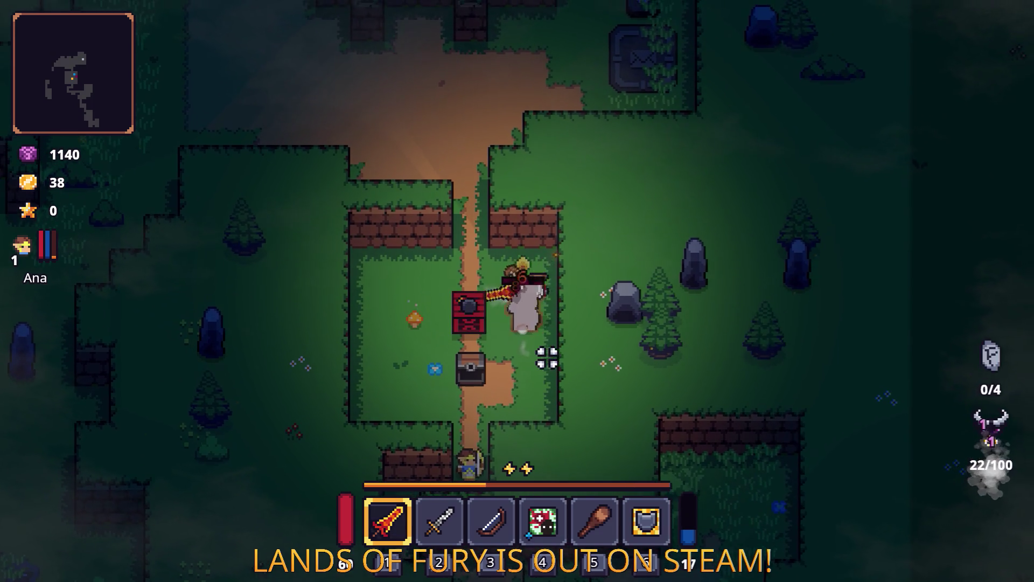
click(542, 360)
click(542, 359)
key(a)
key(s)
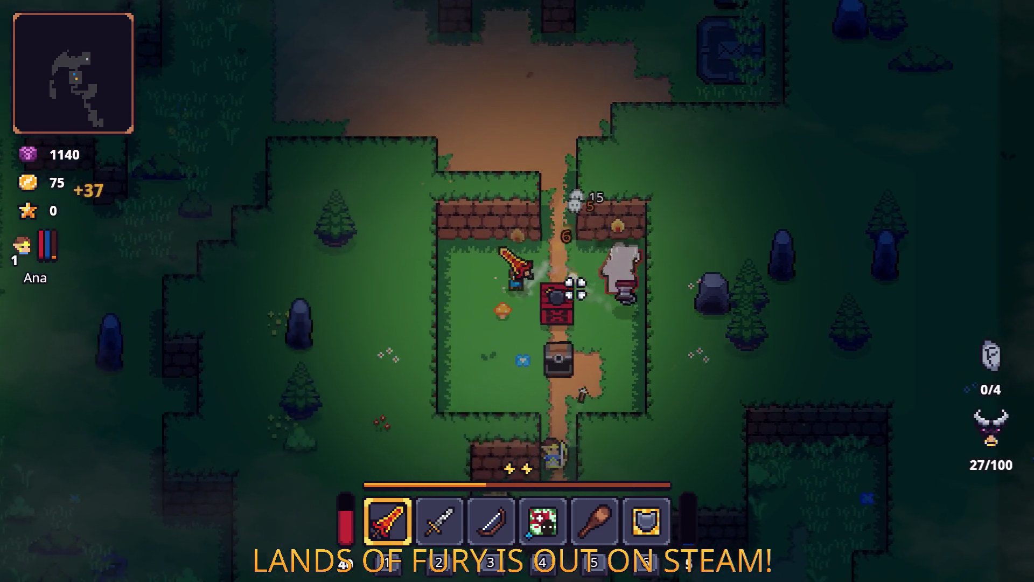
Swap the fire sword for the bow and head north through the wall gap across the clearing
key(2)
key(d)
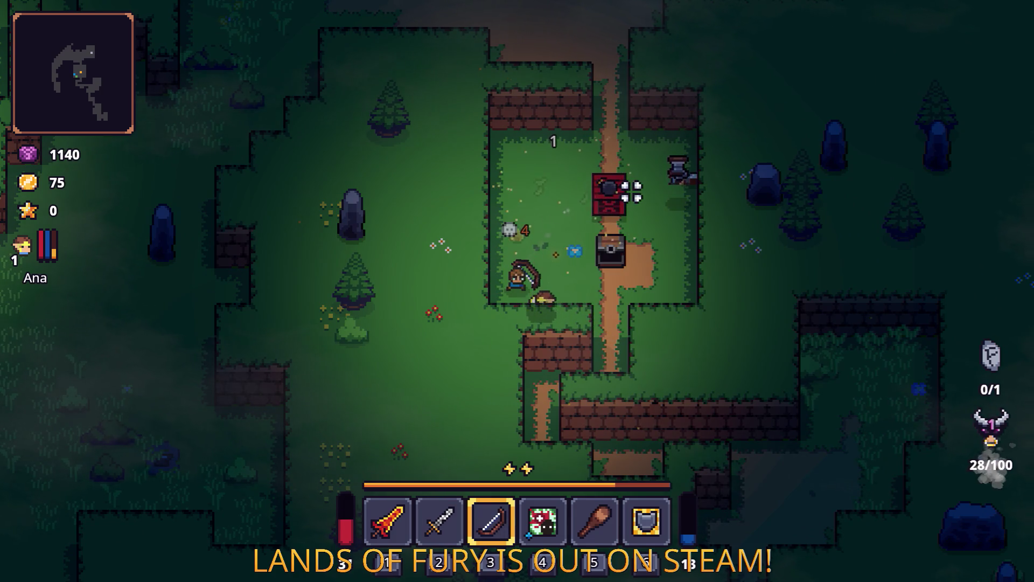
key(w)
key(d)
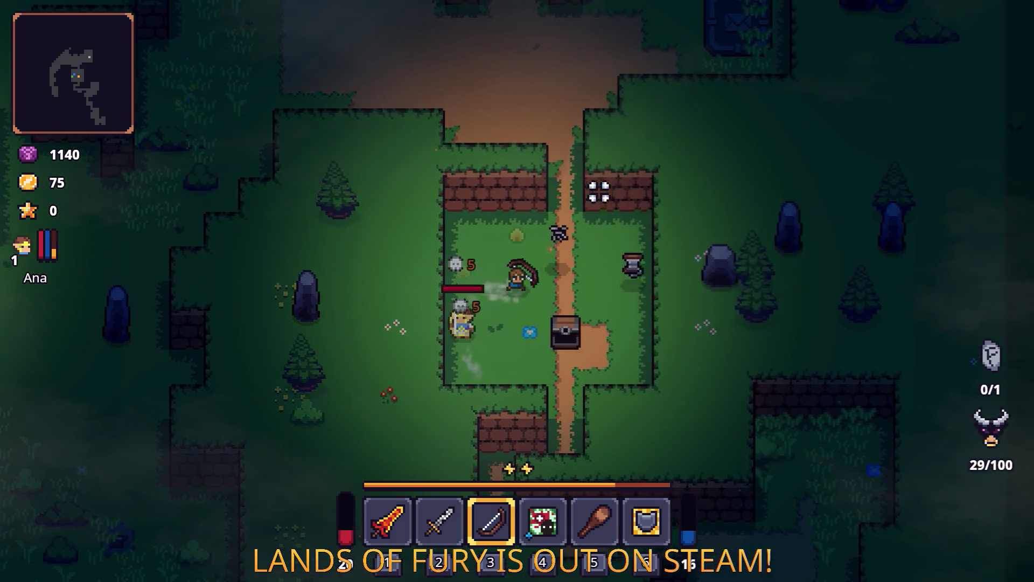
key(w)
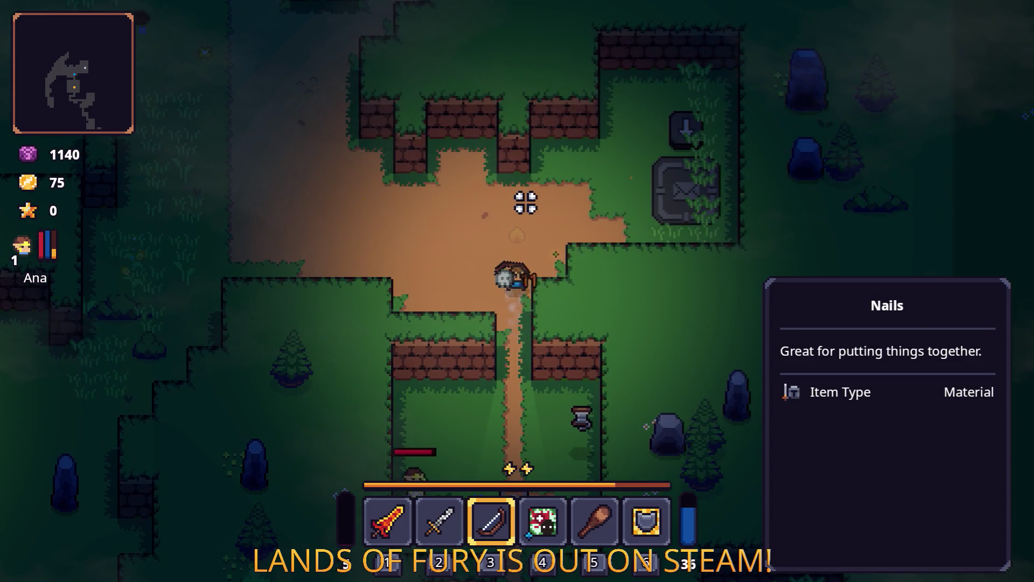
key(w)
key(a)
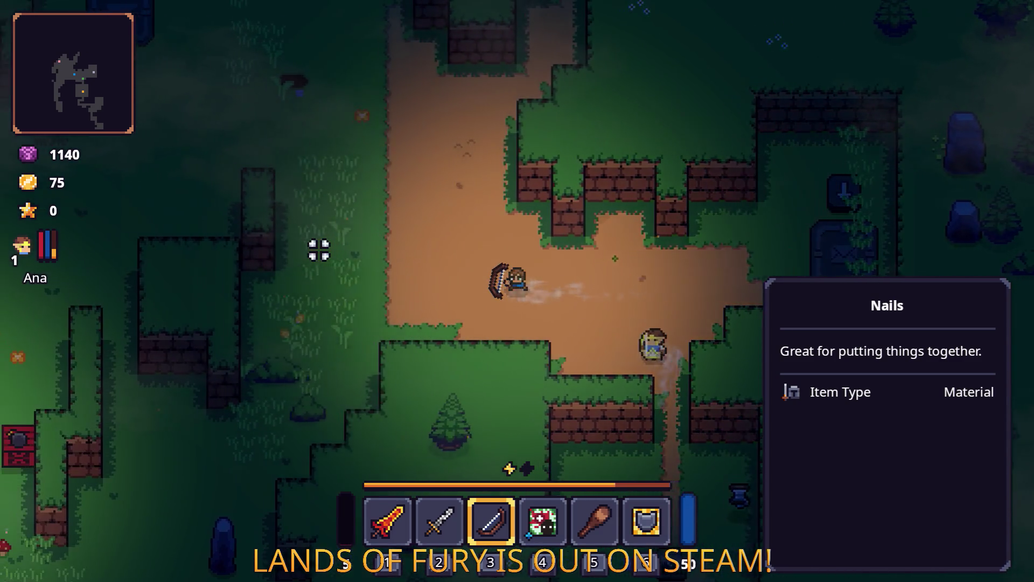
Check the inventory, then shoot arrows at the enemy while moving around the clearing
key(i)
key(i)
key(a)
key(s)
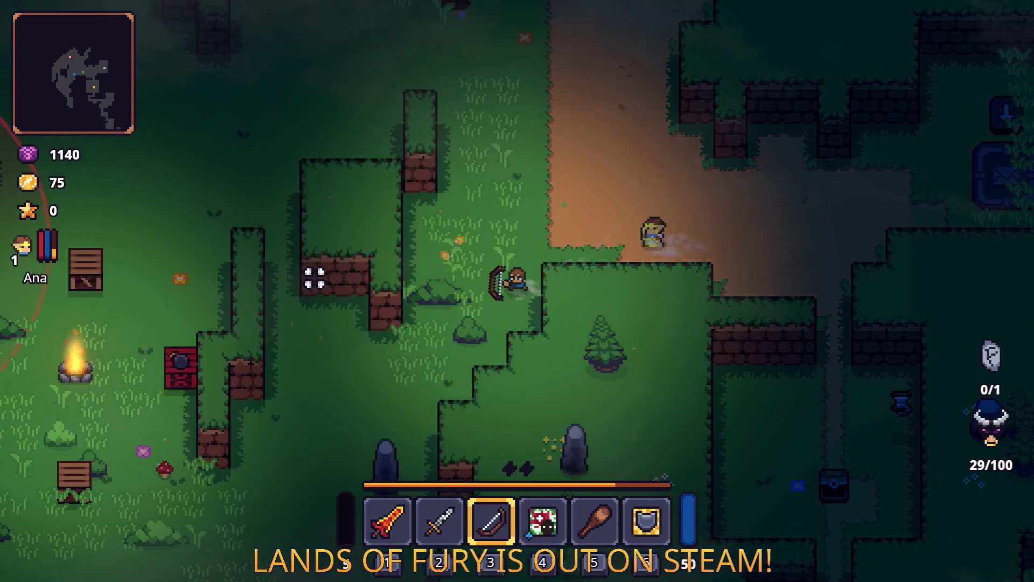
click(346, 297)
key(w)
key(a)
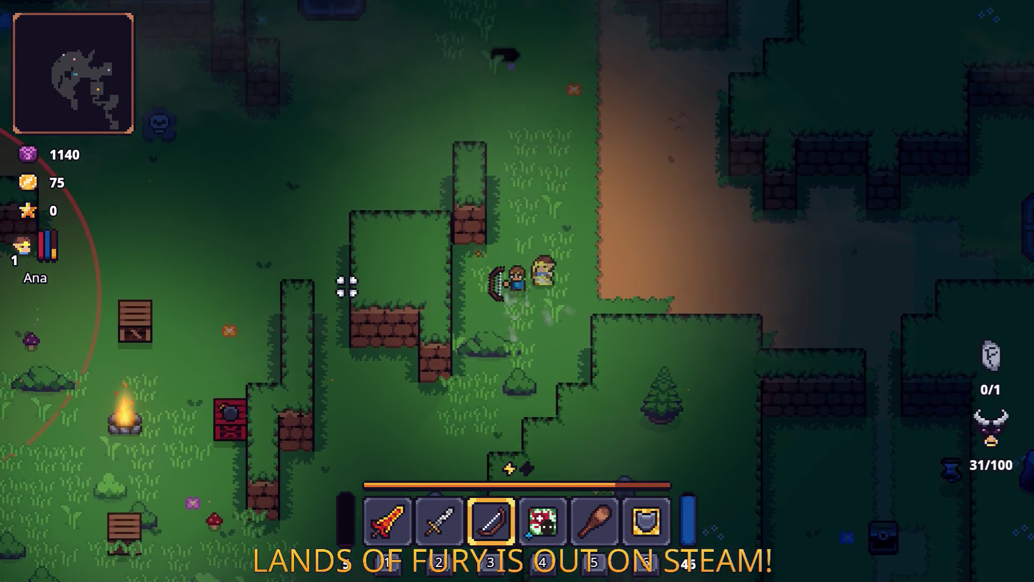
key(s)
key(a)
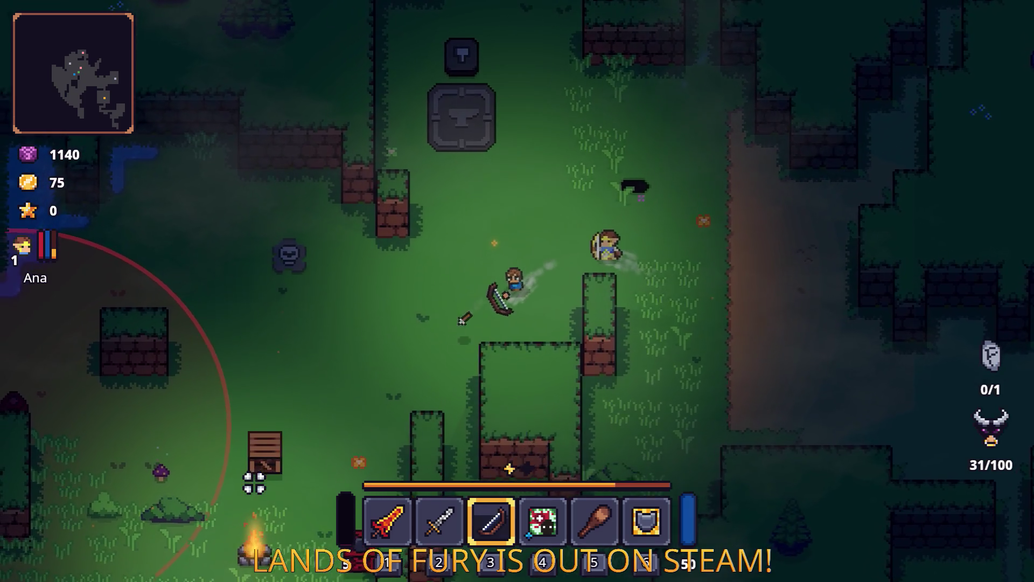
Move south-west toward the enemy and fire a volley of arrows at it
key(a)
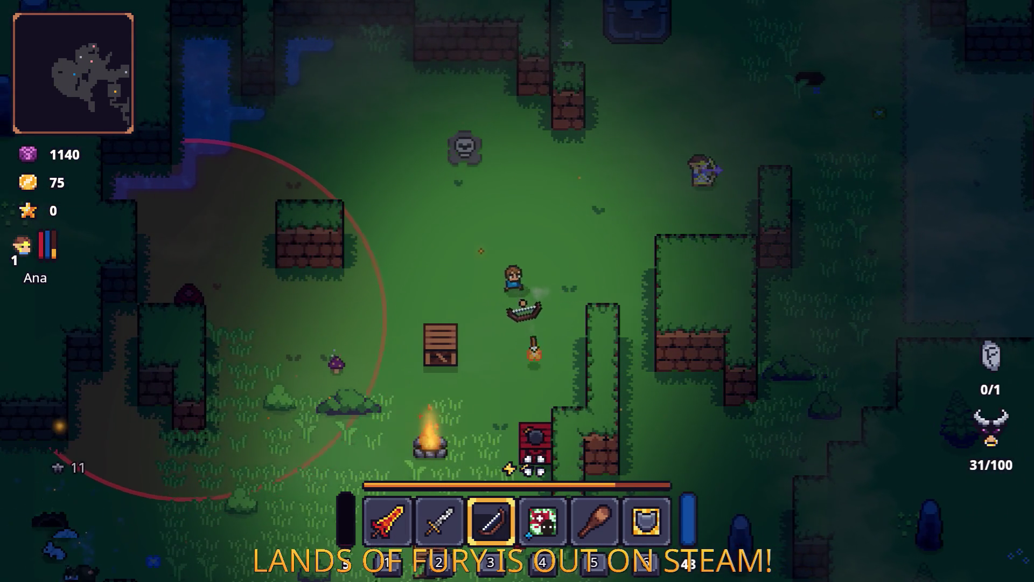
key(s)
key(s)
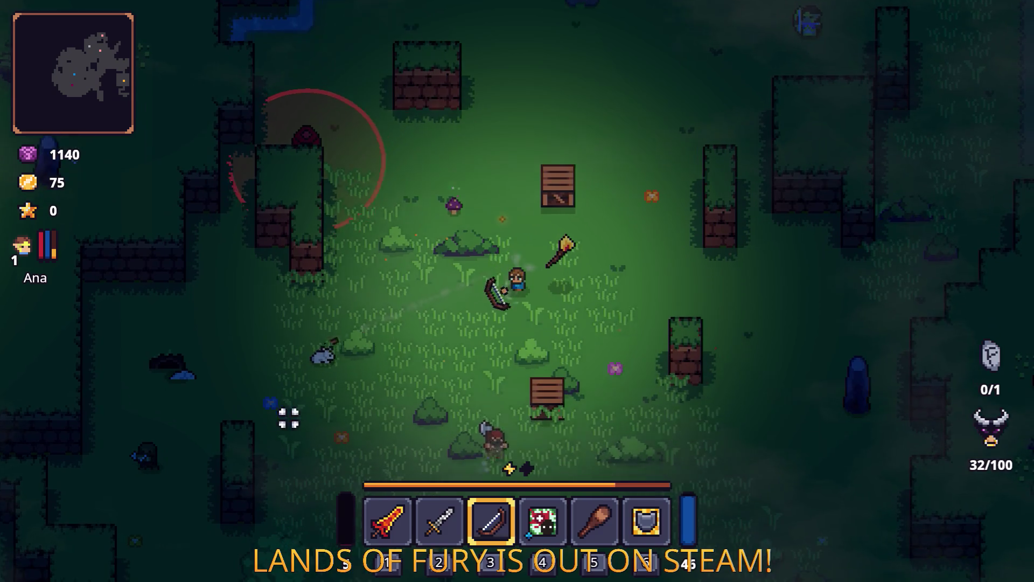
key(d)
key(s)
key(d)
mouse_move(336, 420)
mouse_down()
mouse_move(297, 374)
mouse_move(293, 344)
mouse_up()
key(a)
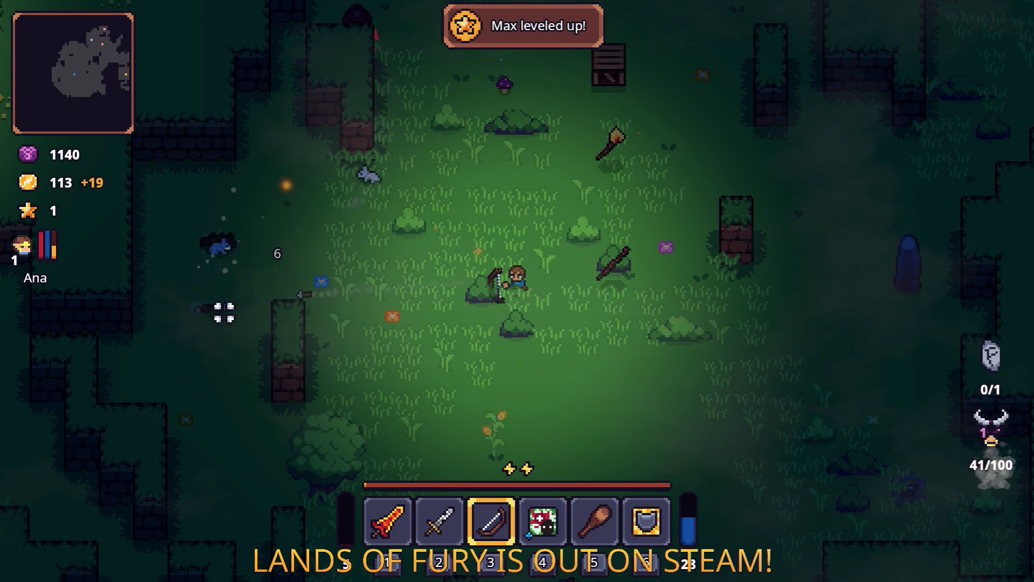
Walk west and south-west into the hedge maze, briefly checking the inventory
key(a)
key(w)
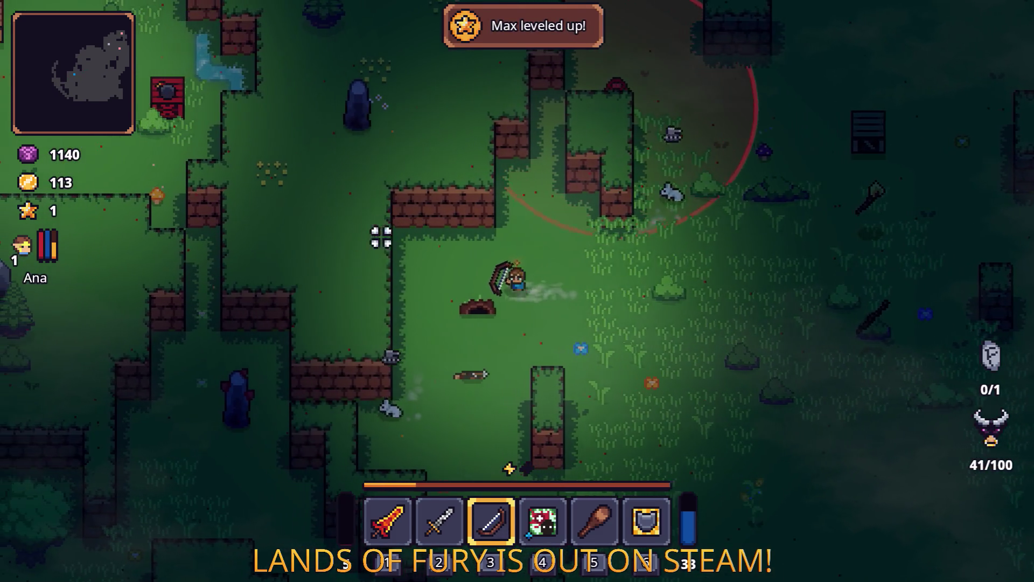
key(s)
key(a)
key(Tab)
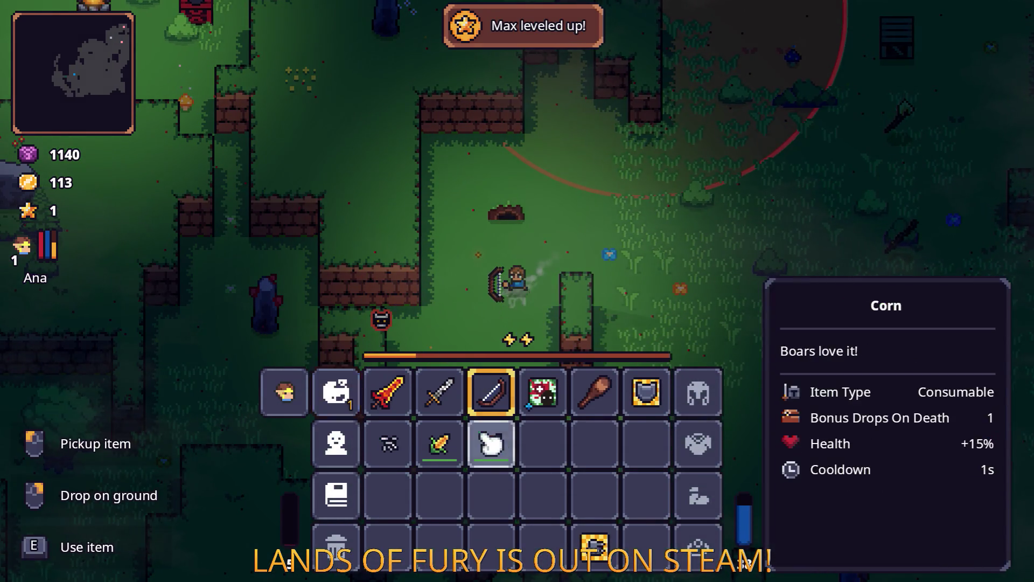
key(Tab)
key(a)
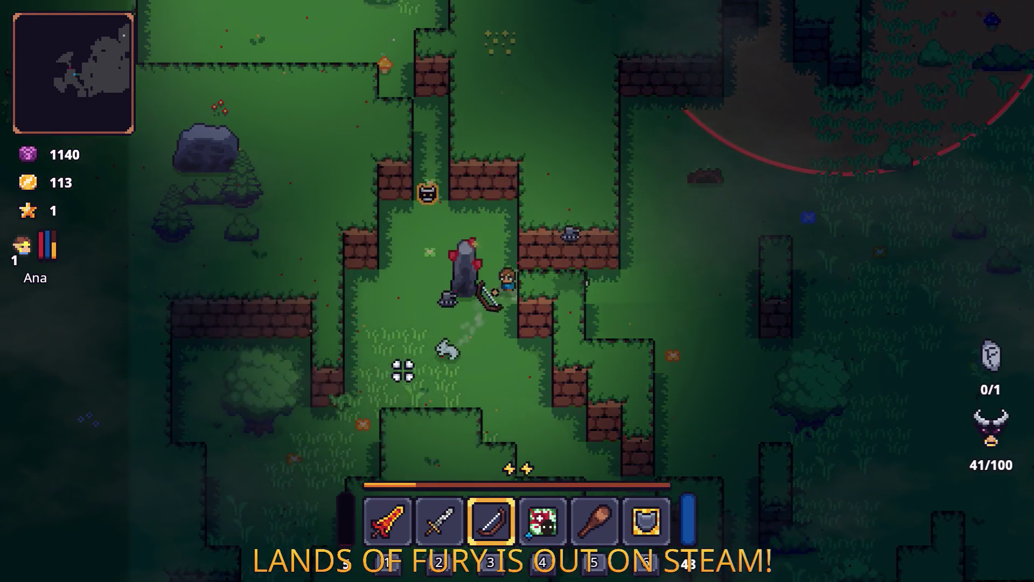
key(s)
key(a)
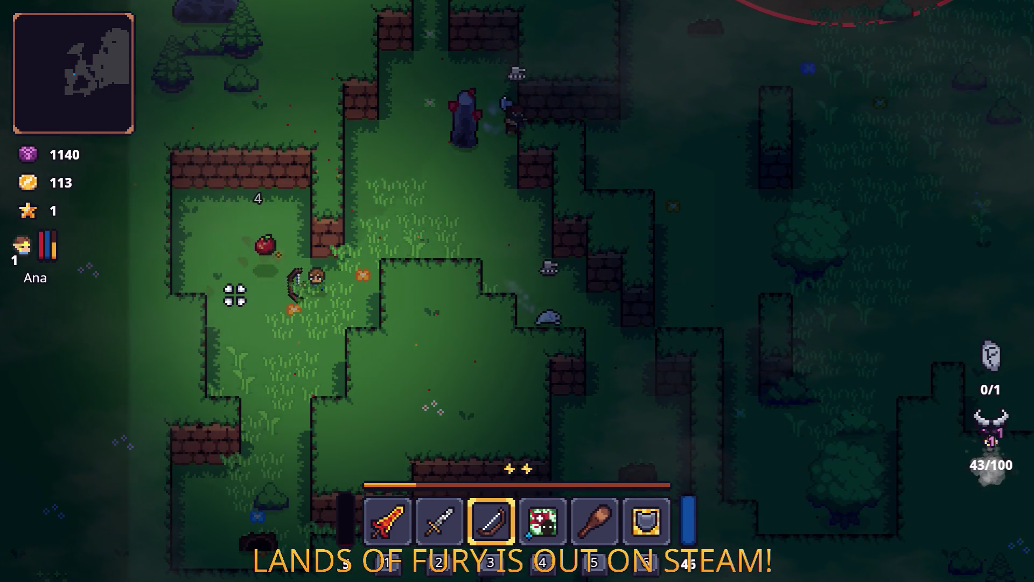
key(a)
key(s)
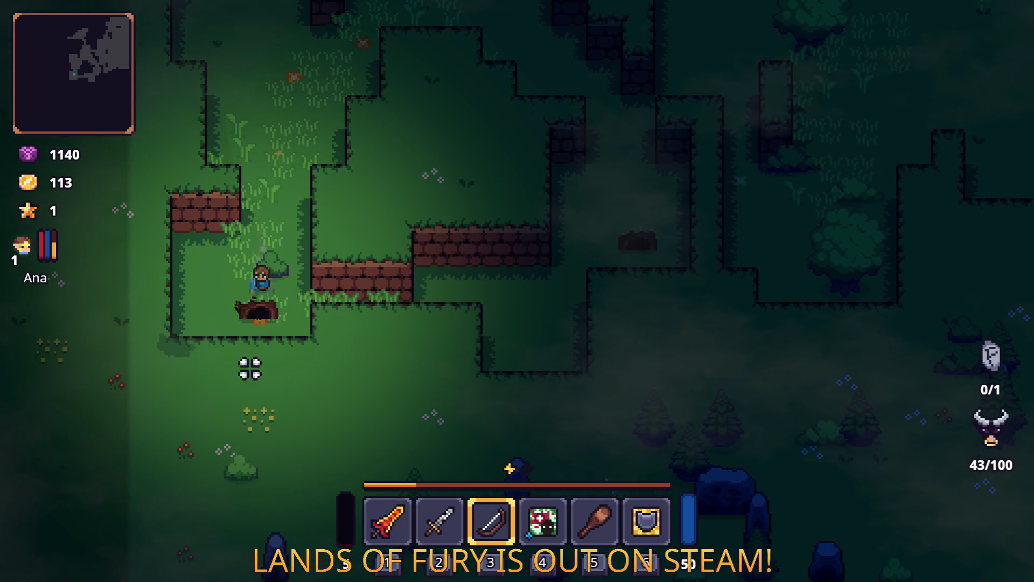
Switch to the fire sword, then strike the enemy near the chest
scroll(174, 371, up, 2)
key(a)
click(111, 406)
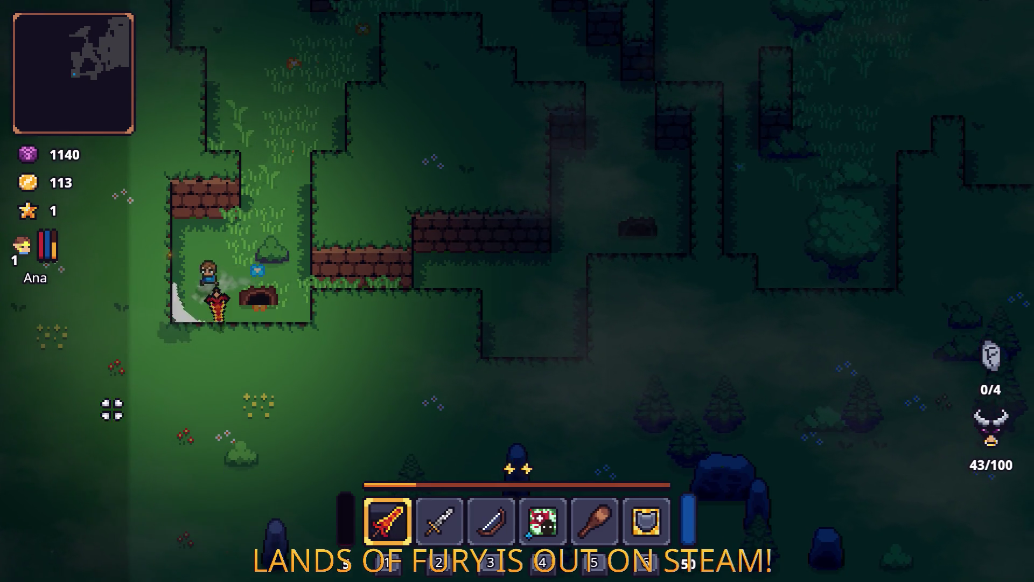
key(w)
key(d)
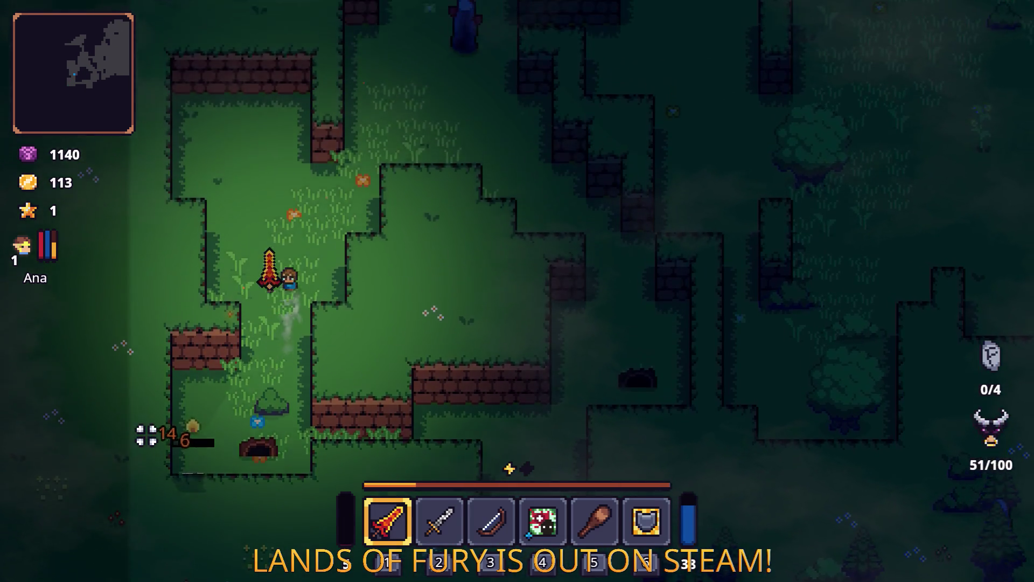
key(s)
key(a)
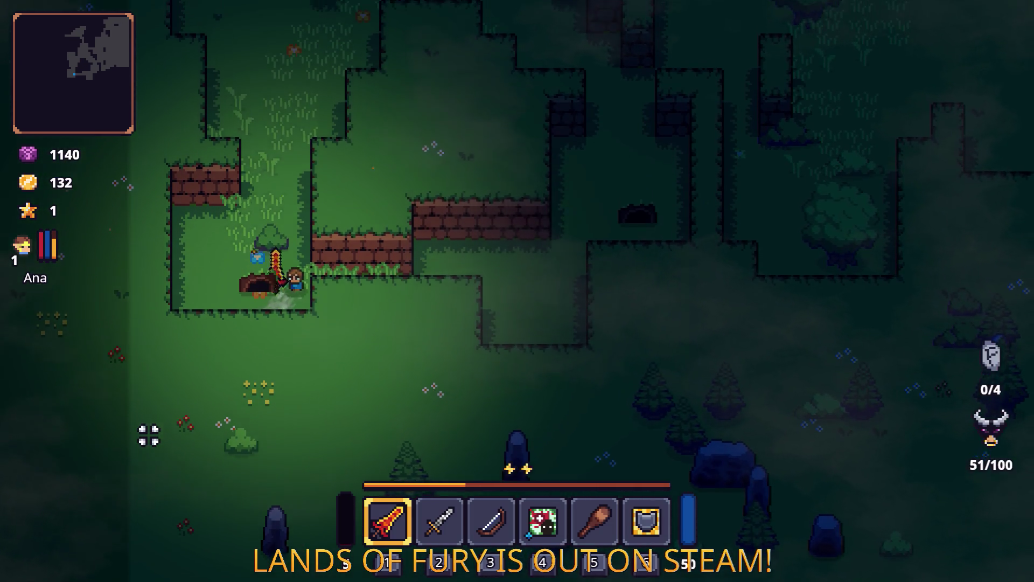
click(112, 367)
Maneuver around the brick wall and swing the sword at the nearby enemy
key(w)
key(a)
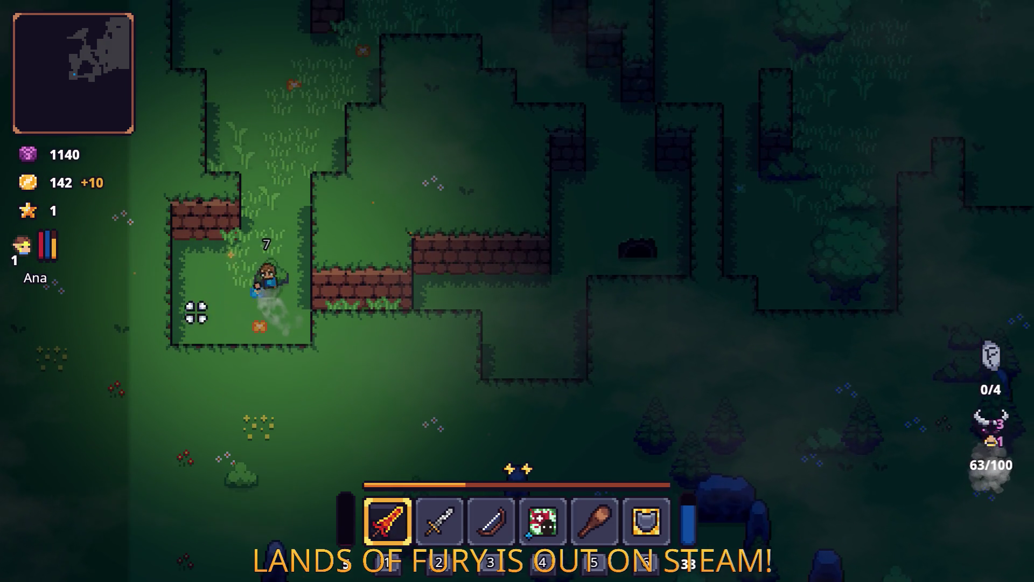
key(d)
key(s)
key(w)
key(d)
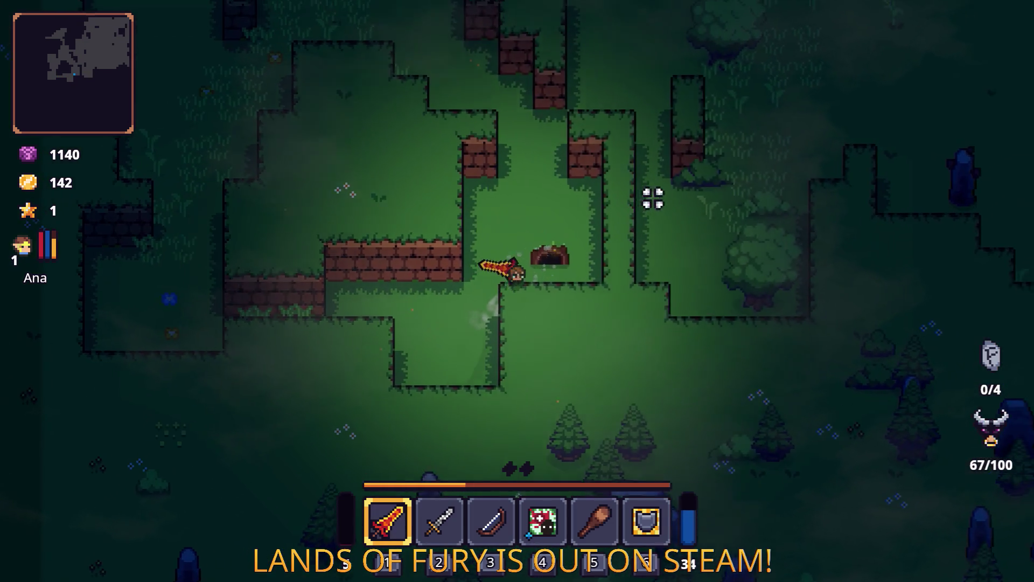
click(635, 199)
Push up-right through the hedges and kill the brown enemy
key(w)
key(d)
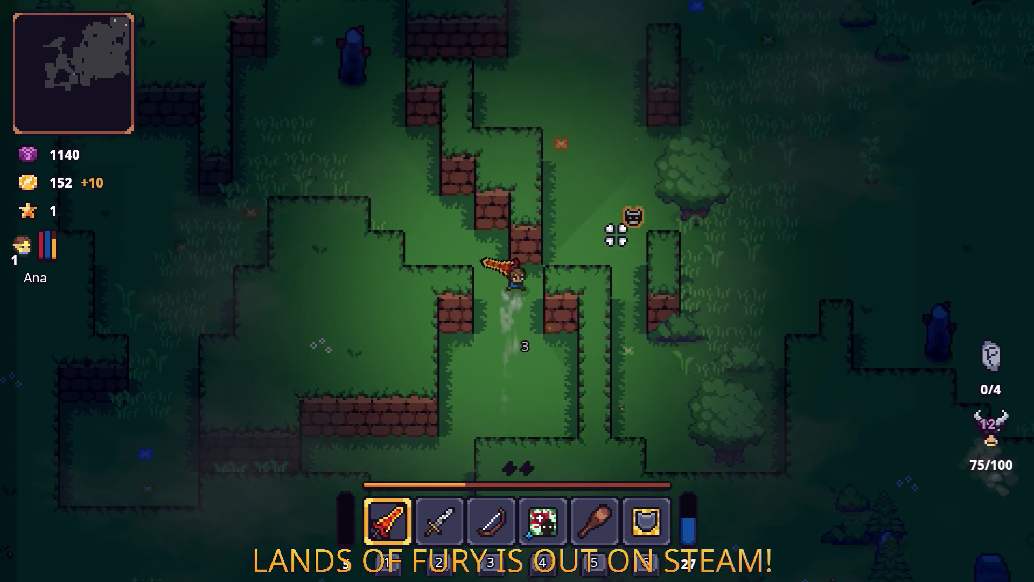
key(w)
key(d)
click(554, 227)
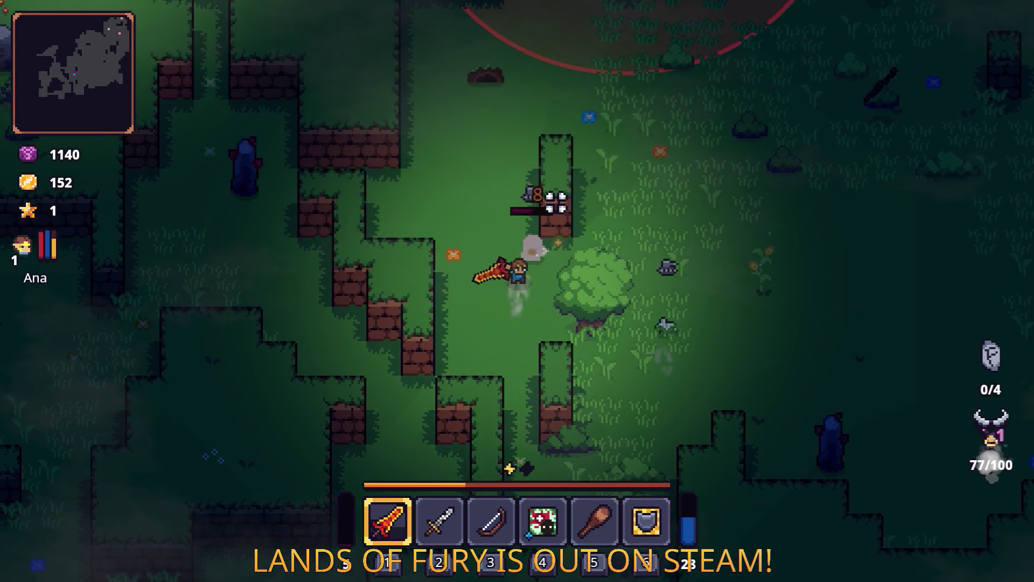
Walk right, then turn back left and attack the next enemy with the sword
key(d)
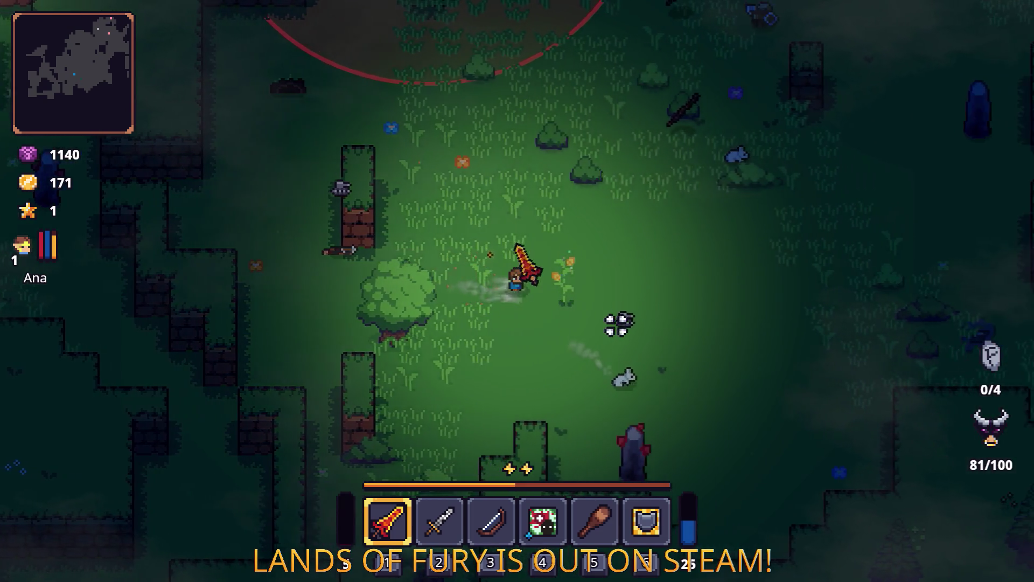
key(d)
key(s)
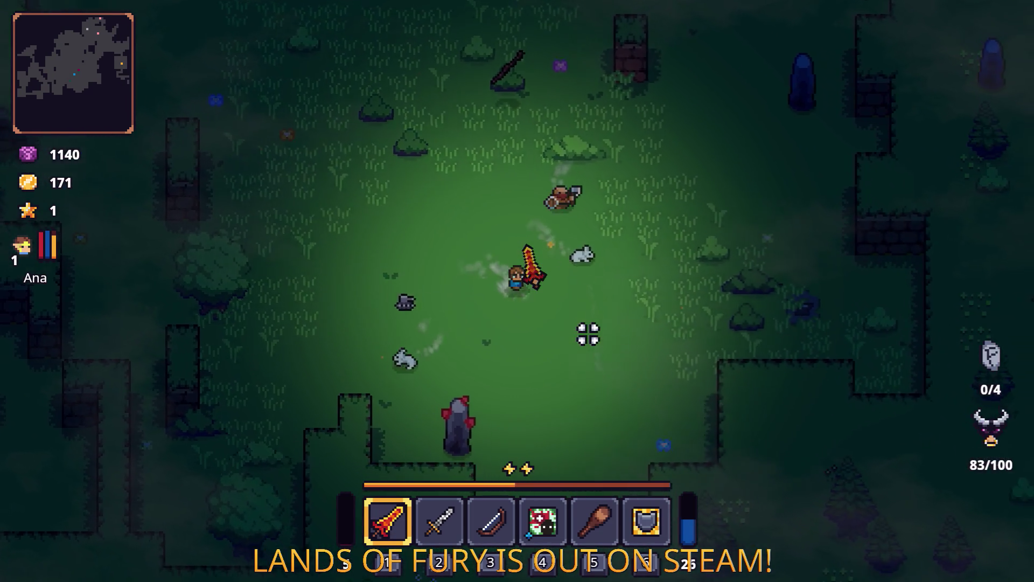
key(a)
click(462, 189)
Socket the Health Blast Rune into the sword's empty rune slot and apply it
key(a)
key(s)
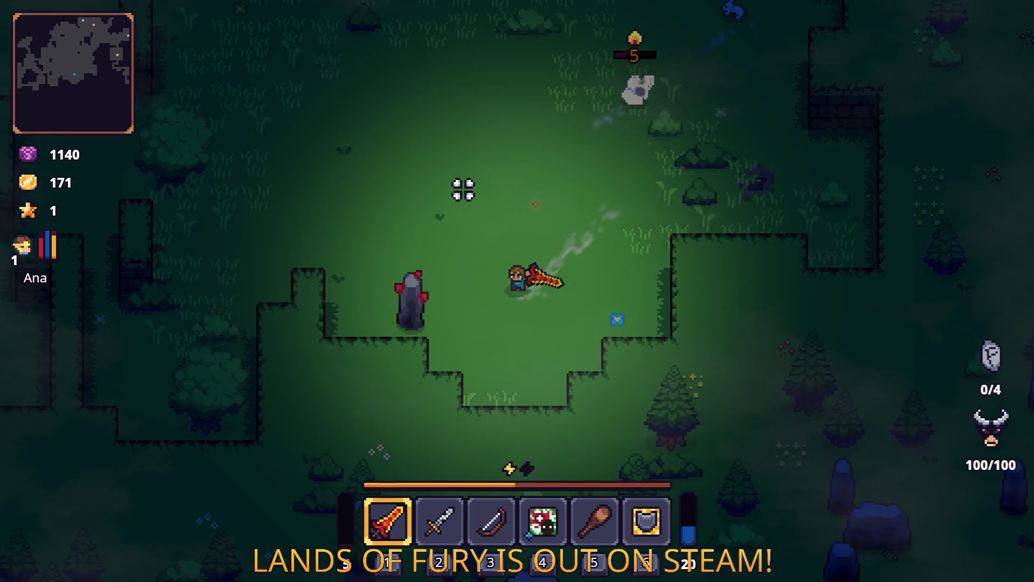
key(i)
right_click(439, 396)
click(442, 302)
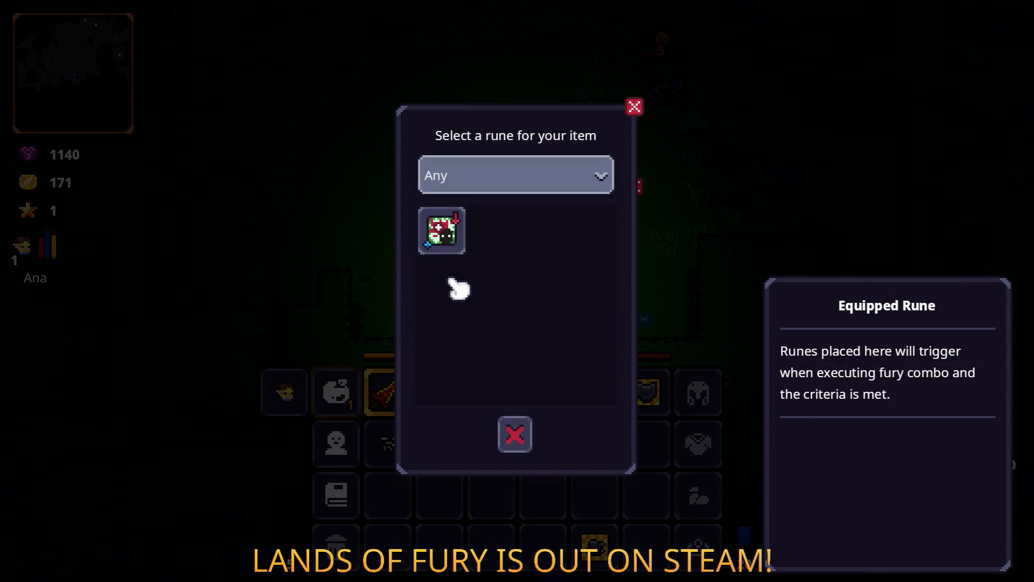
click(441, 226)
click(447, 303)
click(516, 431)
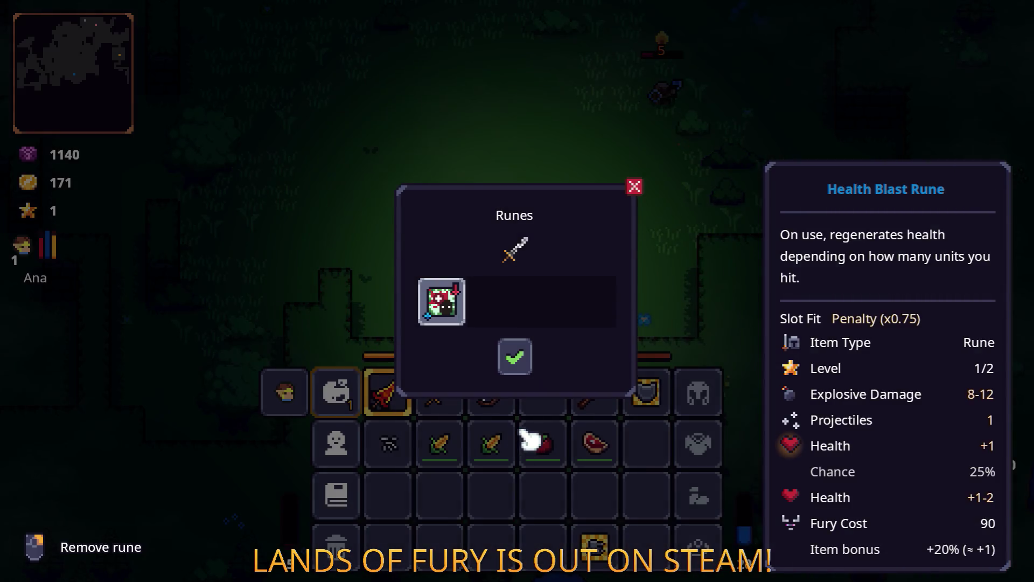
click(516, 372)
key(i)
Equip the rune-socketed sword and head up-right to attack the new enemies
key(2)
key(w)
key(d)
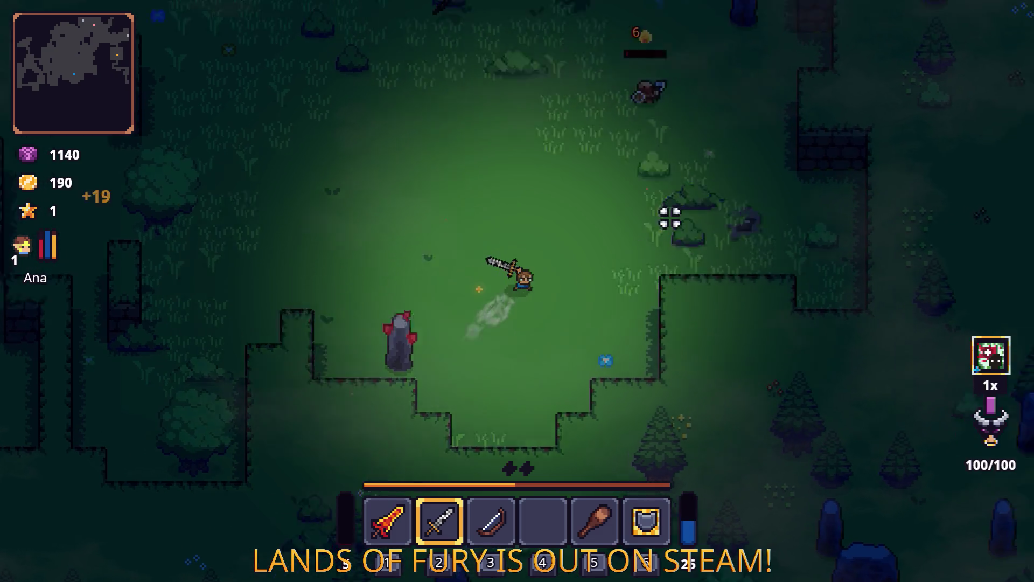
key(w)
key(d)
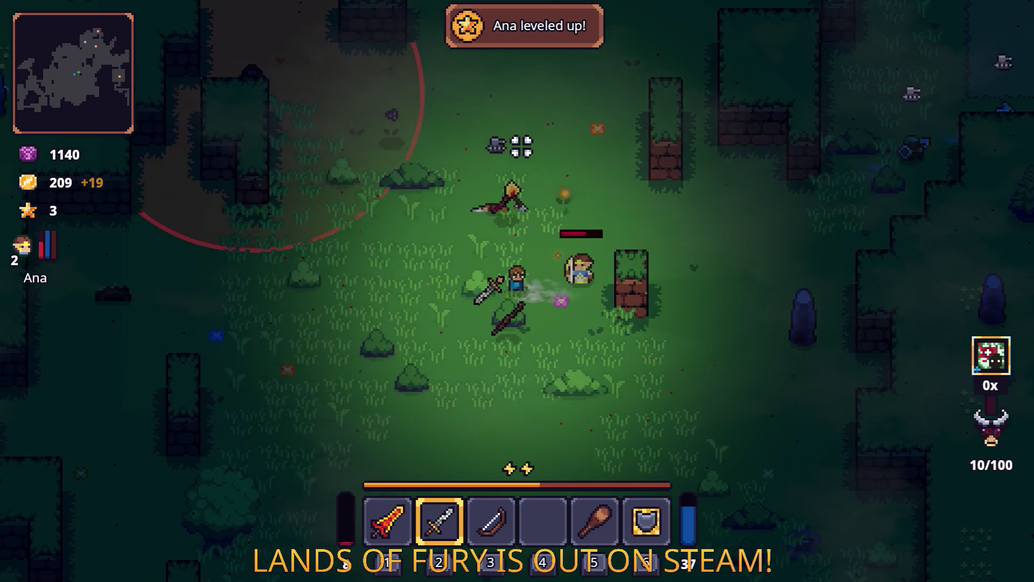
key(a)
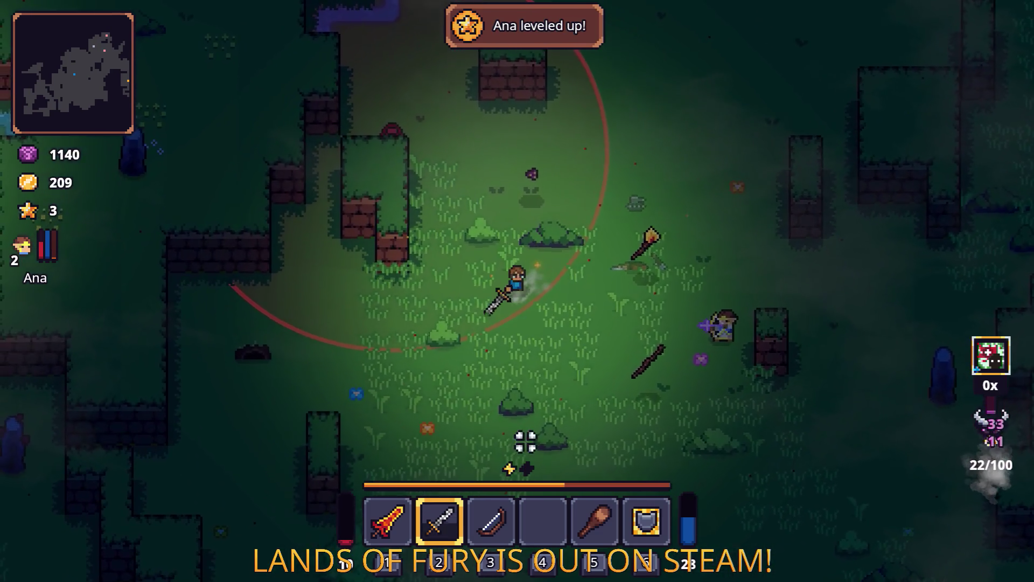
click(693, 300)
Cut down the archer enemy and other nearby foes
key(w)
key(d)
click(628, 241)
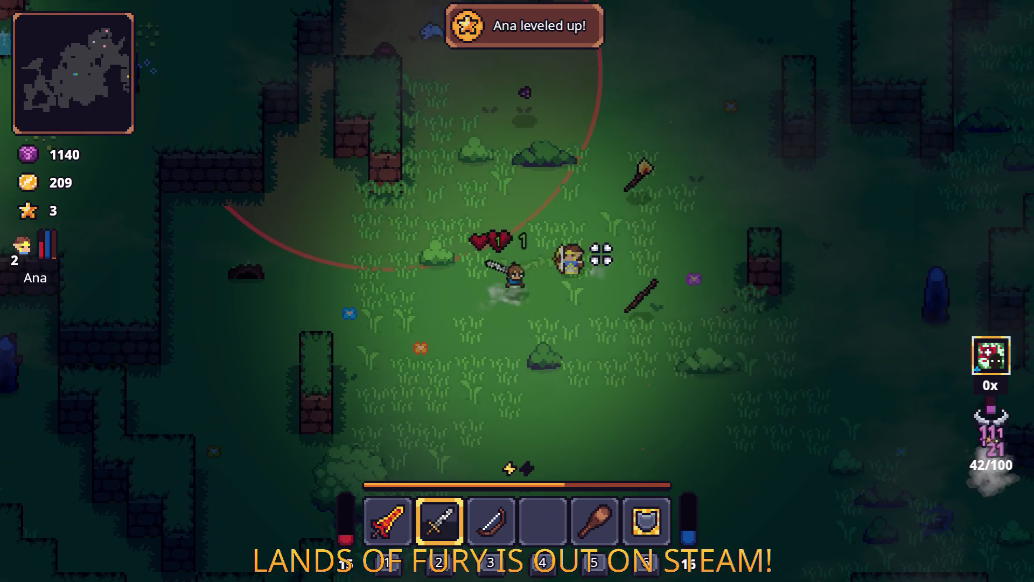
key(d)
key(s)
click(543, 323)
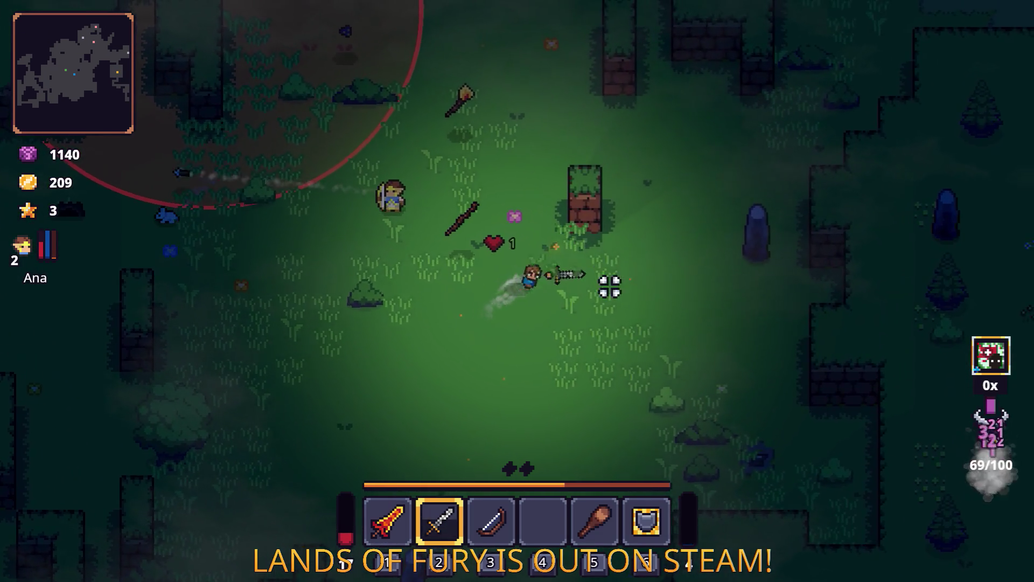
Keep attacking to build the combo, then pick up the Purple Spore
key(d)
key(s)
click(533, 341)
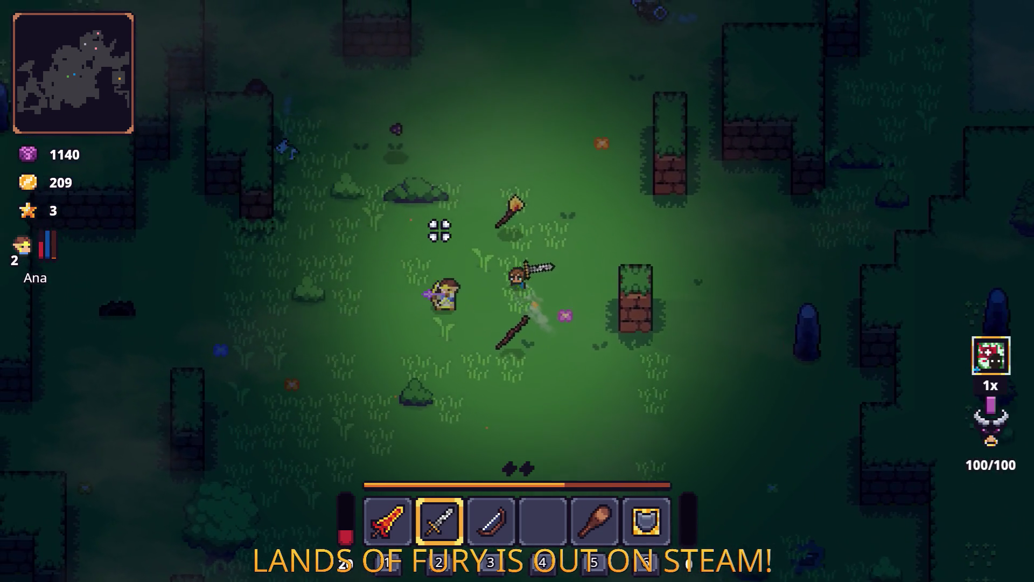
key(w)
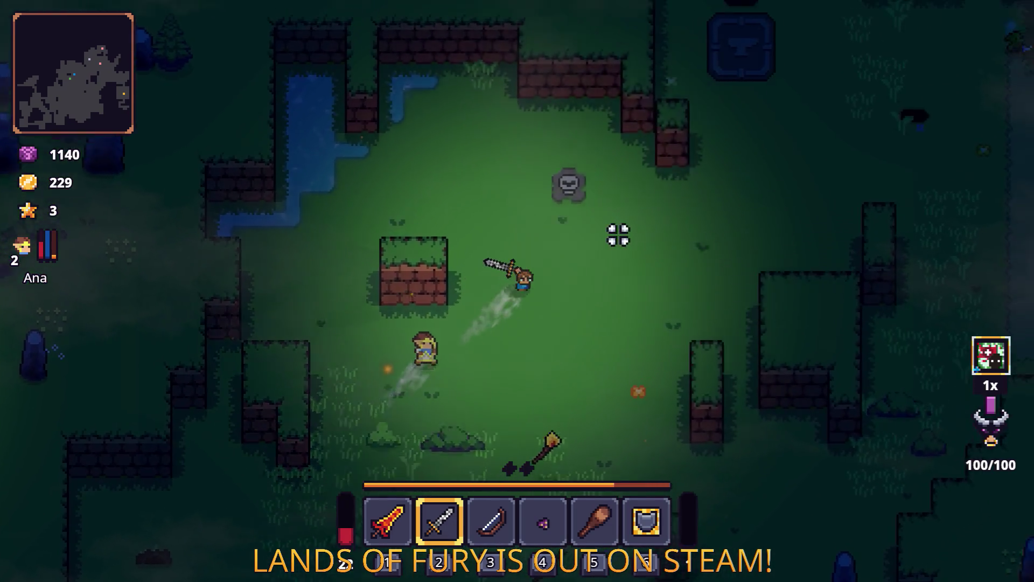
Walk past the anvil and along the dirt path to the stone pad into the cavern
key(w)
key(d)
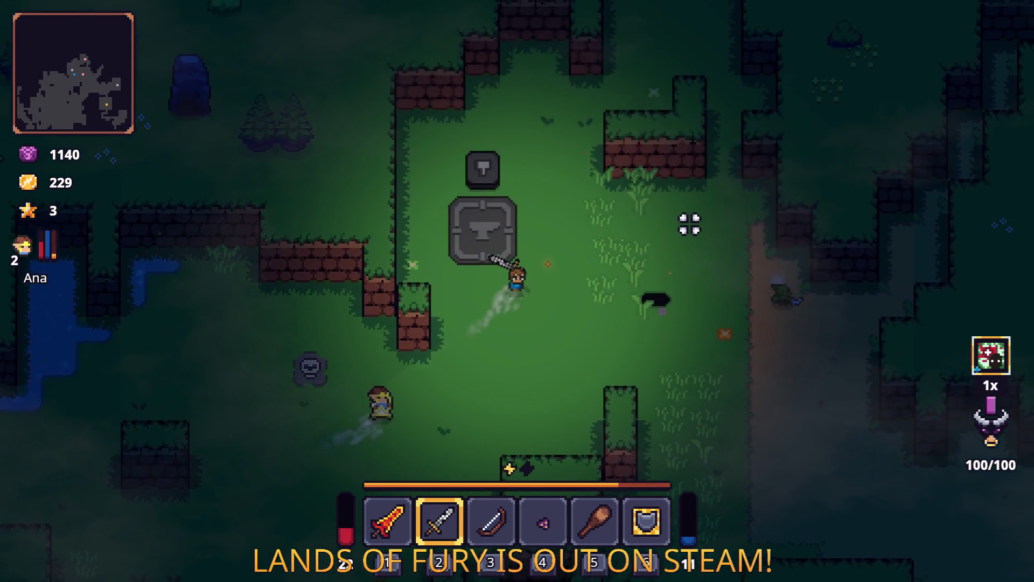
click(682, 250)
key(w)
key(d)
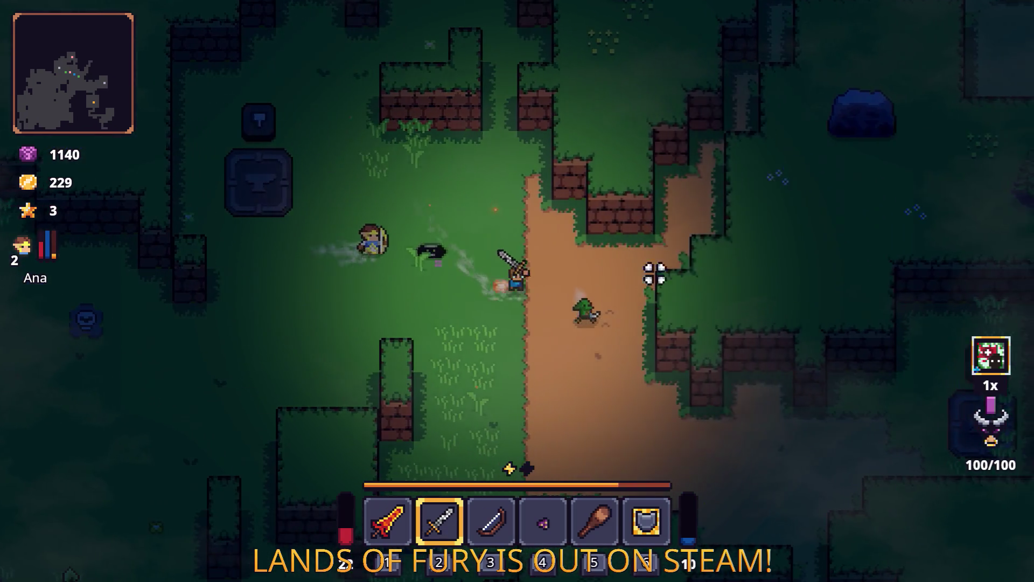
key(w)
key(d)
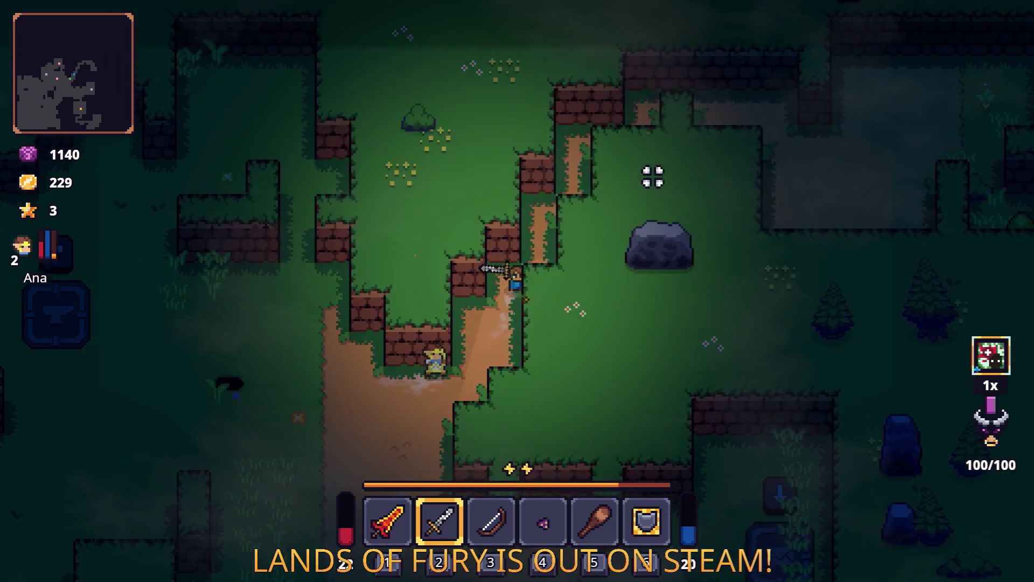
key(a)
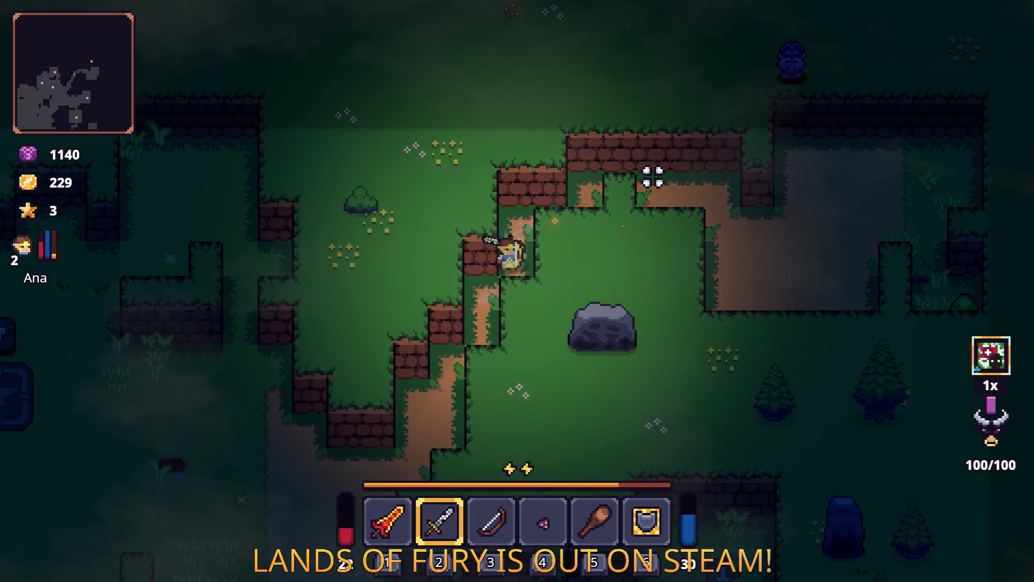
key(s)
key(s)
key(a)
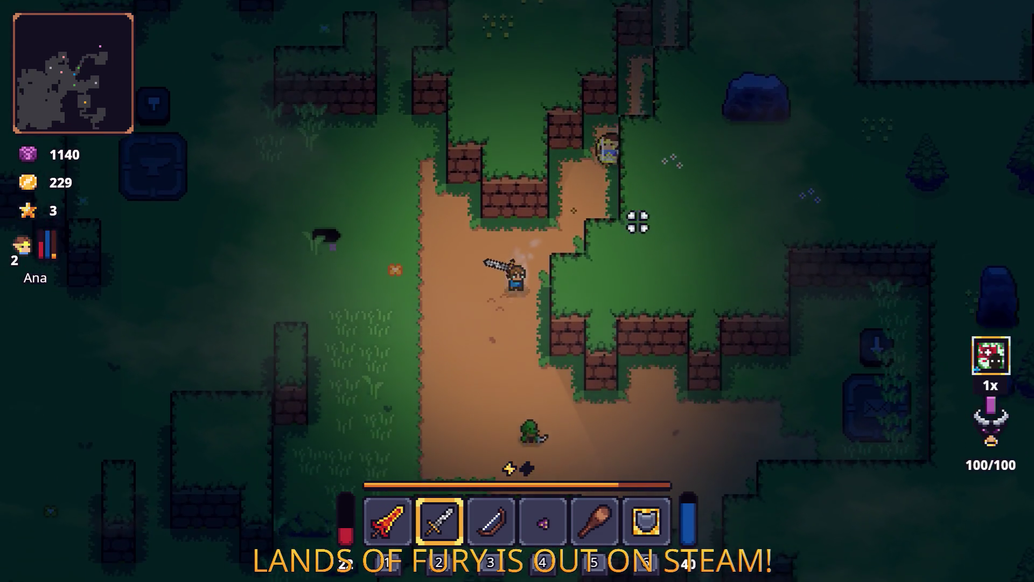
key(w)
key(a)
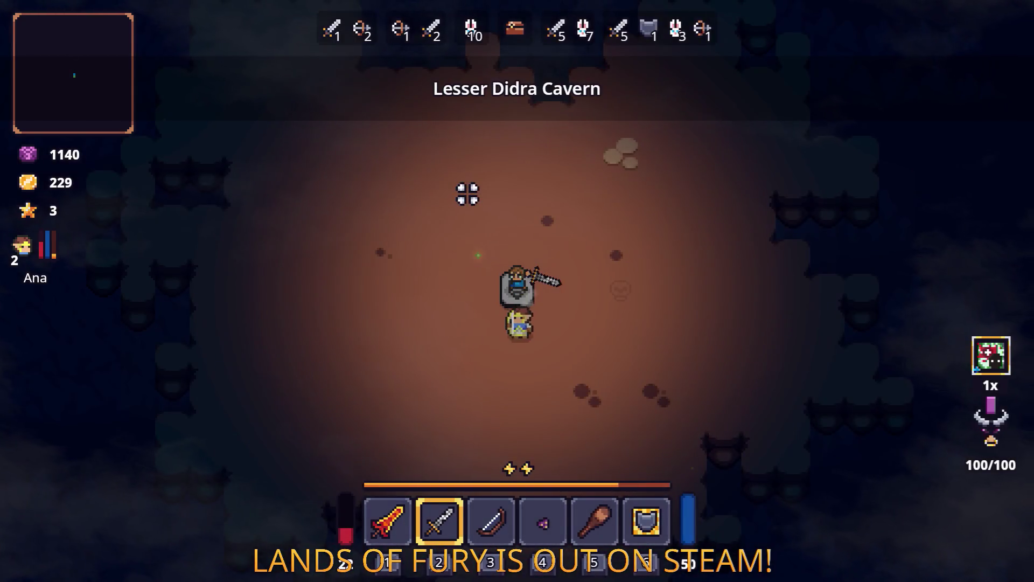
key(s)
key(a)
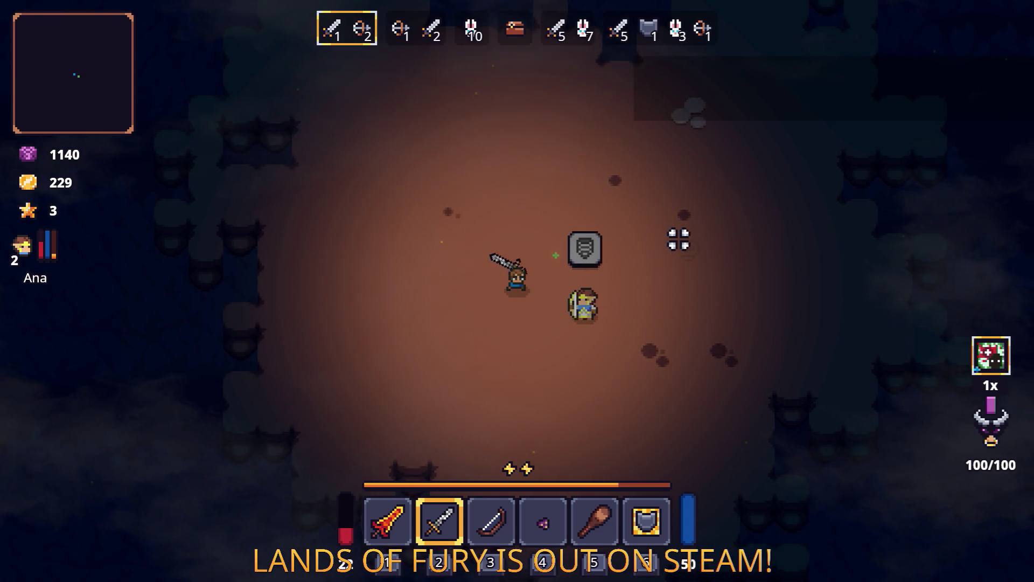
Sword-fight and kill the first enemies near the archer, dodging between attacks
key(d)
click(597, 194)
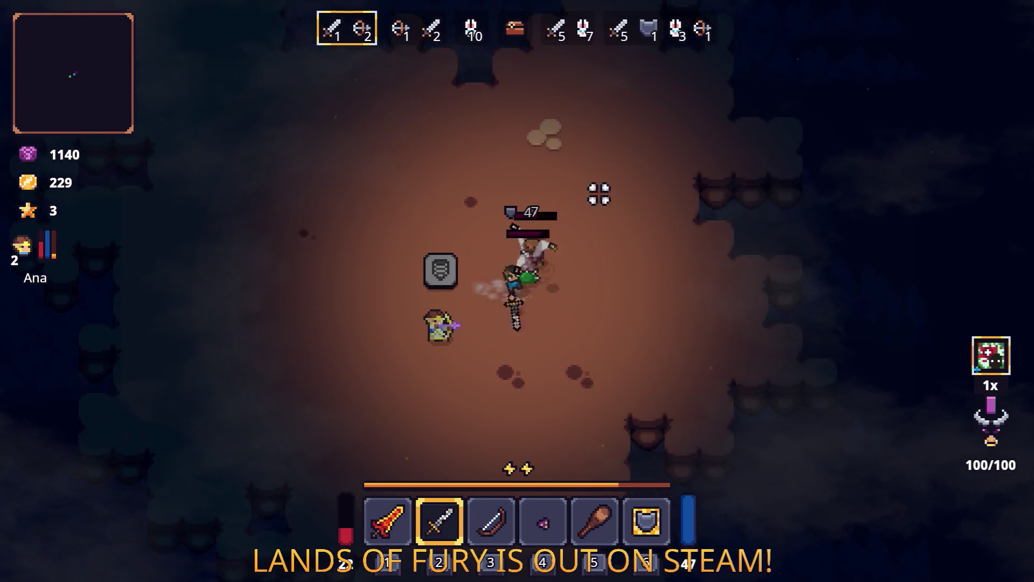
click(504, 174)
key(w)
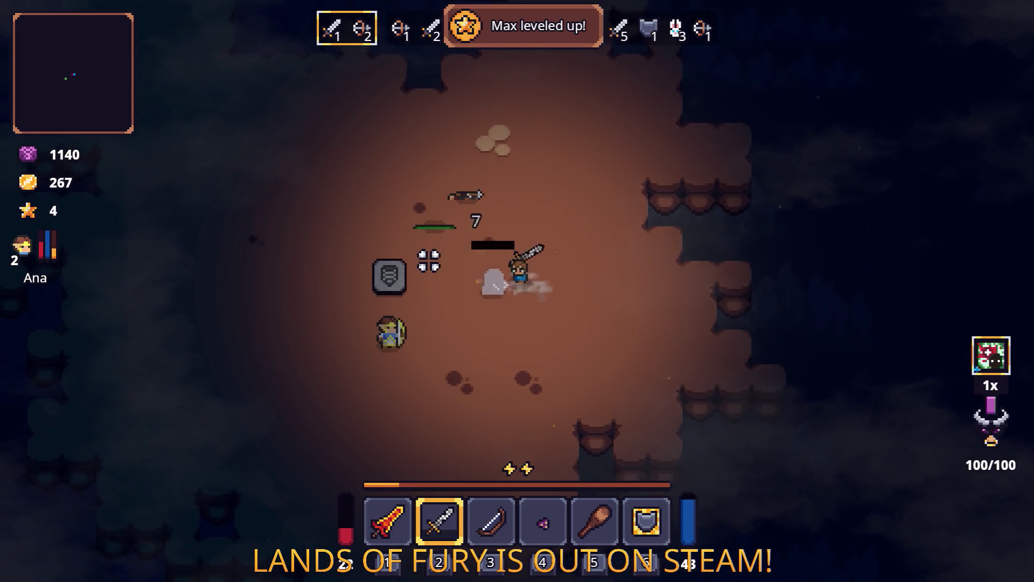
key(s)
click(588, 330)
key(a)
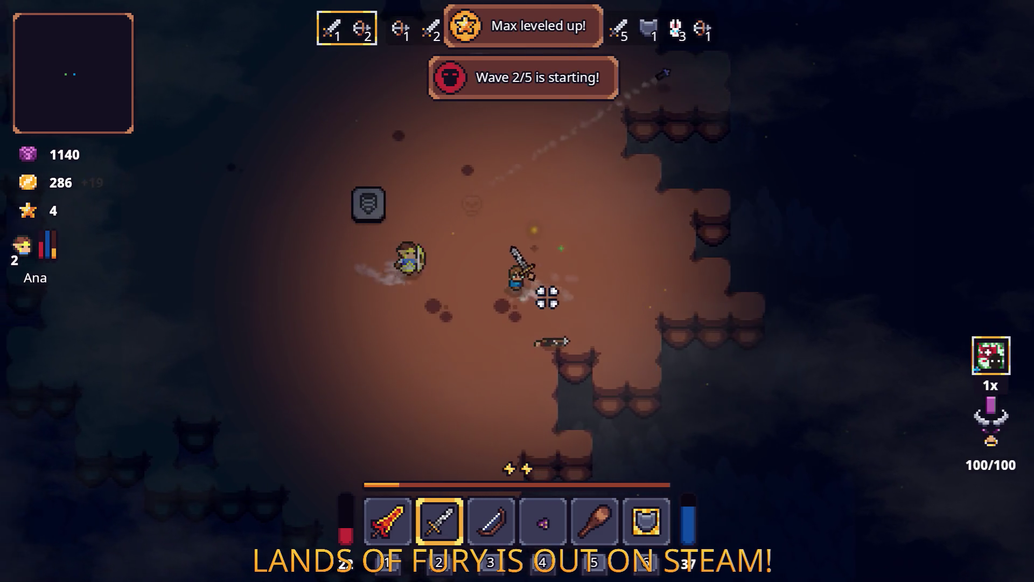
key(a)
key(w)
key(space)
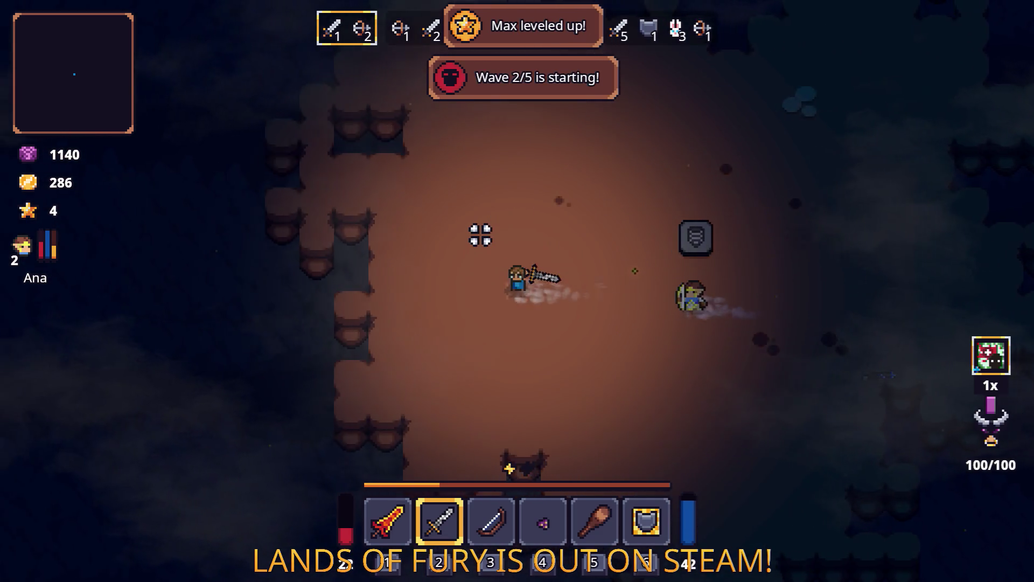
key(d)
key(w)
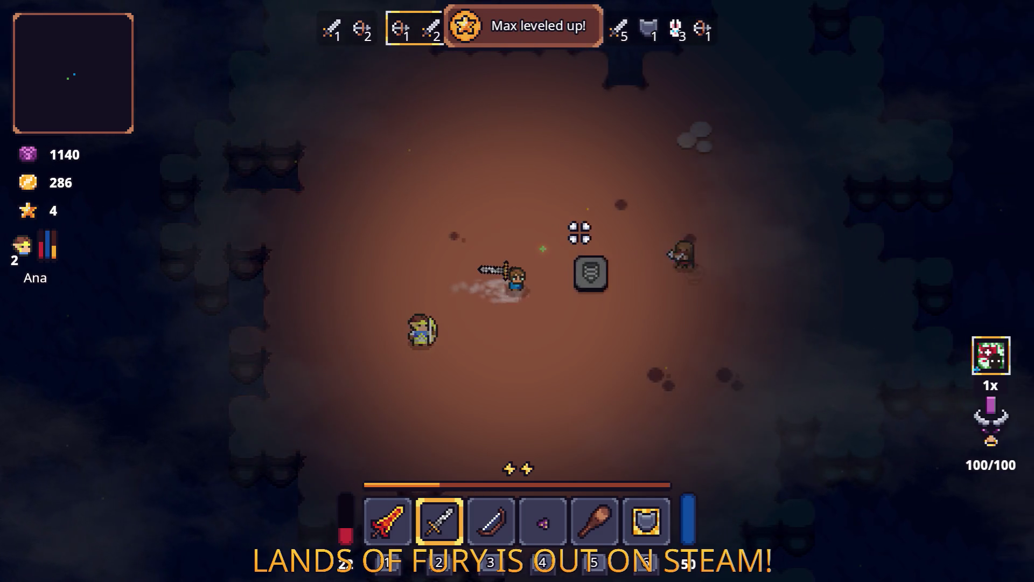
click(621, 235)
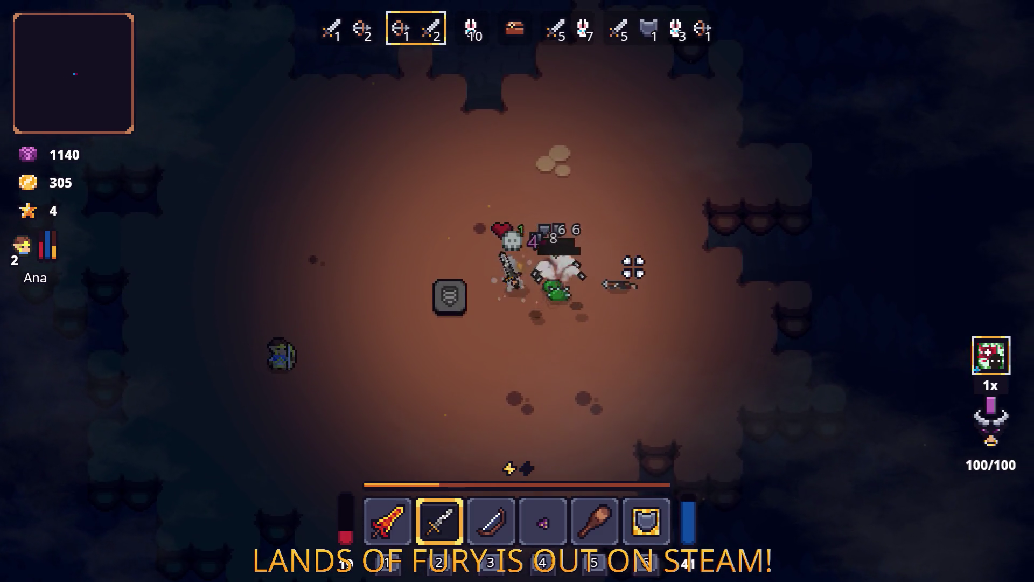
key(d)
click(644, 286)
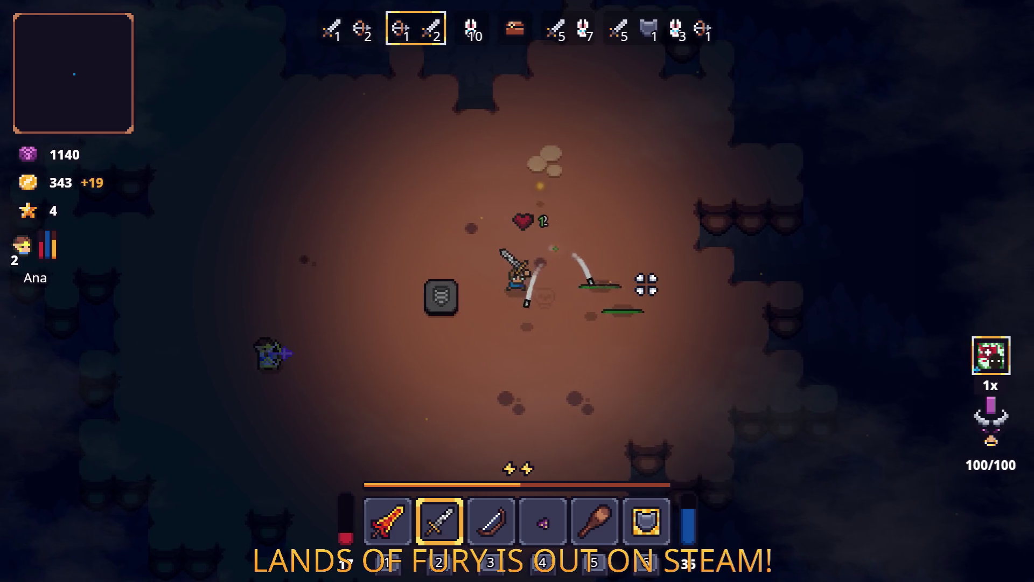
Slash the remaining enemies across the arena until they are cleared and gold reaches 353
key(a)
key(s)
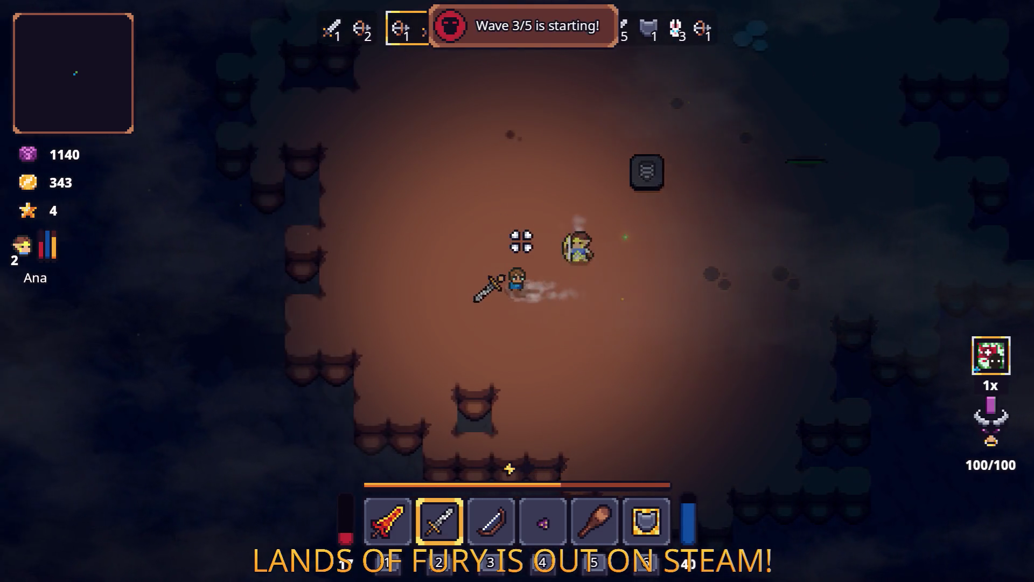
key(w)
key(d)
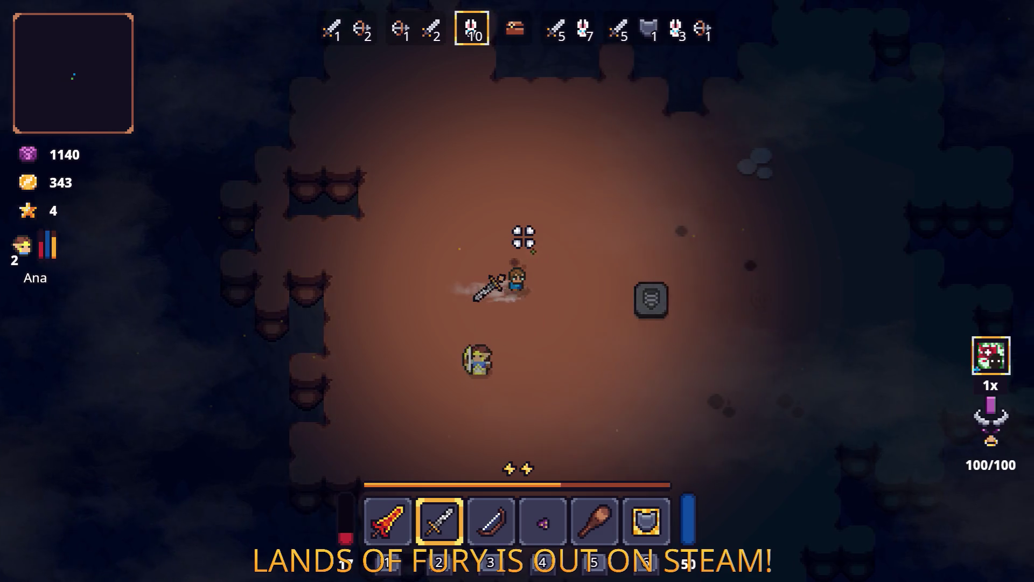
key(d)
click(662, 273)
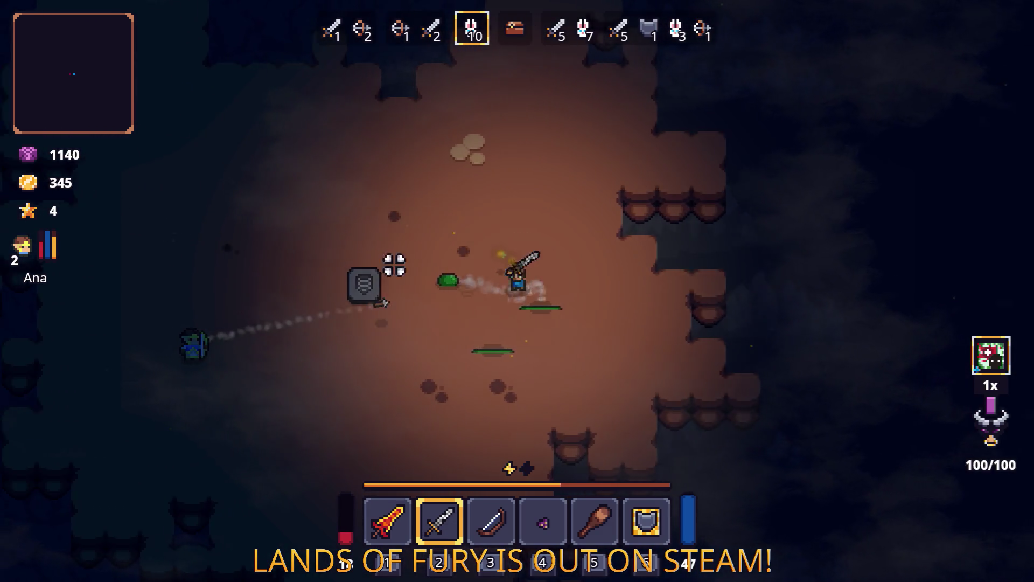
key(a)
click(358, 261)
key(d)
click(461, 228)
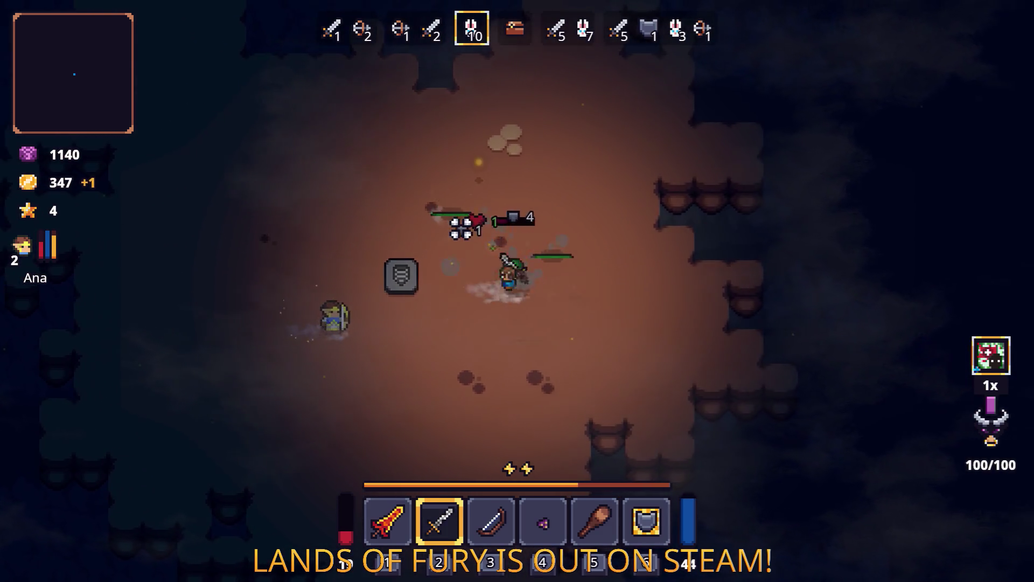
key(d)
click(458, 226)
key(a)
click(454, 232)
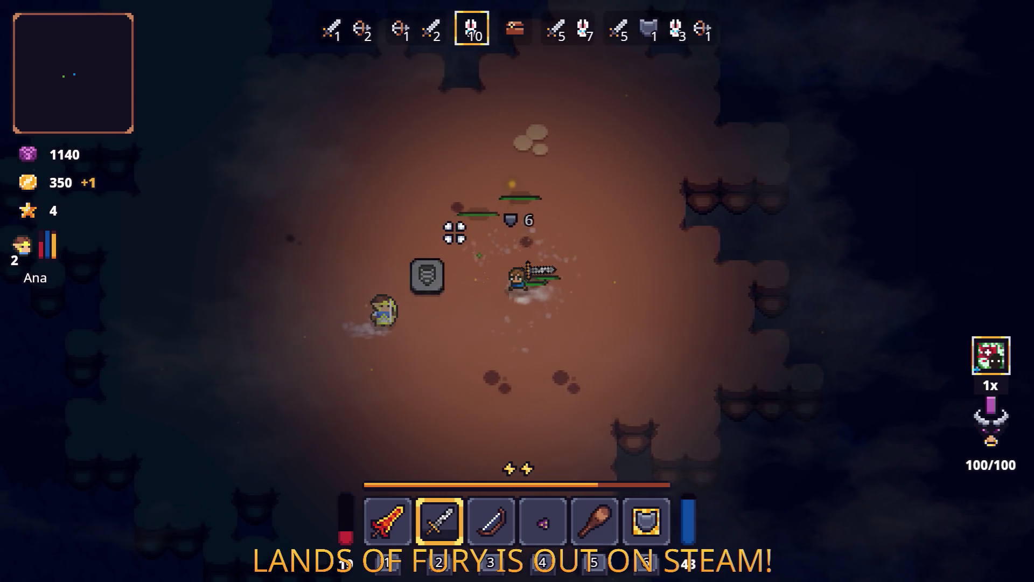
click(455, 231)
key(d)
click(664, 238)
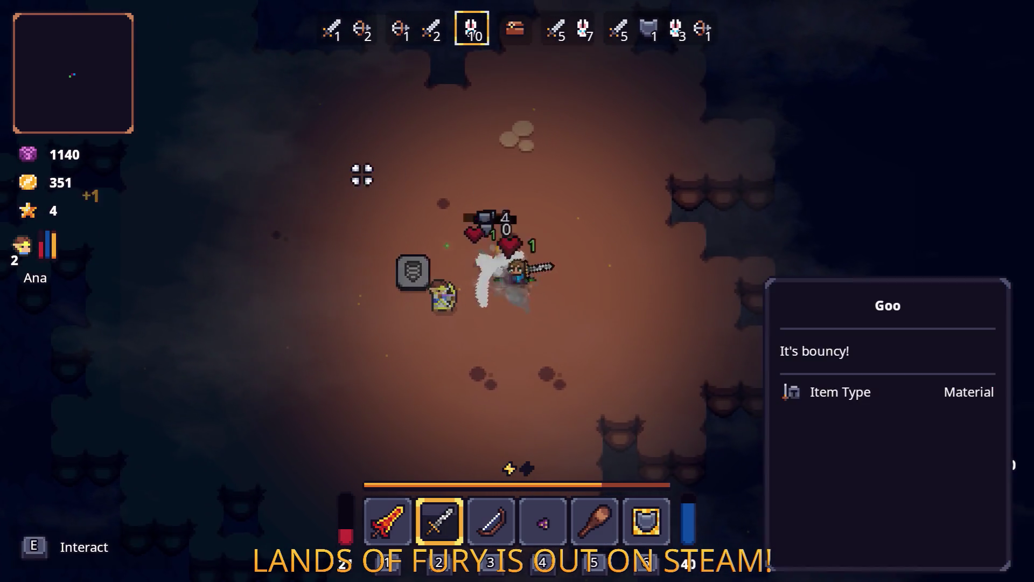
click(360, 180)
click(625, 210)
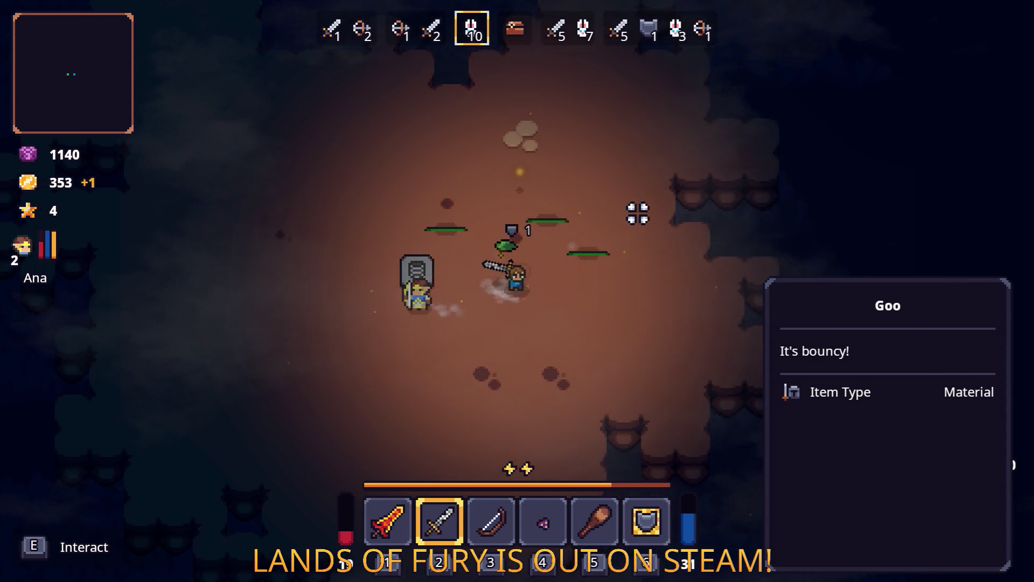
Talk to Snap and confirm the 349-gold purchase, leaving 4 gold
key(a)
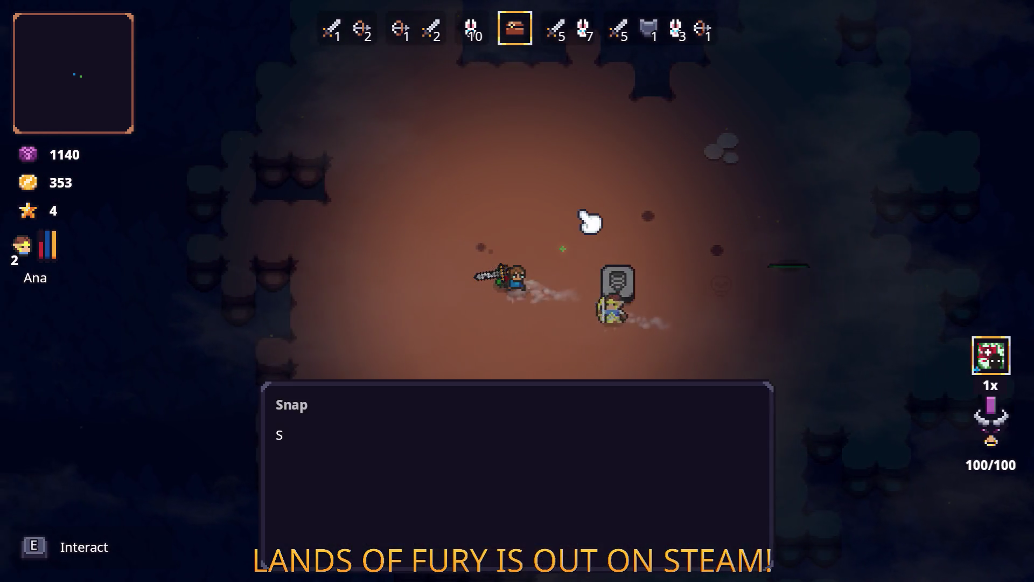
click(590, 221)
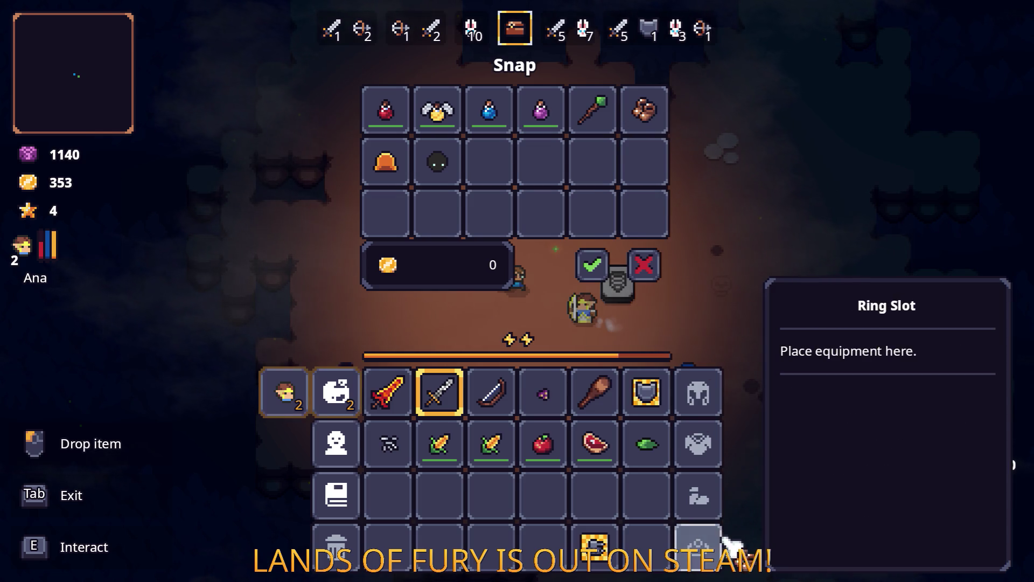
click(593, 264)
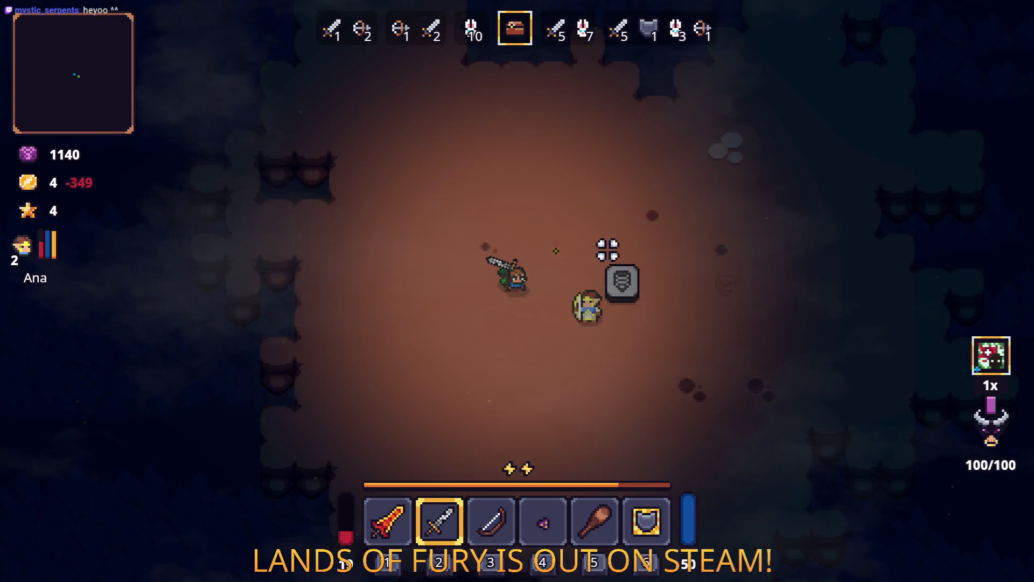
Walk left across the arena and back right as wave 4 of 5 begins
key(a)
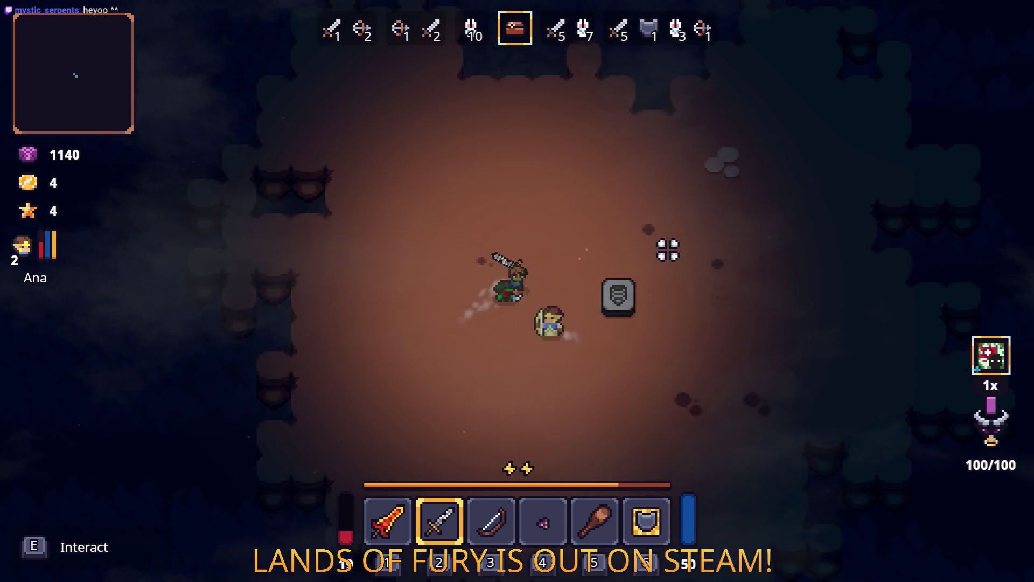
key(a)
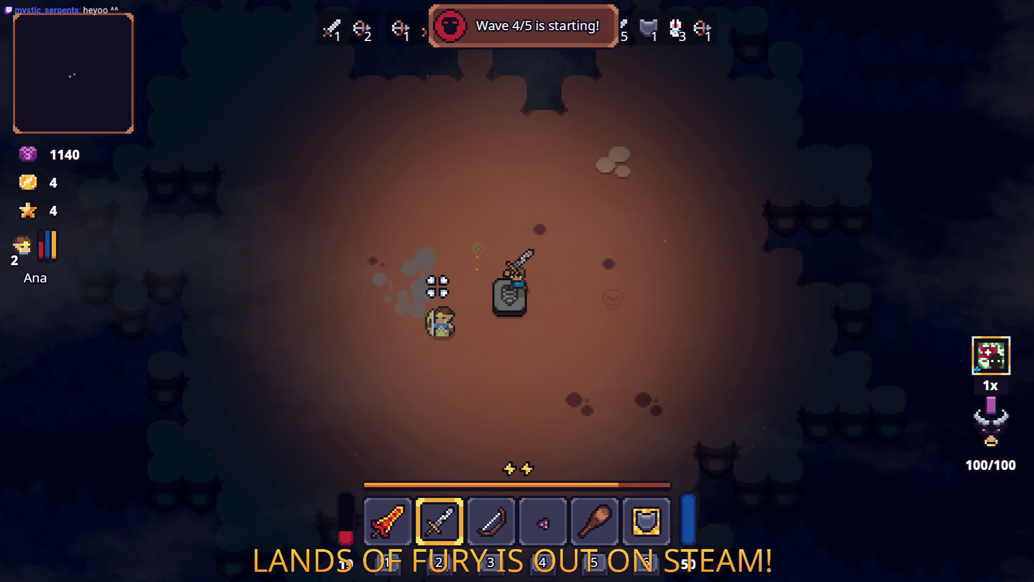
key(a)
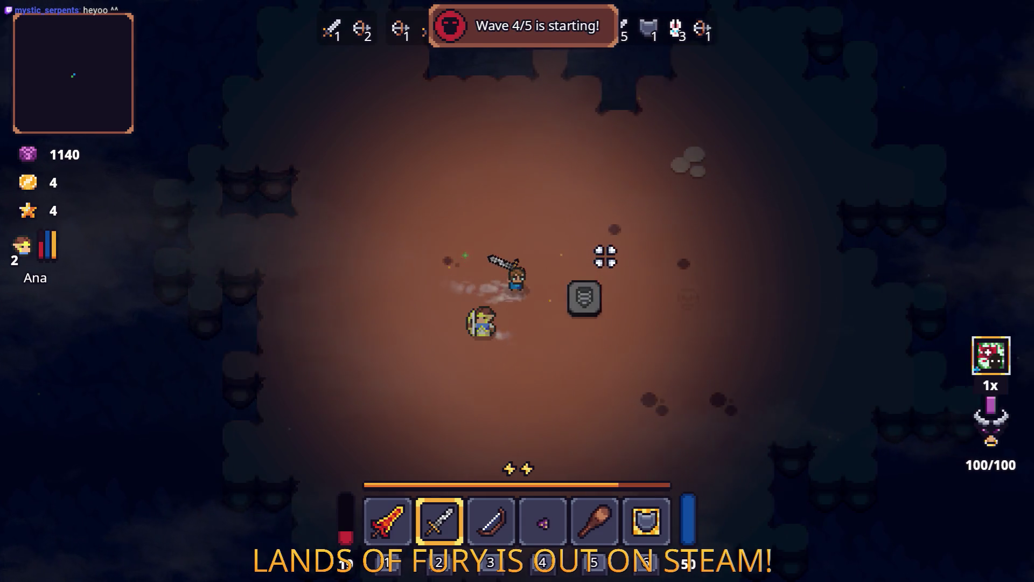
key(d)
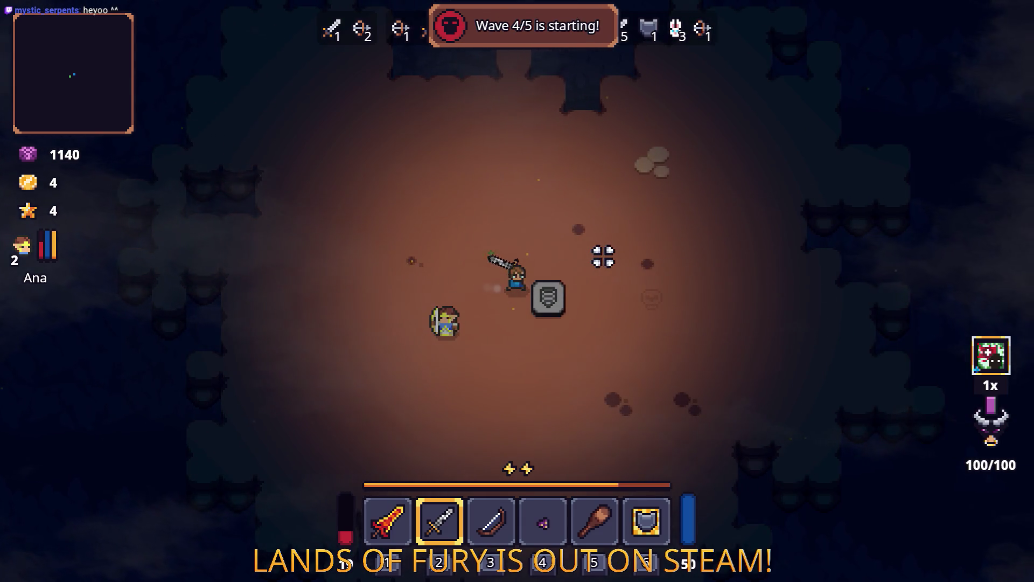
key(Tab)
Check the bow and fire sword runes and swap the club into the first weapon slot
right_click(489, 387)
click(515, 357)
right_click(415, 398)
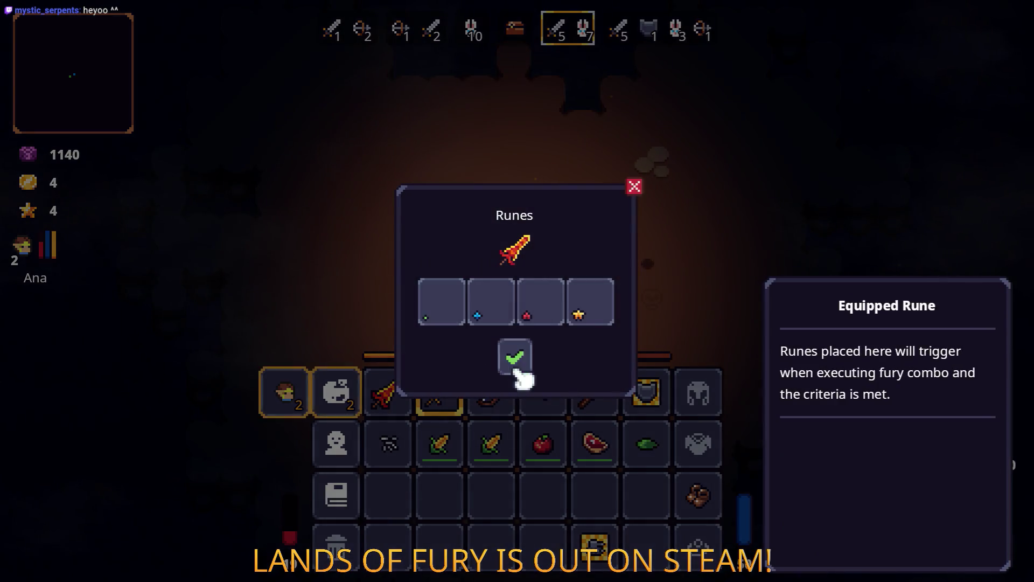
click(515, 370)
mouse_move(594, 391)
mouse_down()
mouse_move(358, 393)
mouse_move(387, 394)
mouse_up()
right_click(389, 397)
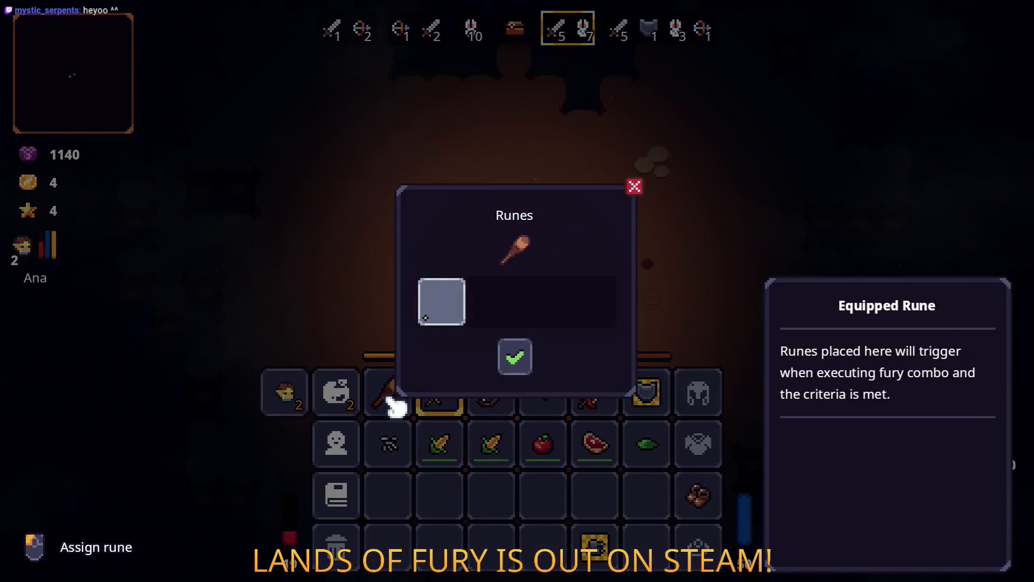
click(515, 360)
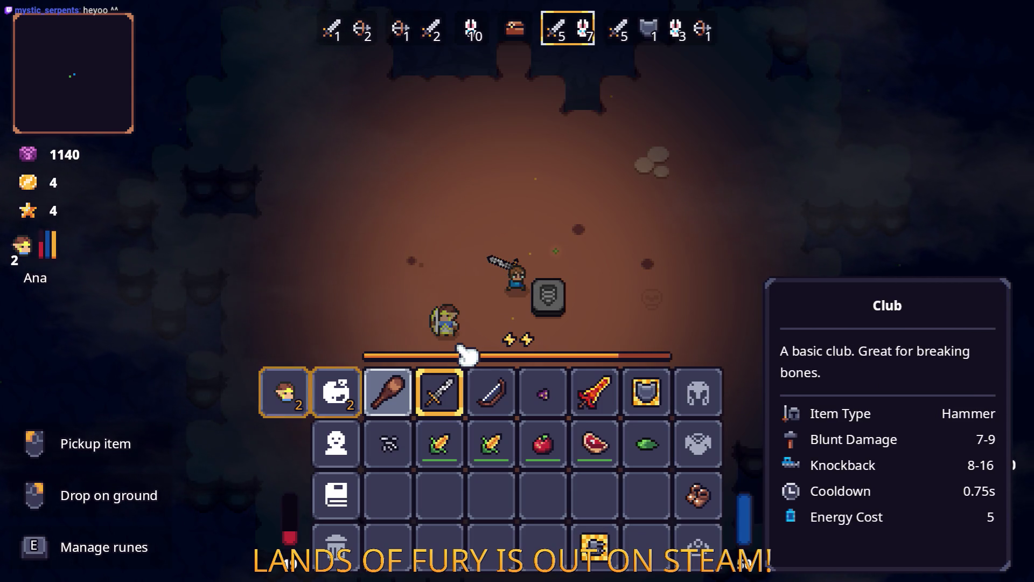
Move the Health Blast Rune from the sword onto the club
key(e)
click(458, 318)
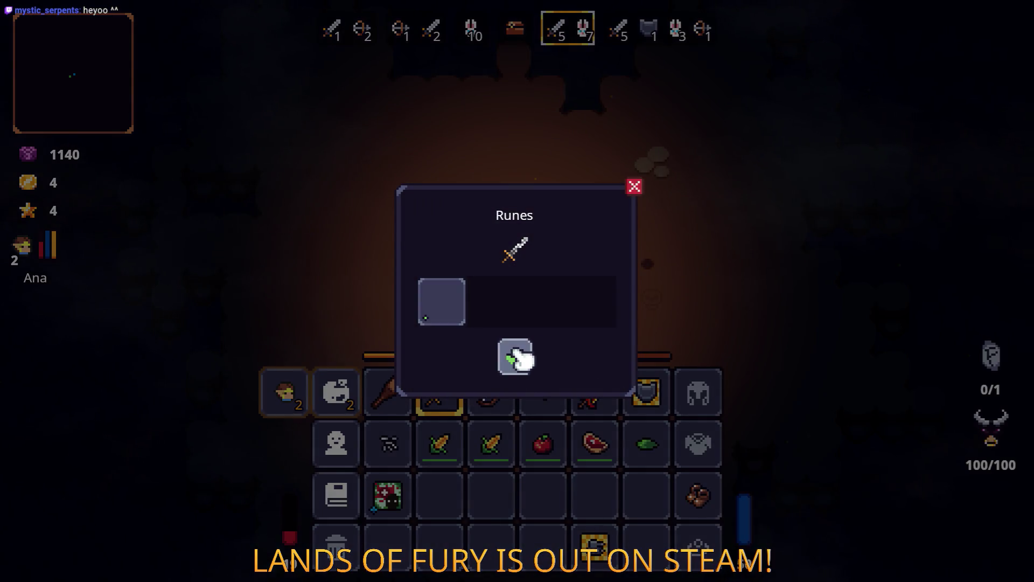
click(516, 355)
right_click(388, 393)
click(434, 300)
click(463, 242)
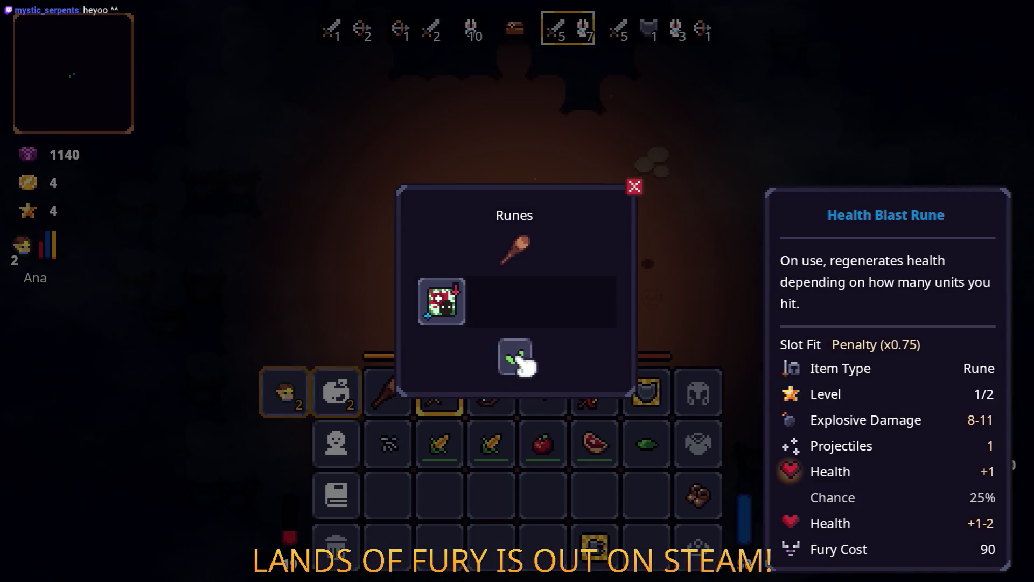
click(516, 358)
Spend two companion skill points and raise Combat from 1 to 2
click(284, 392)
double_click(431, 391)
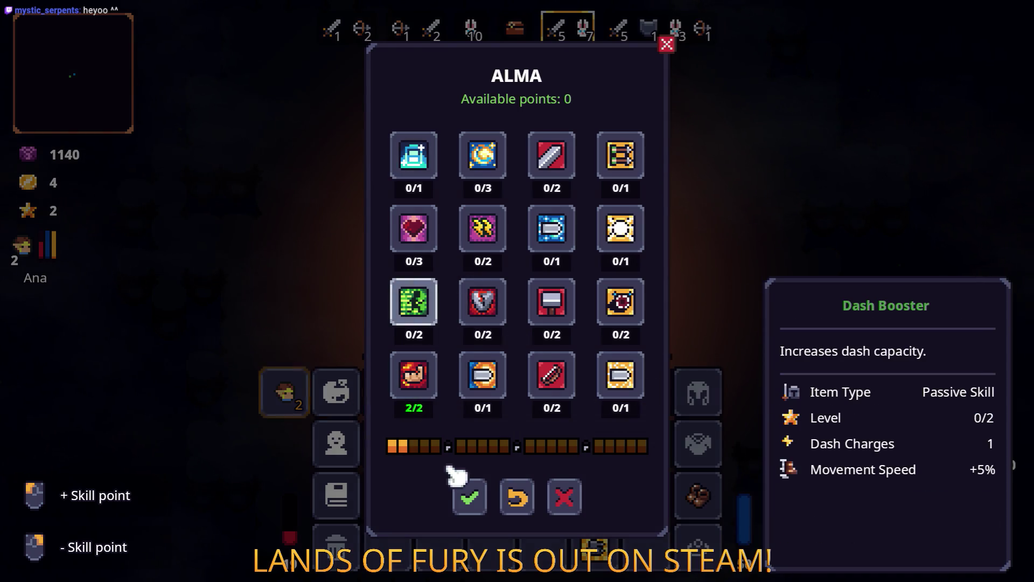
click(468, 495)
click(344, 436)
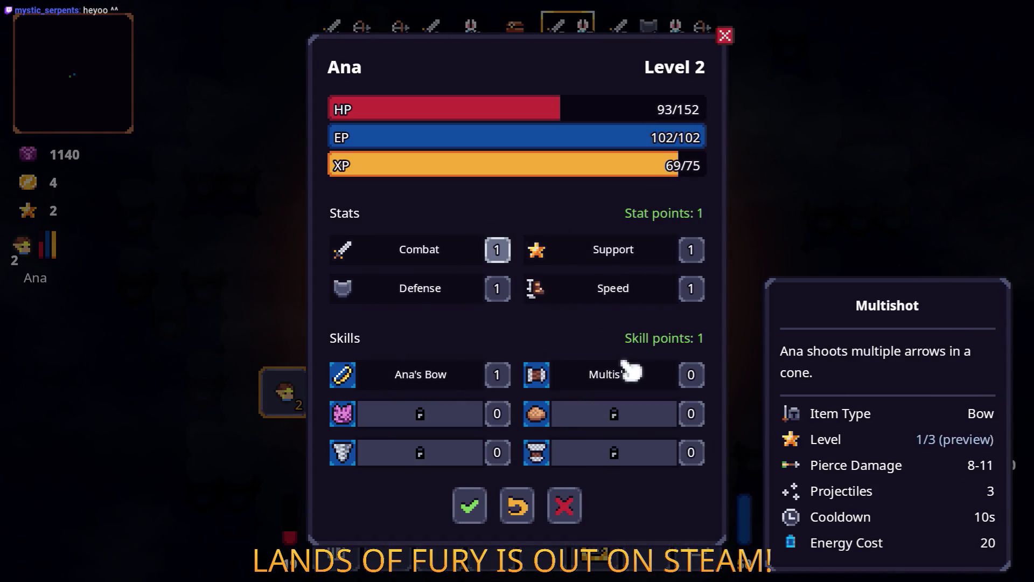
click(497, 250)
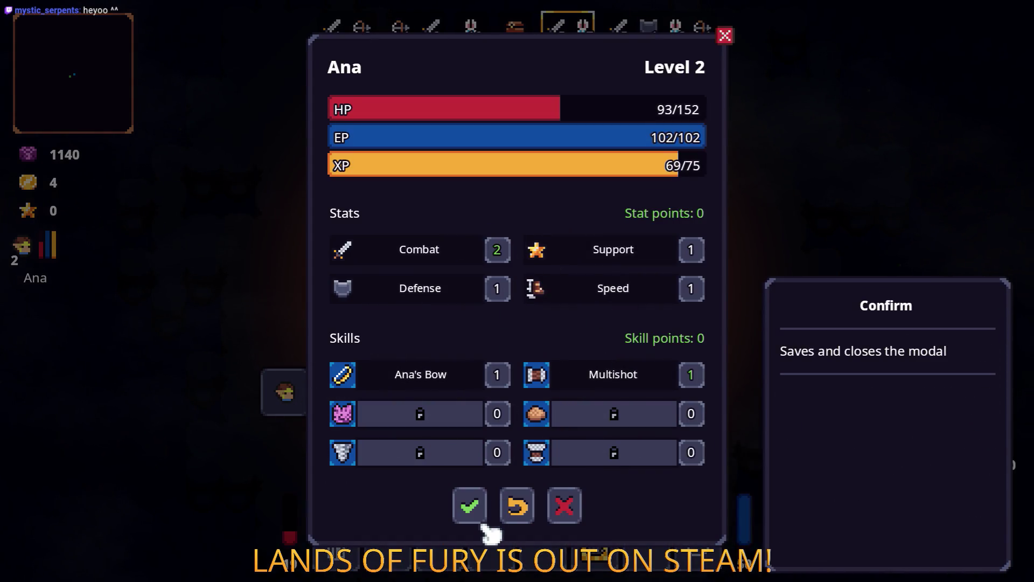
click(483, 522)
key(Escape)
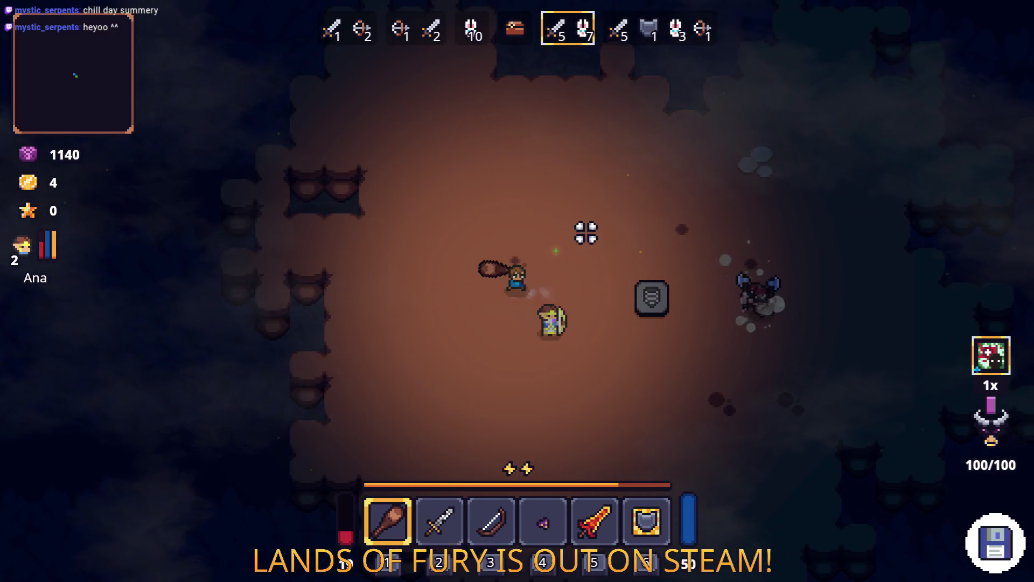
Fight wave 4 with the club until gold hits 106, then bring up the developer console
key(d)
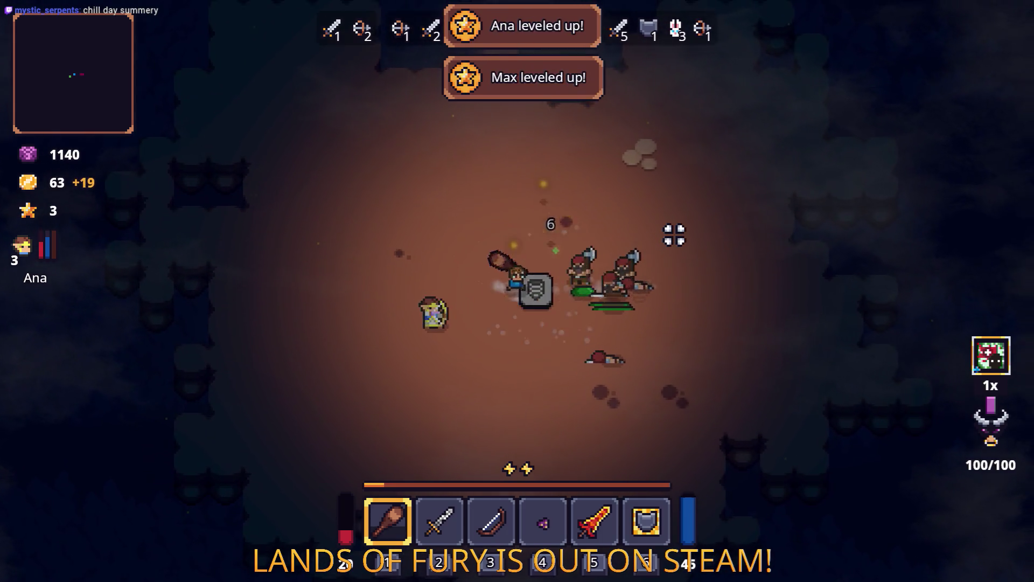
key(d)
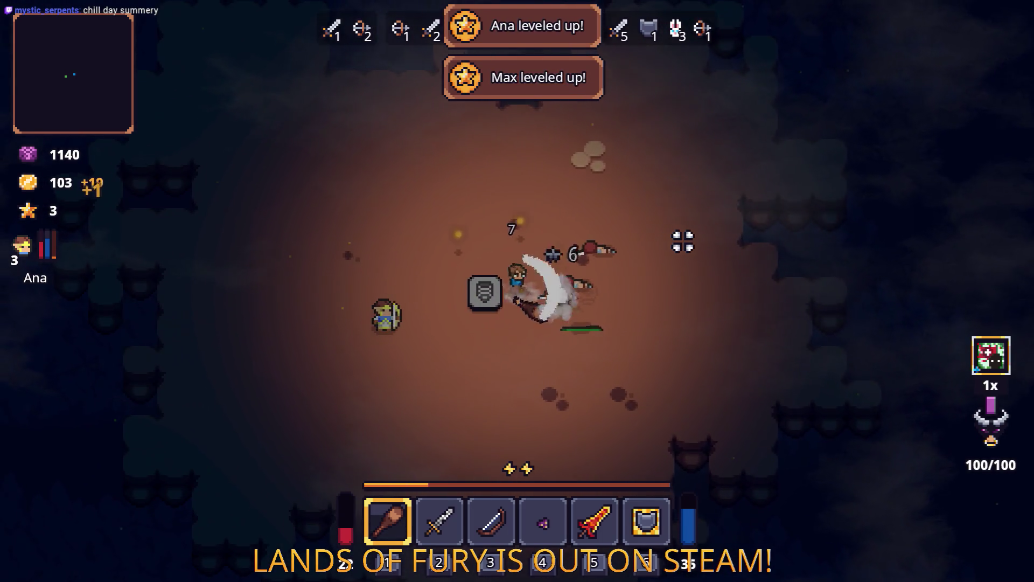
key(d)
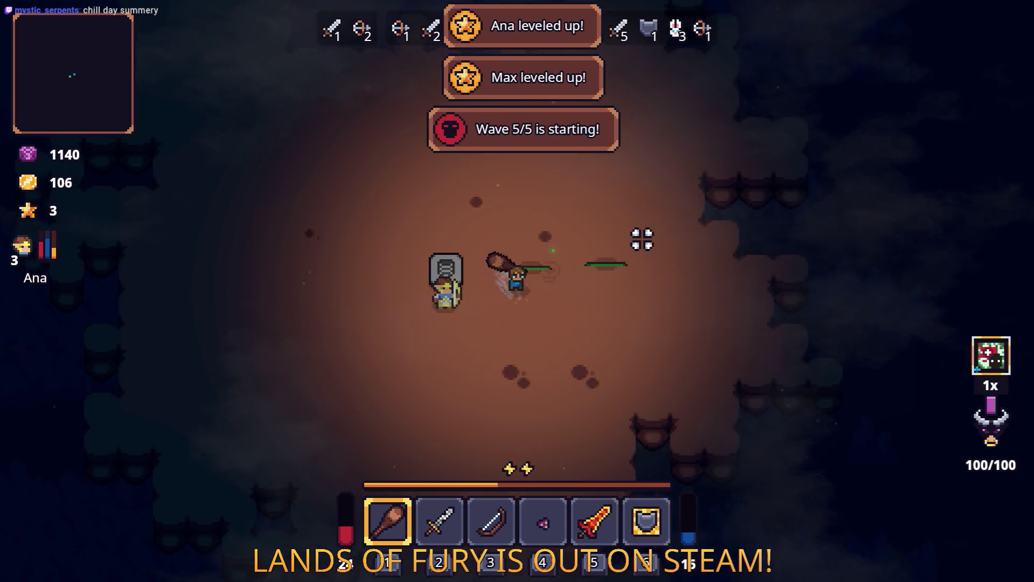
key(grave)
Run ShowDebugHUD() in the console to display the debug HUD
text(Sh)
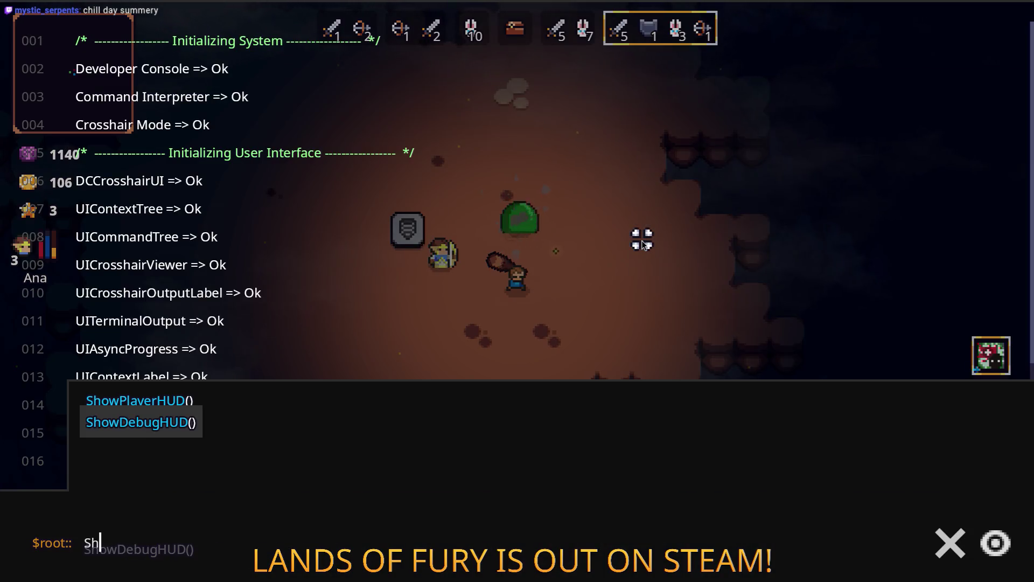
key(Return)
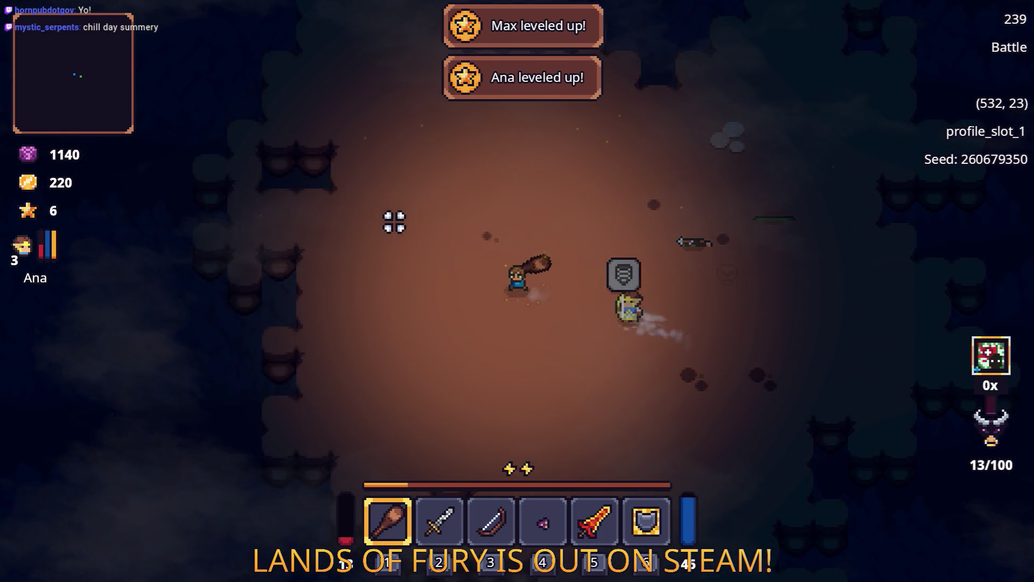
Review the companion skill tree and character stats in the inventory
key(Tab)
key(Tab)
key(Tab)
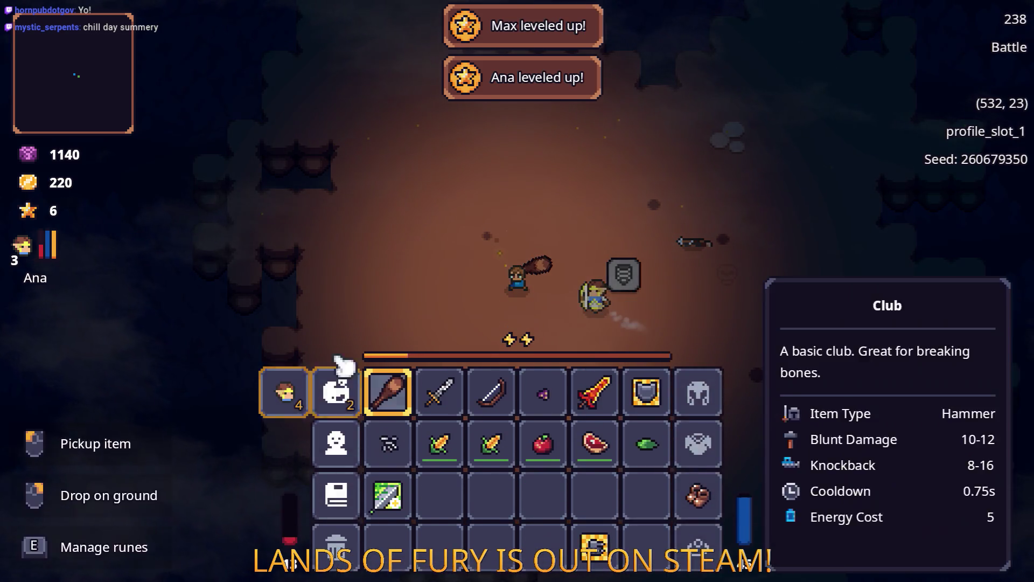
click(356, 387)
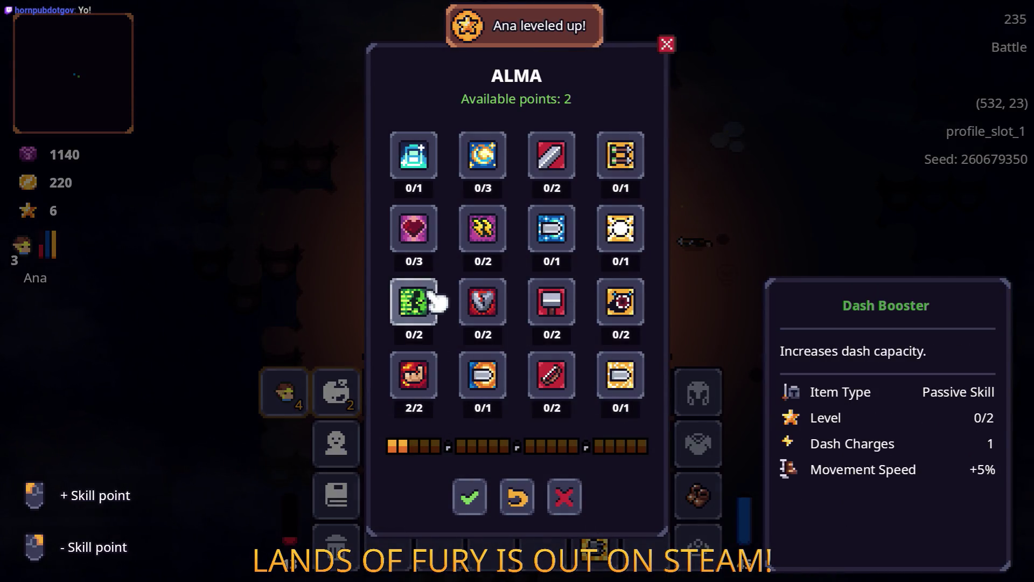
click(470, 496)
click(289, 403)
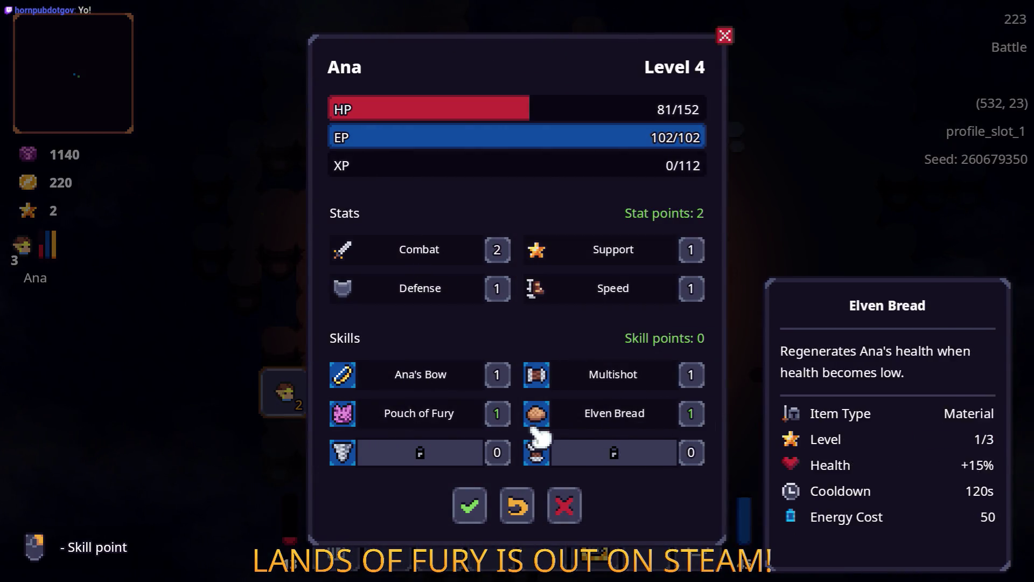
click(470, 508)
key(Tab)
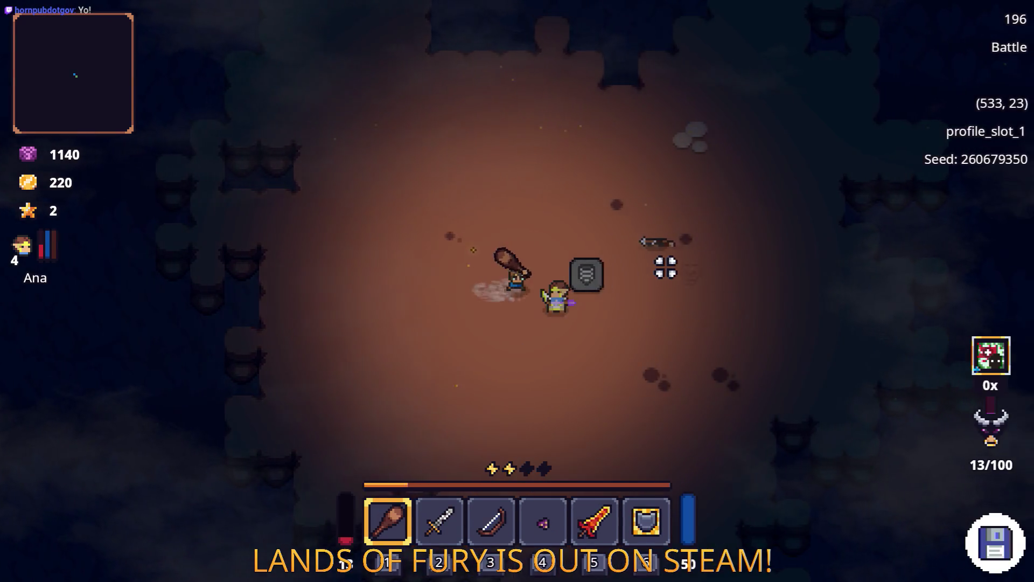
Leave the cavern for Elderglade Forest and lead the party toward the Dark Hive
key(e)
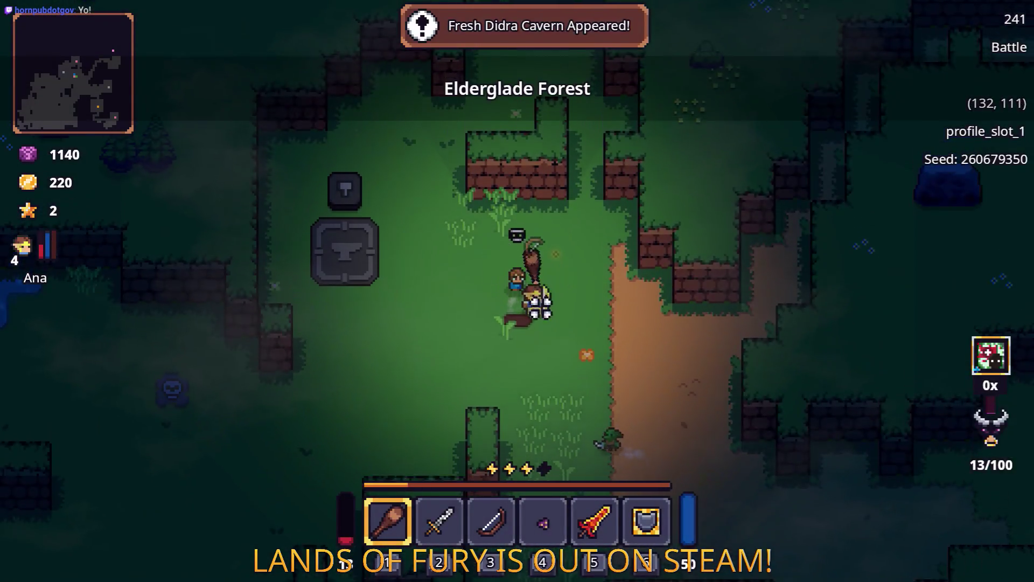
key(a)
key(s)
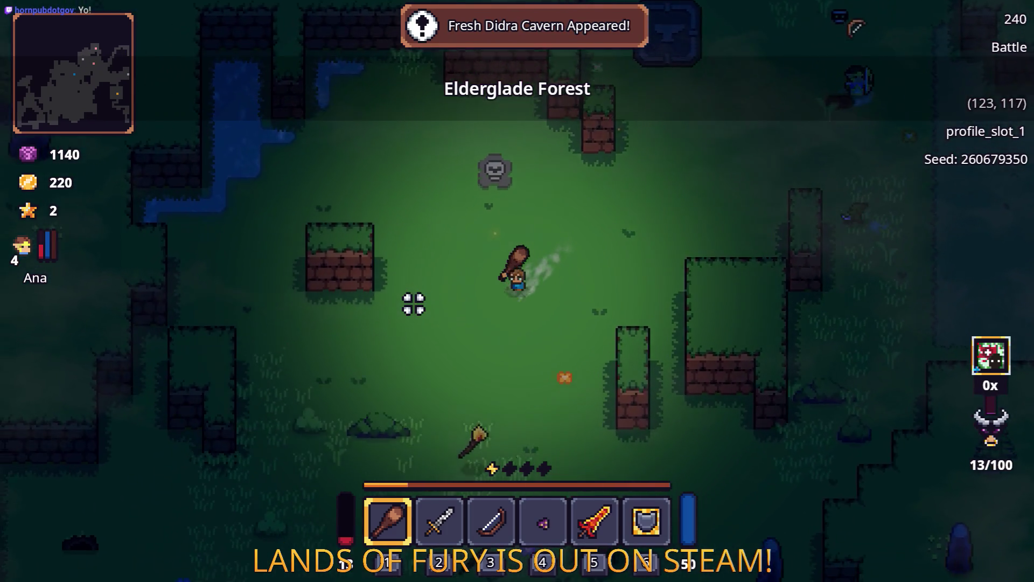
key(Tab)
key(Tab)
key(s)
key(a)
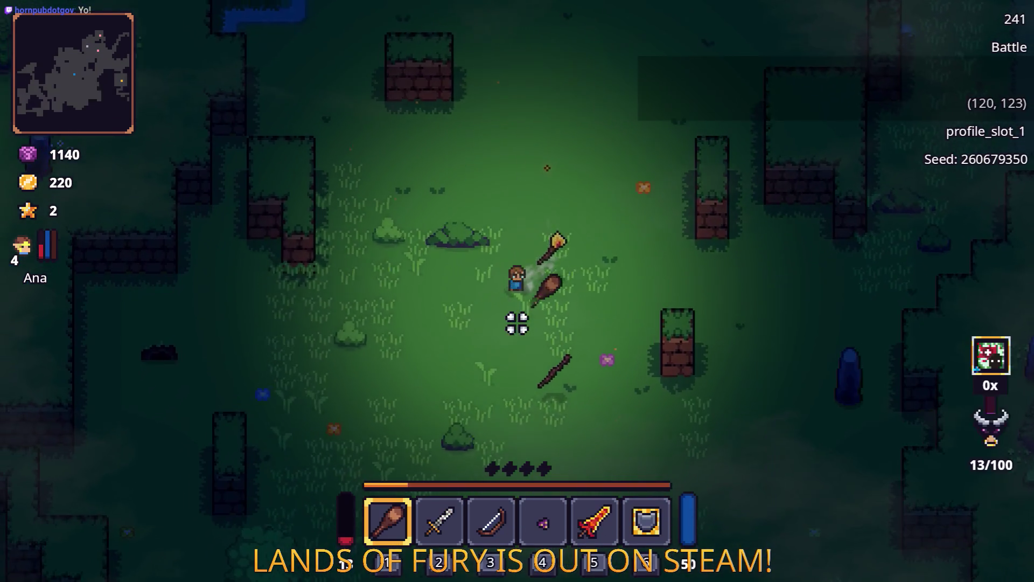
key(a)
key(s)
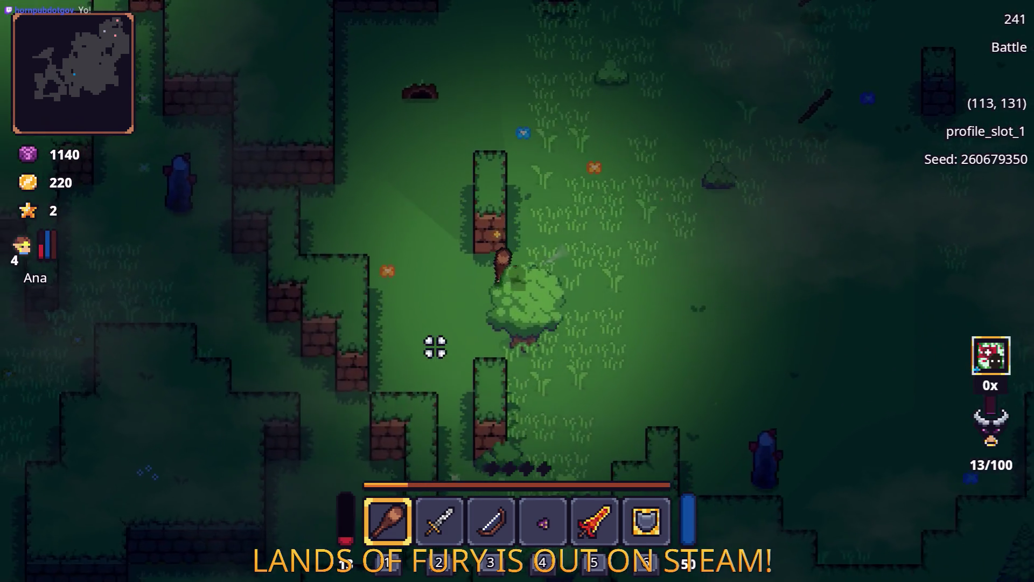
key(d)
key(w)
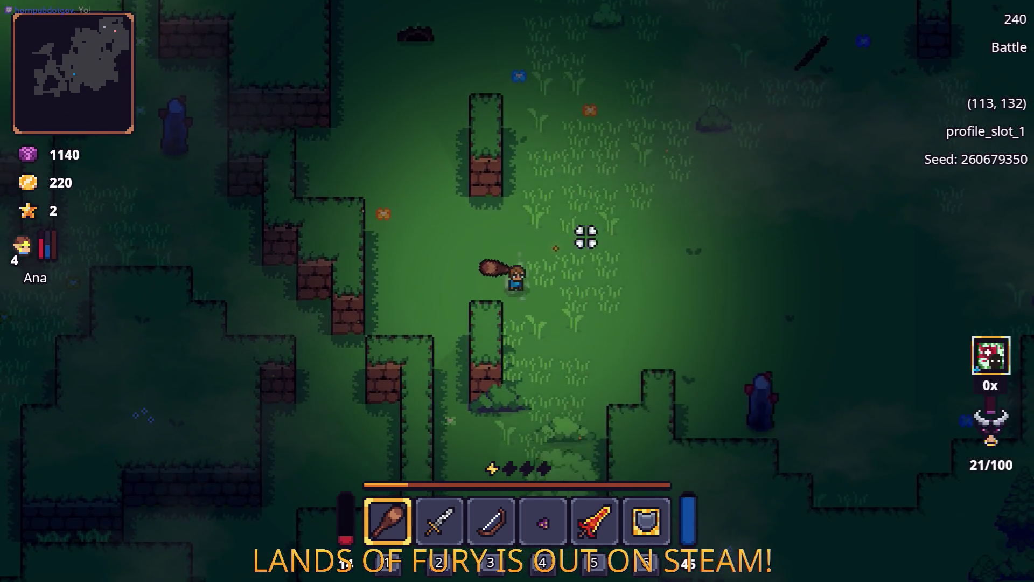
key(s)
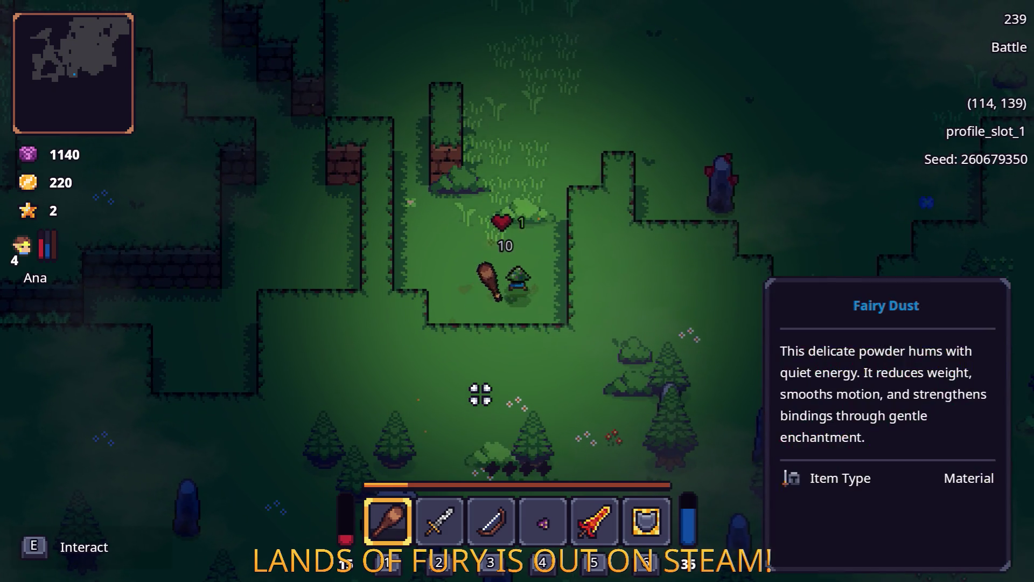
key(a)
key(w)
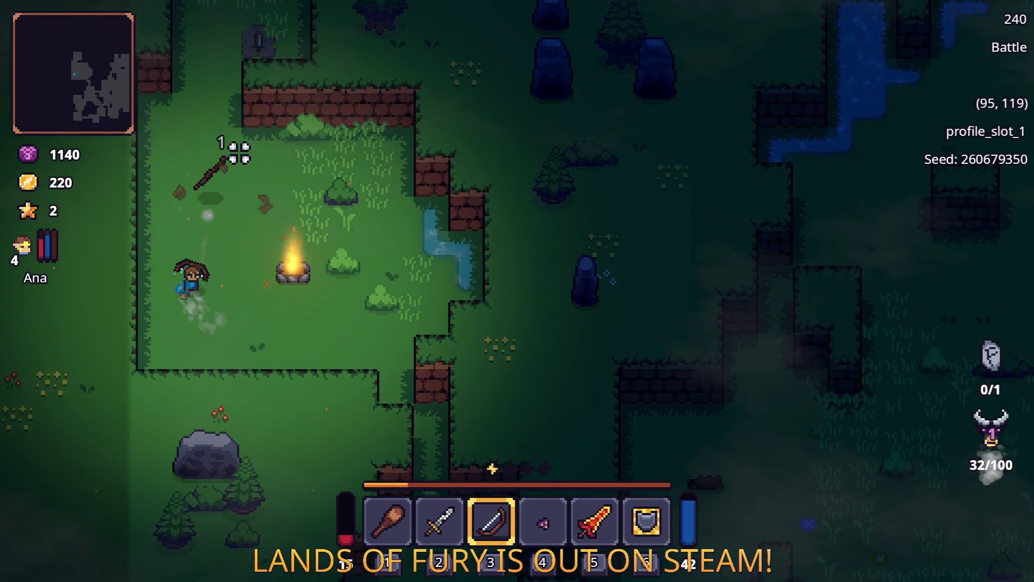
Cross the campfire clearing past the Burning Stick and shoot an arrow at a nearby enemy
key(s)
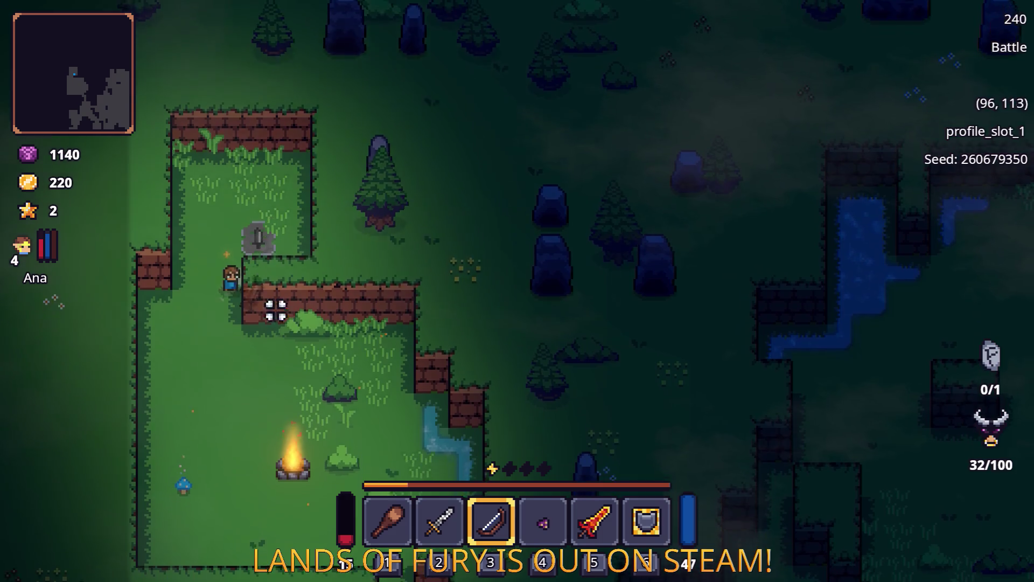
key(s)
key(d)
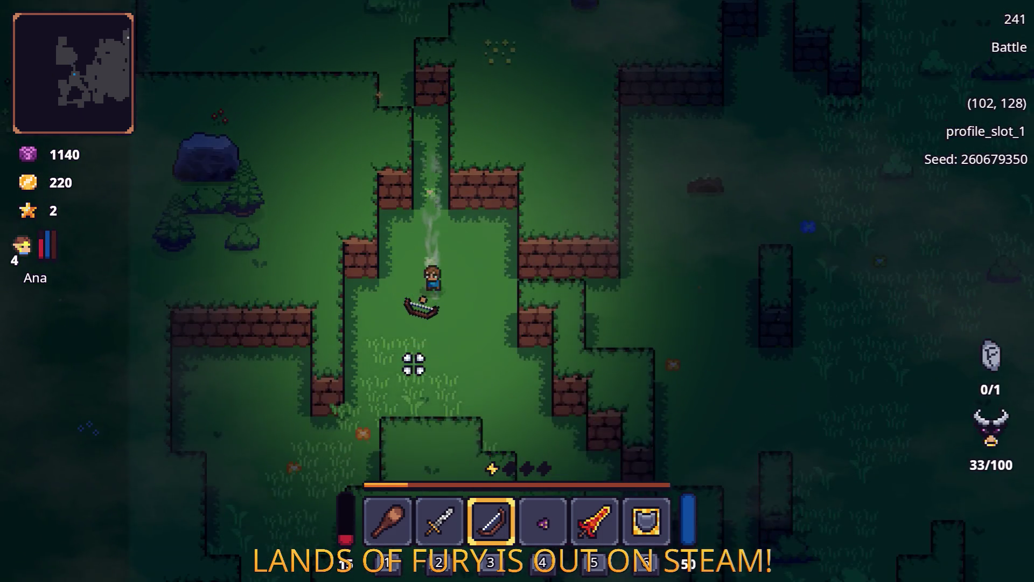
key(d)
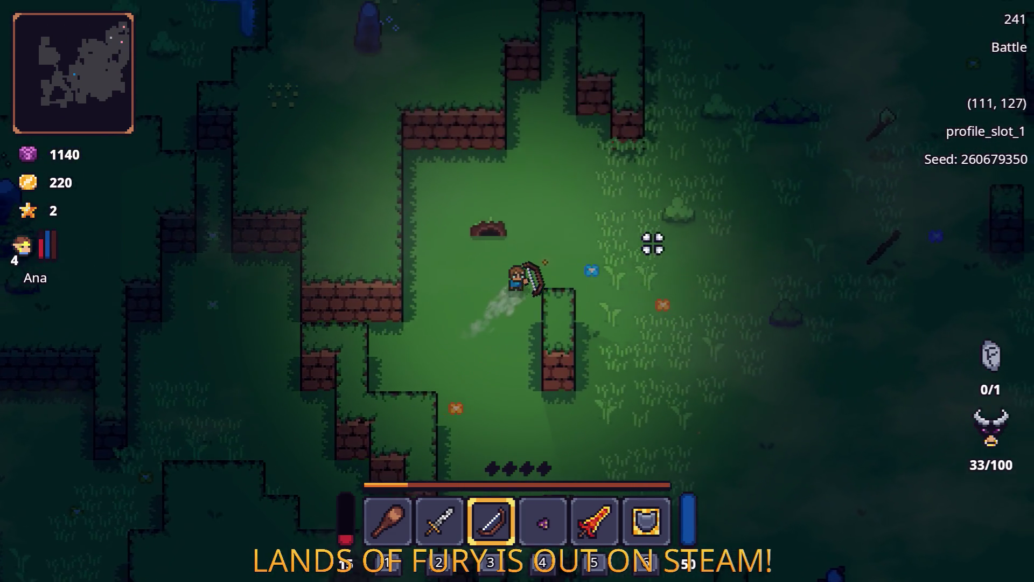
key(d)
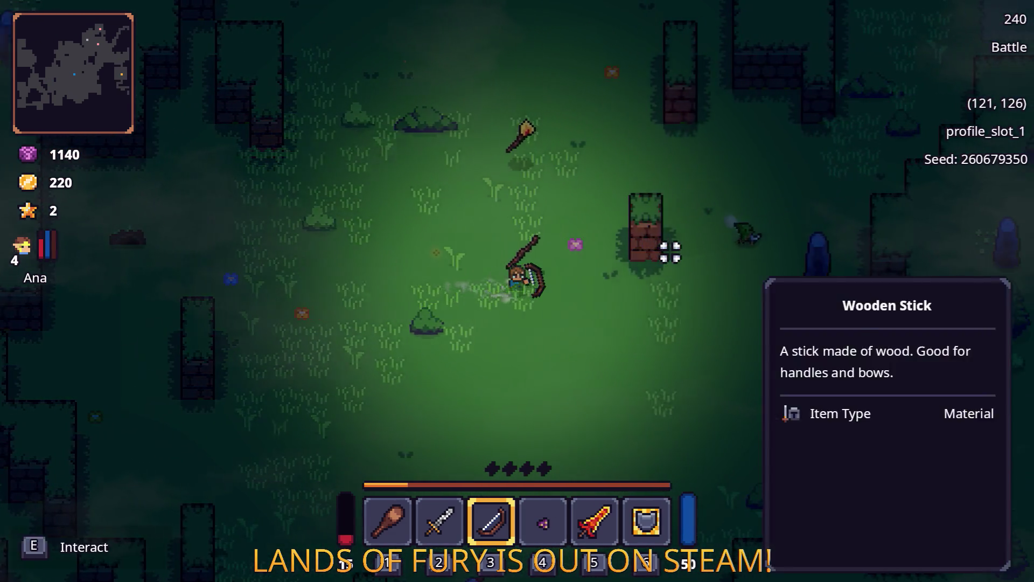
key(s)
key(d)
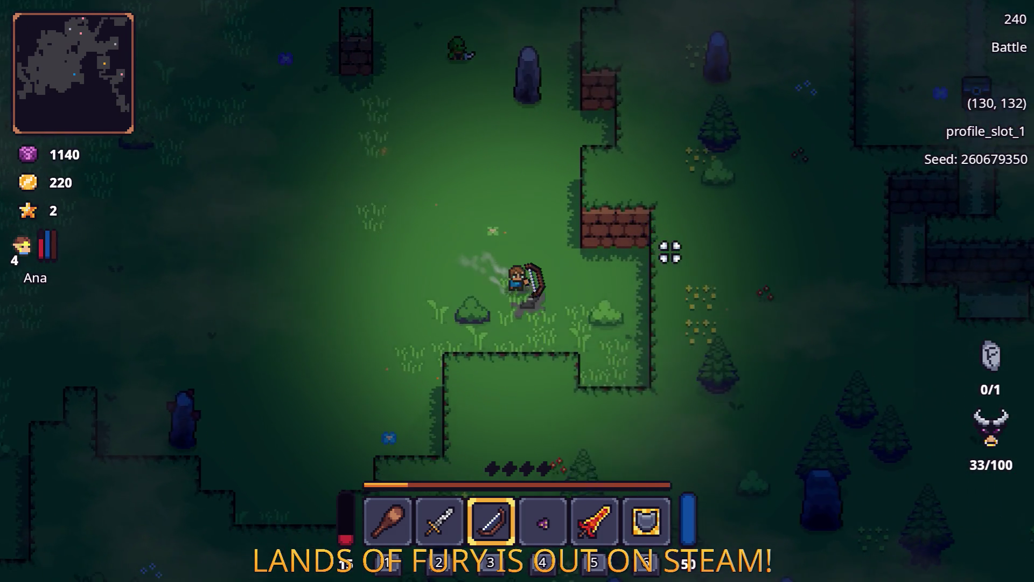
key(w)
key(w)
key(d)
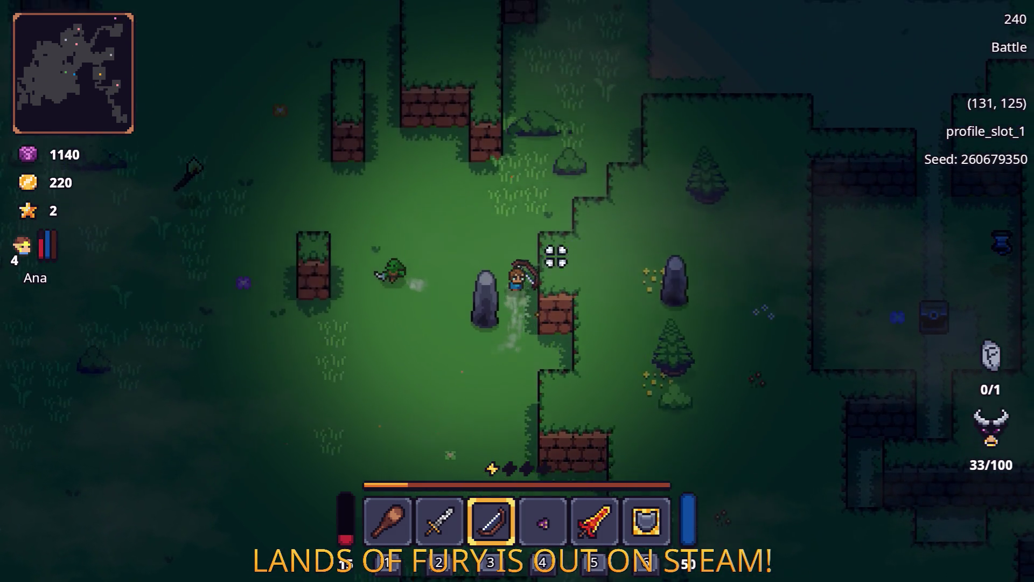
click(341, 405)
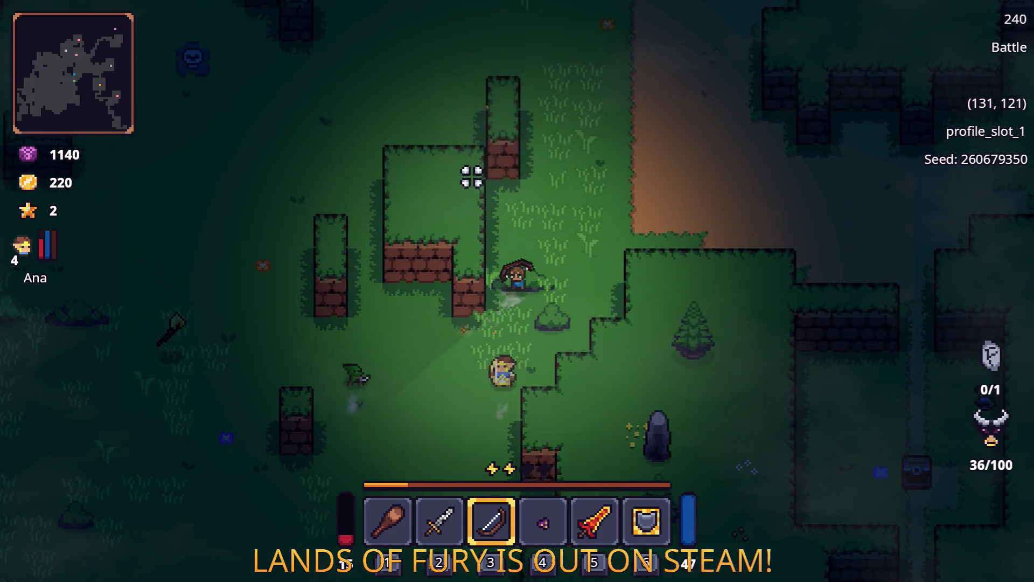
Run north past the anvil and brick walls, down into the pit to the statue arena
key(w)
key(a)
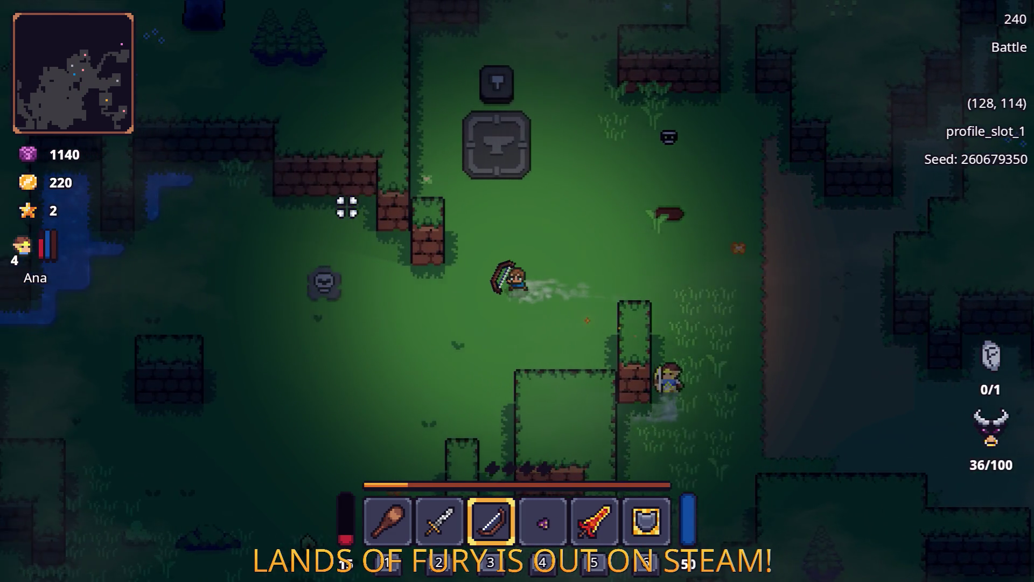
key(a)
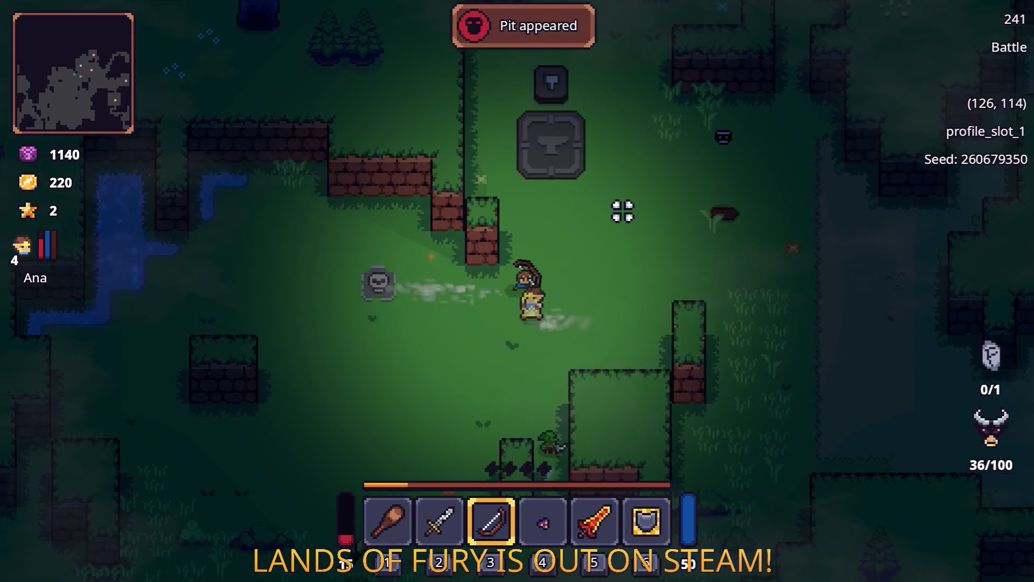
key(d)
key(w)
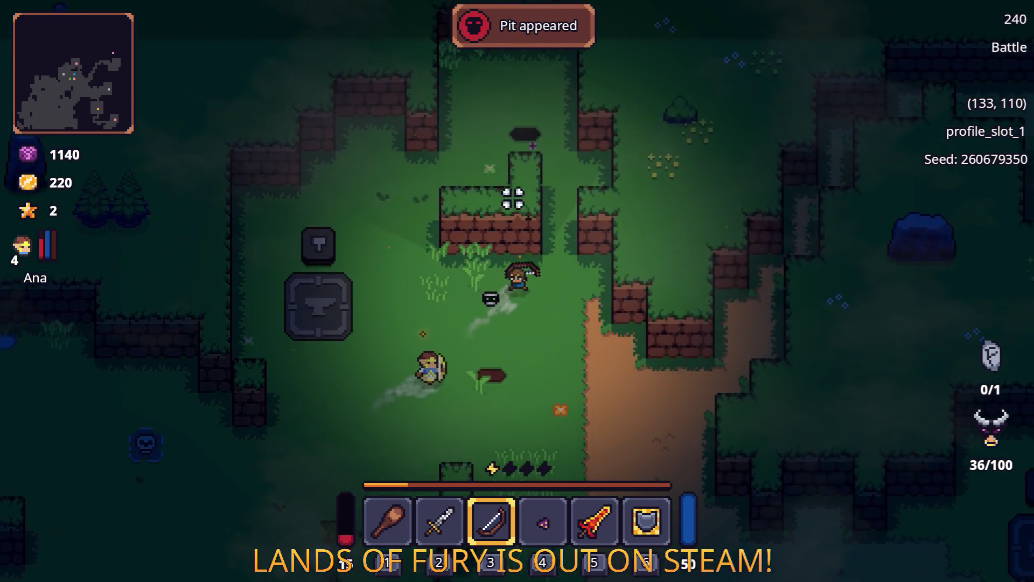
key(w)
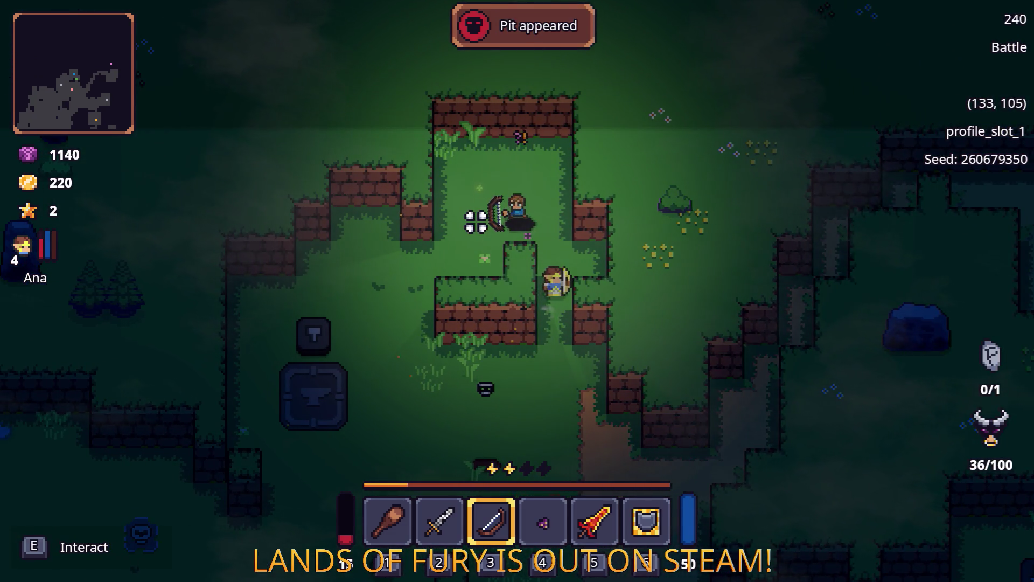
key(e)
key(w)
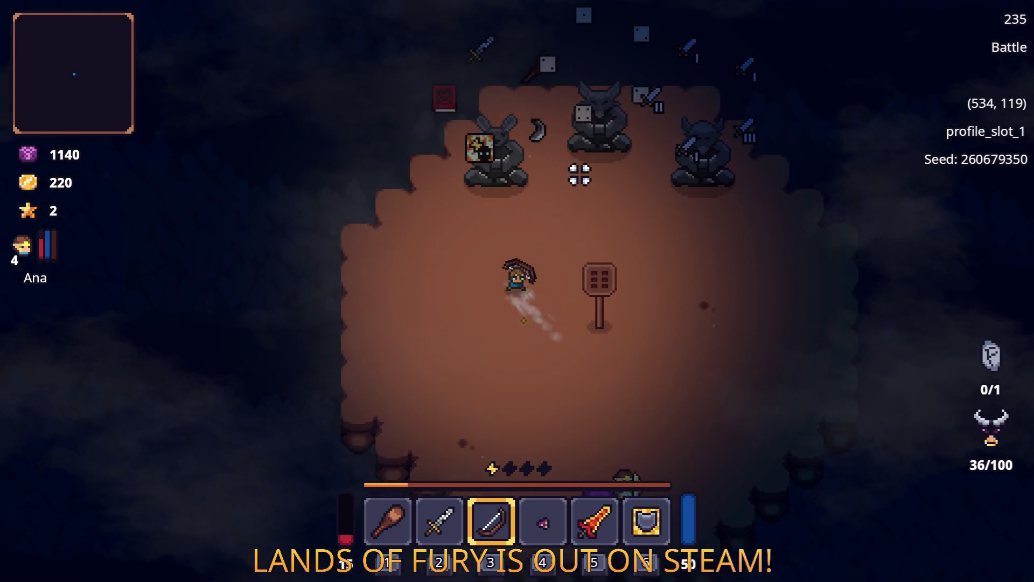
key(w)
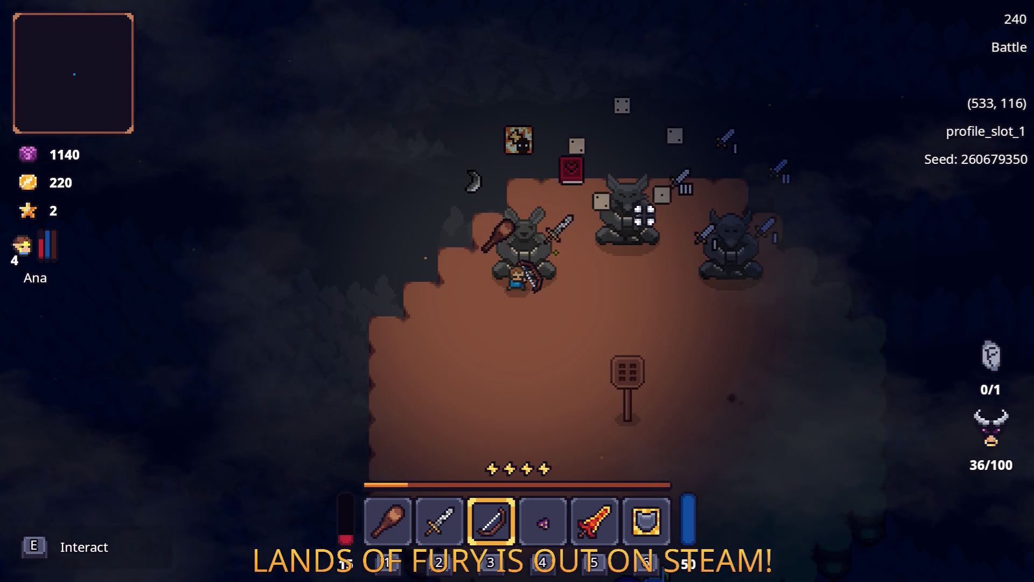
Walk past the statues, check the inventory grid, and step onto the start stone
key(d)
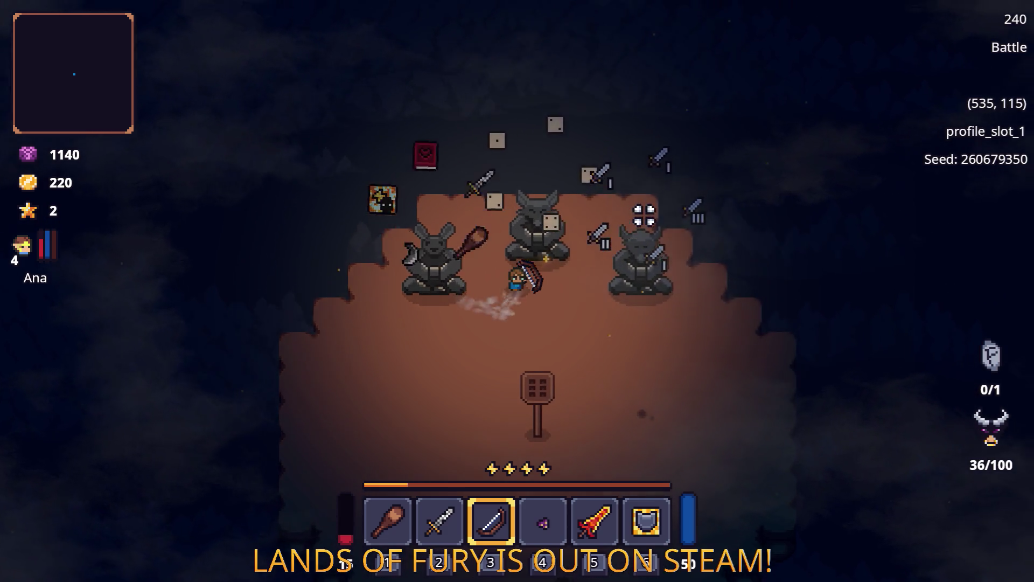
key(d)
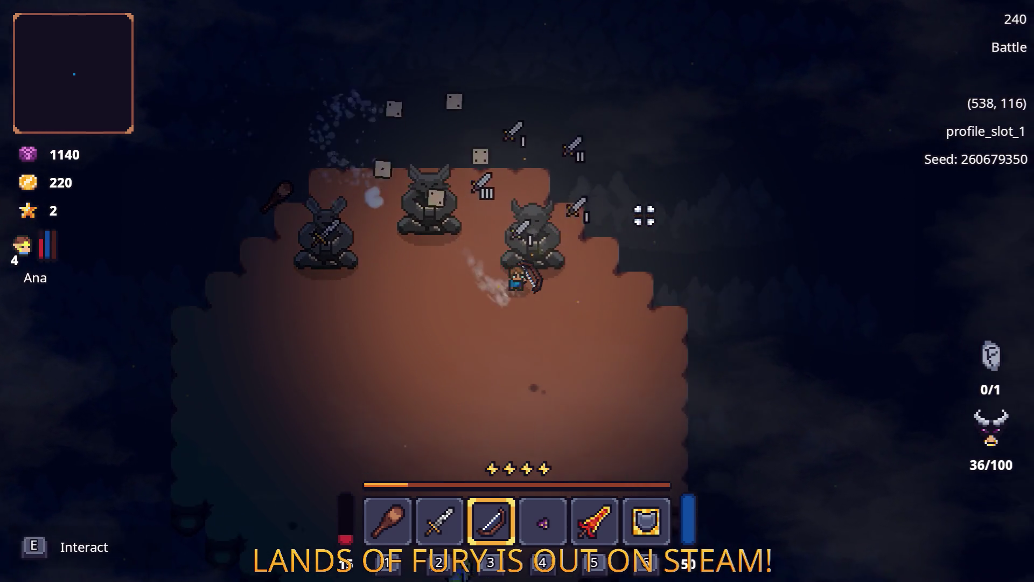
key(s)
key(a)
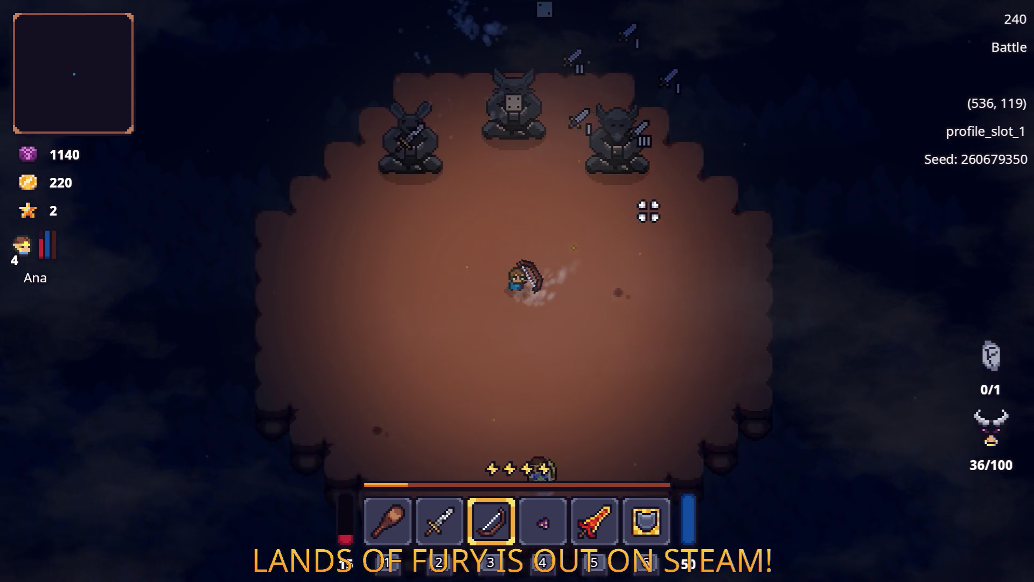
key(Tab)
key(Tab)
key(s)
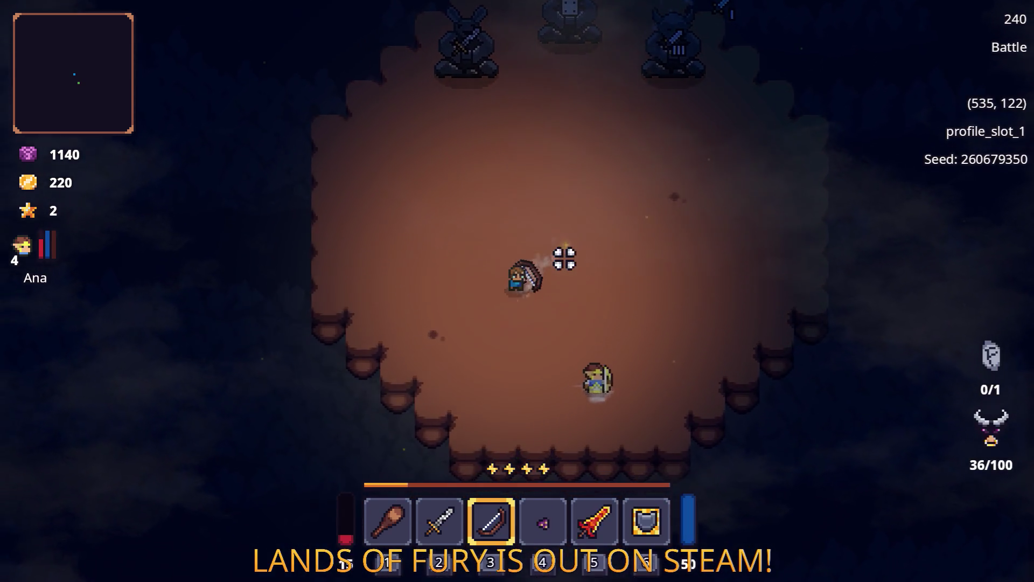
key(d)
key(w)
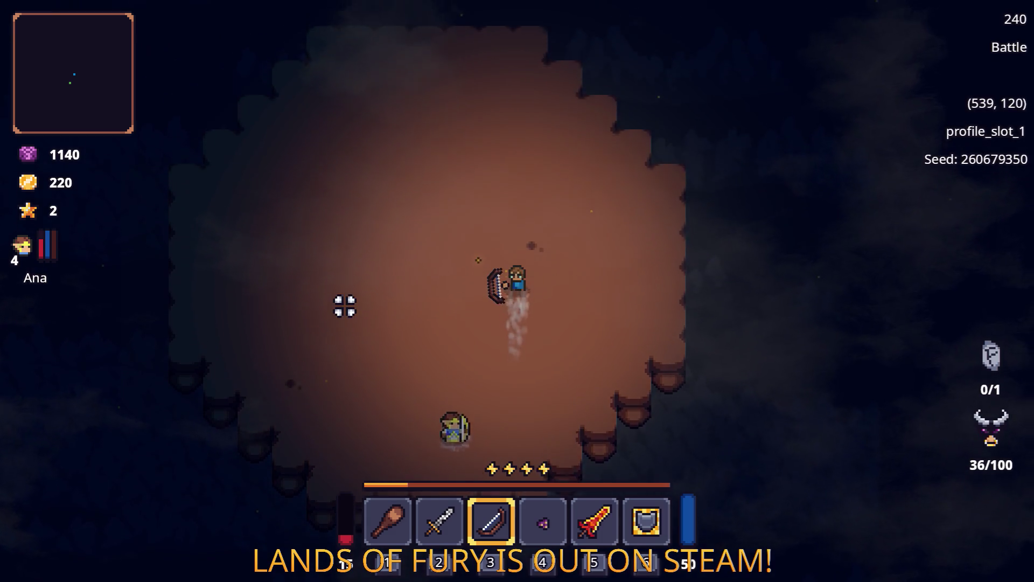
key(a)
key(s)
key(a)
key(d)
key(w)
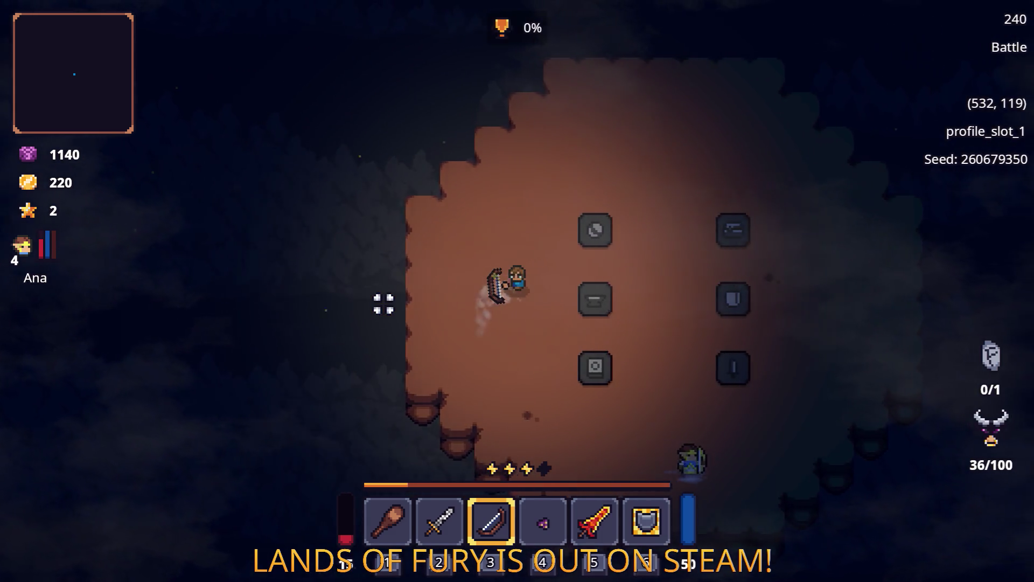
key(s)
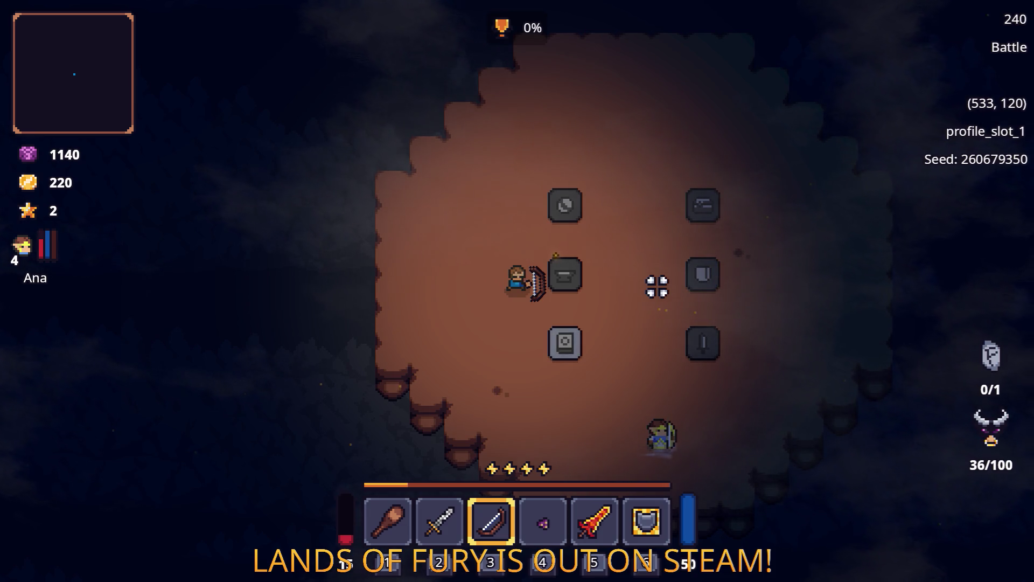
Play the round among the six stones to a score of 487, then quit the game
key(s)
key(d)
key(d)
key(d)
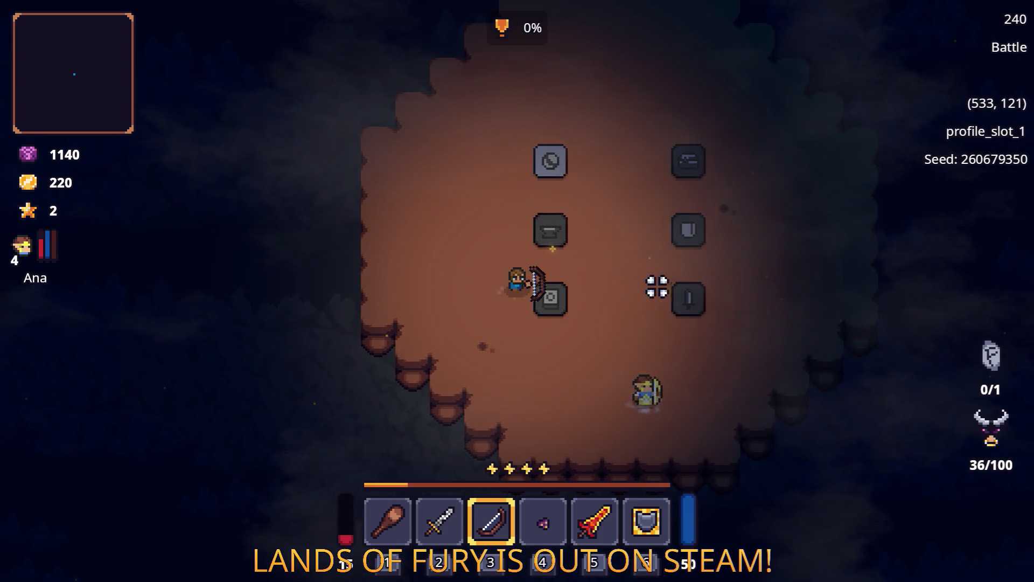
key(w)
key(a)
key(s)
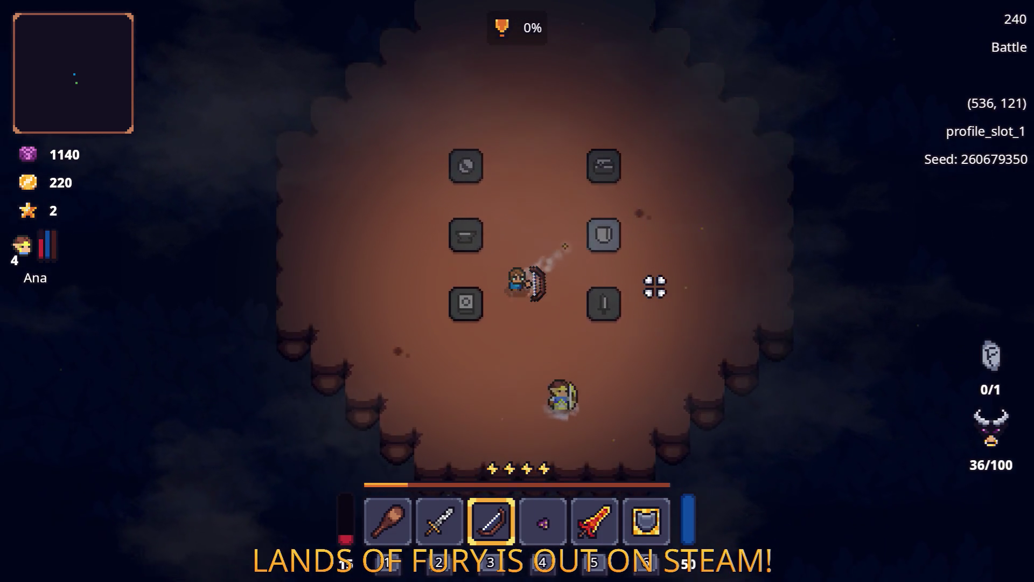
key(a)
key(a)
key(s)
key(a)
key(w)
key(w)
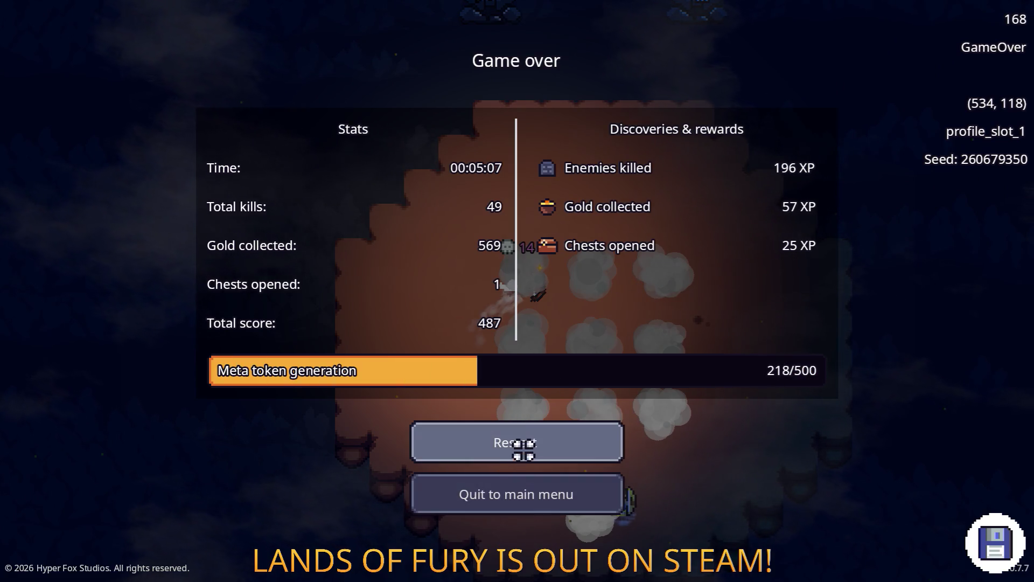
click(527, 490)
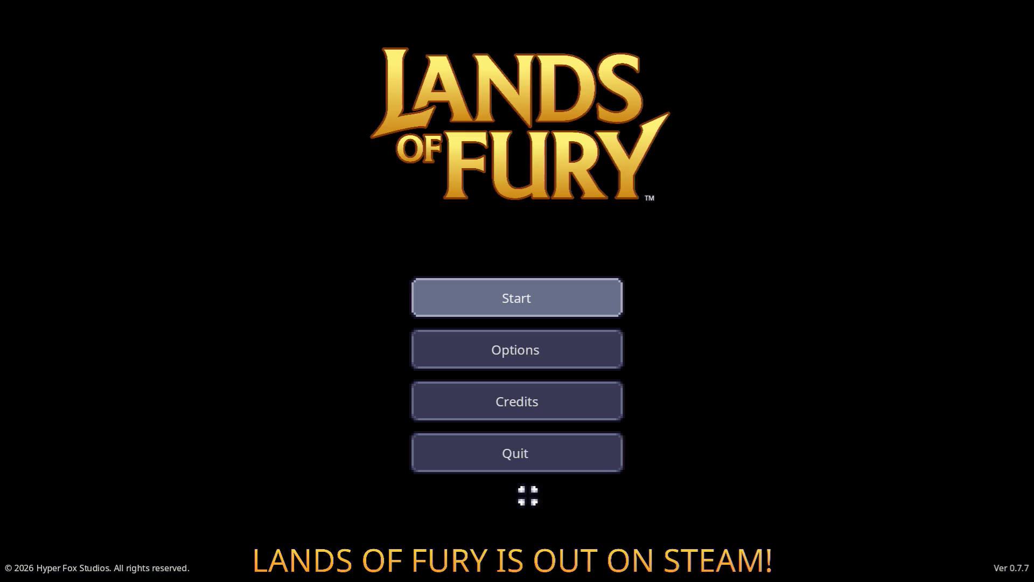
click(550, 446)
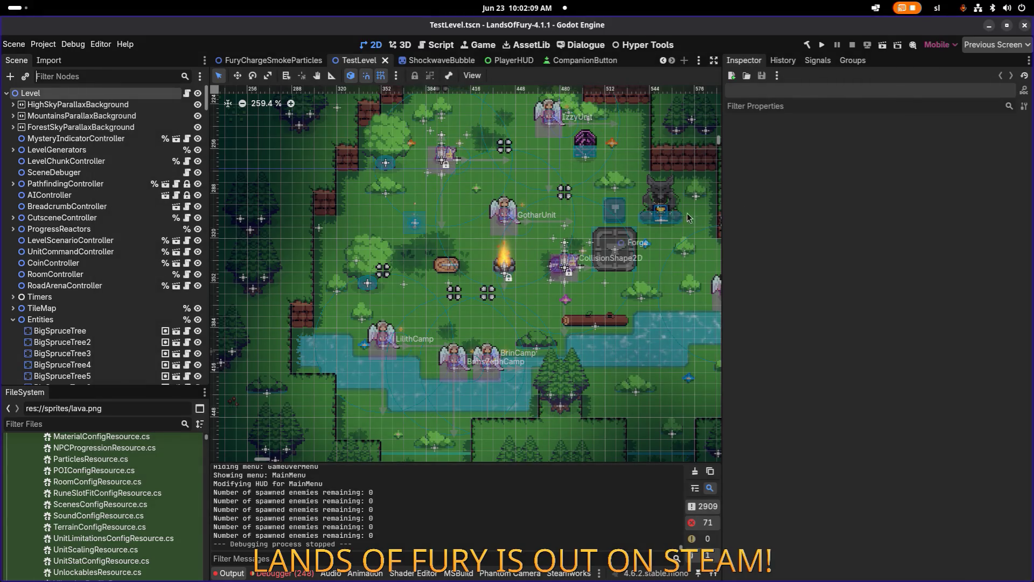
Switch with Alt+Tab to the Brave window showing the Hyper Fox Studios #code channel
key(alt+Tab)
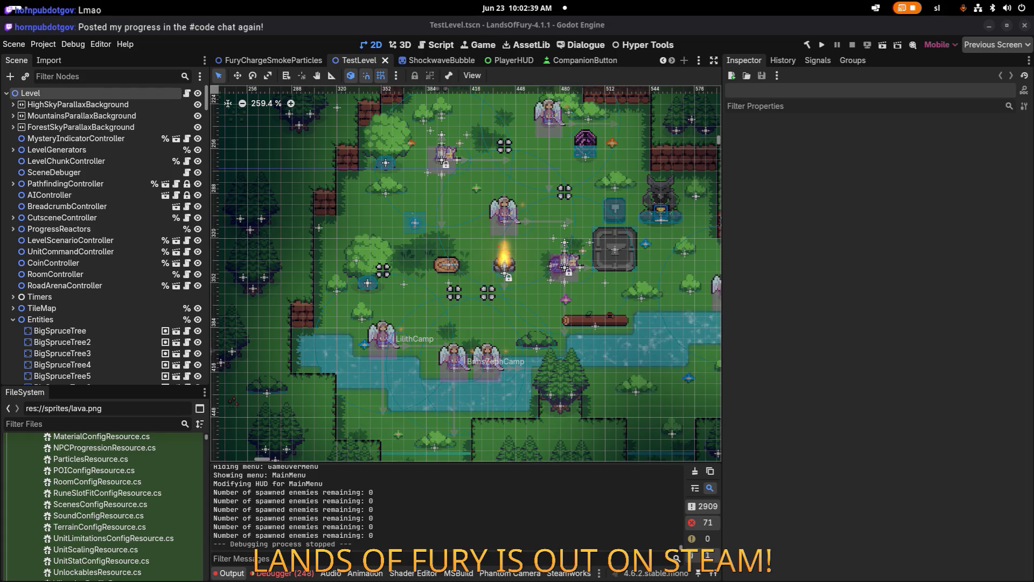
key(alt+Tab)
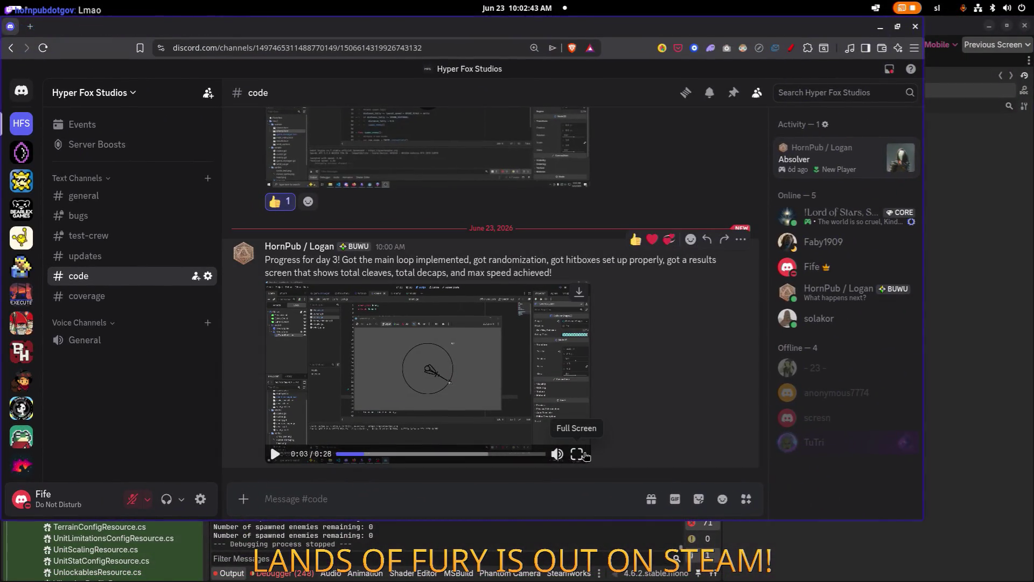
Switch the 0:28 day-3 progress video in #code to full screen
click(577, 453)
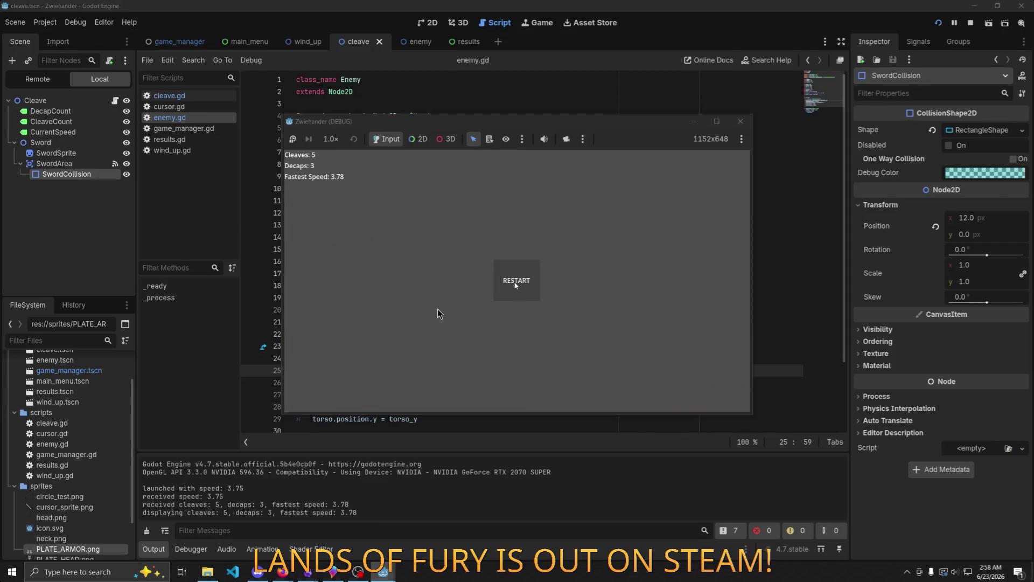
Resume the video to its 0:28 end, exit full screen with Esc, and return to Godot
click(516, 280)
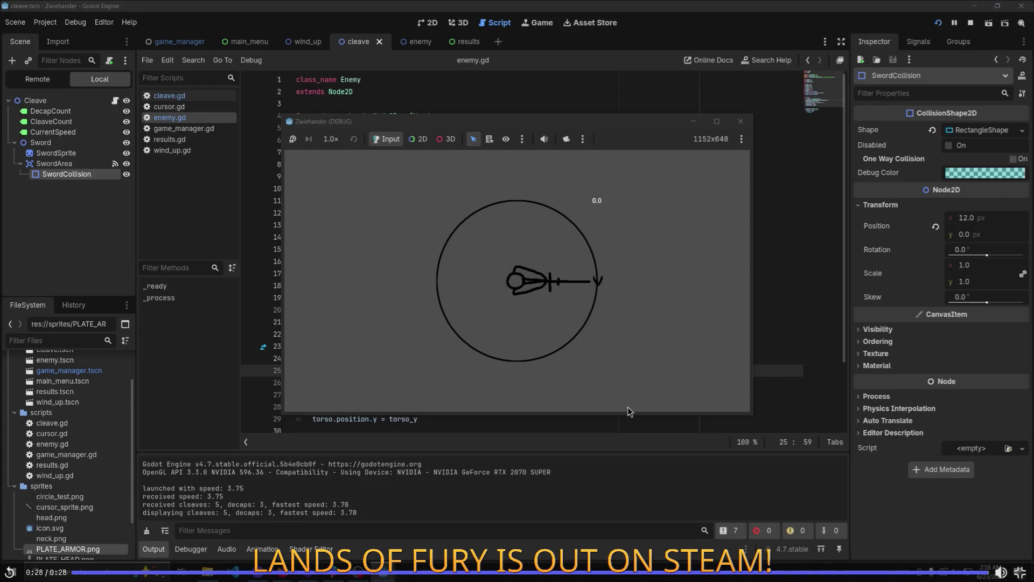
key(Escape)
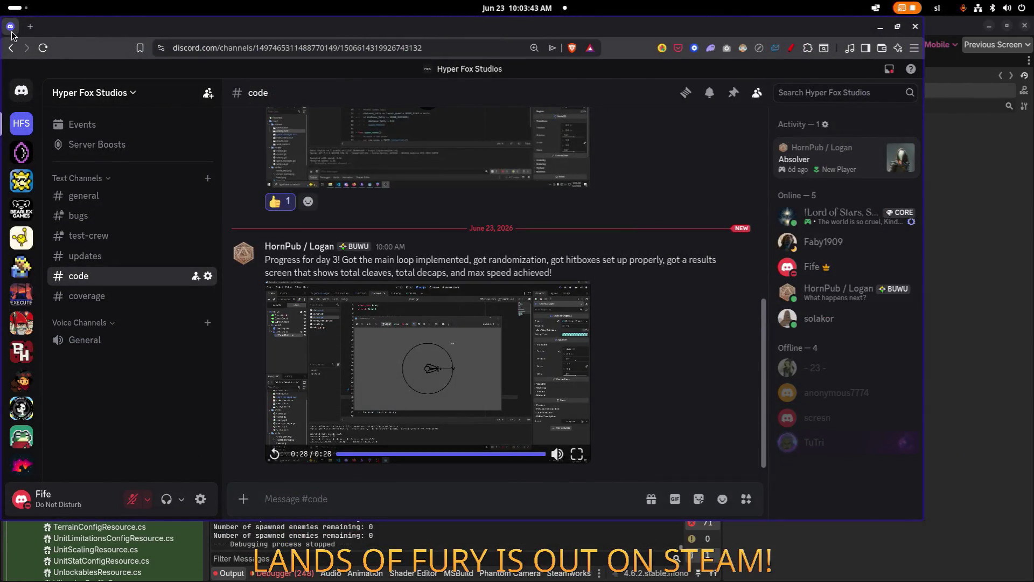
key(alt+Tab)
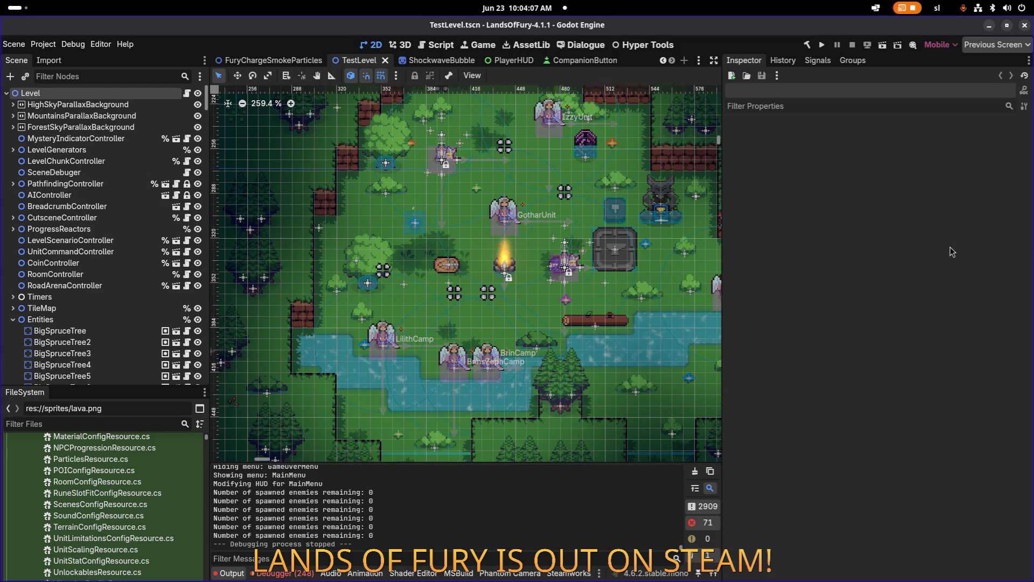
Open the HudController.tscn and CameraController.tscn scenes through Quick Open Scene
key(alt+Tab)
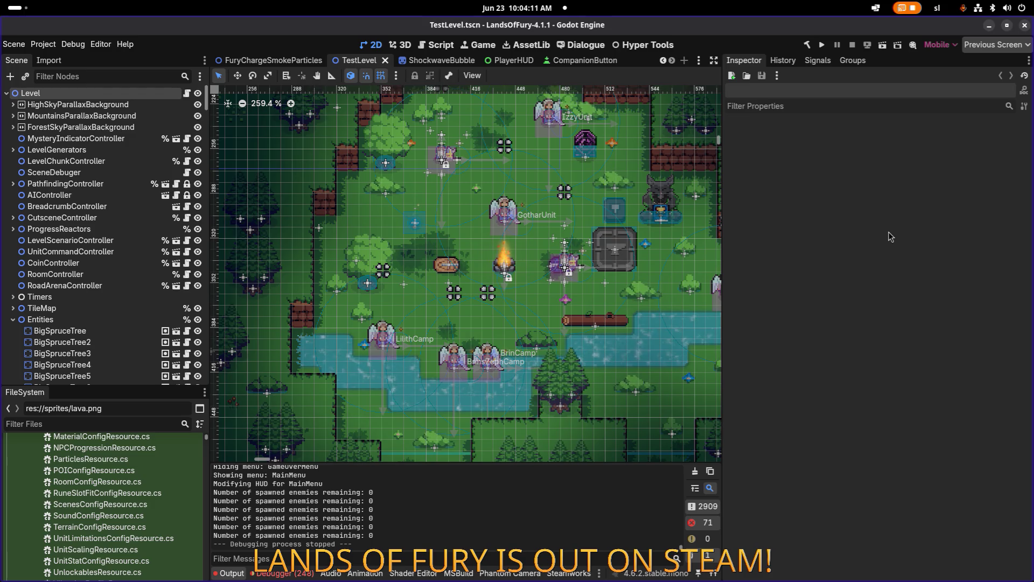
key(ctrl+shift+o)
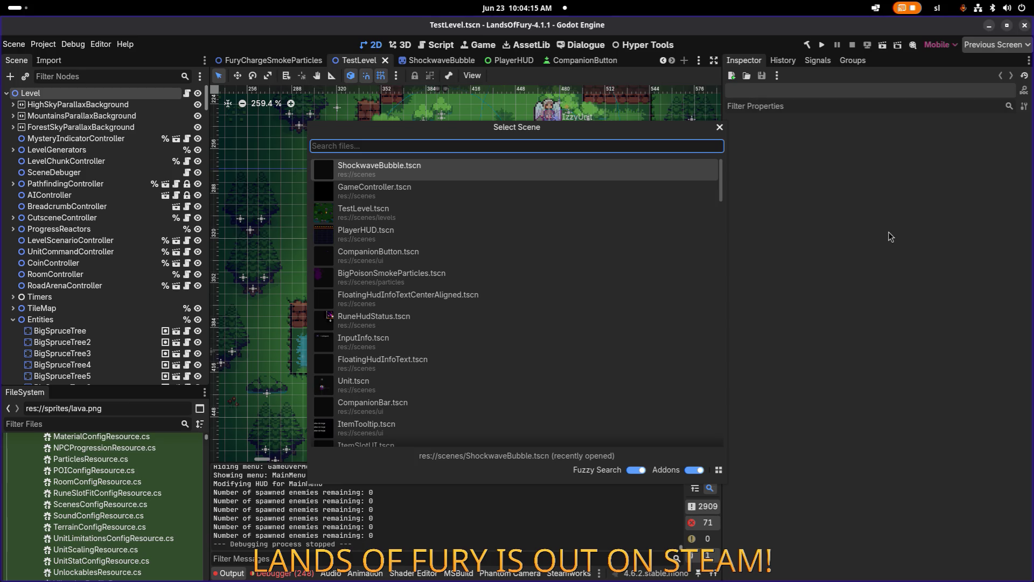
text(hudcon)
key(Return)
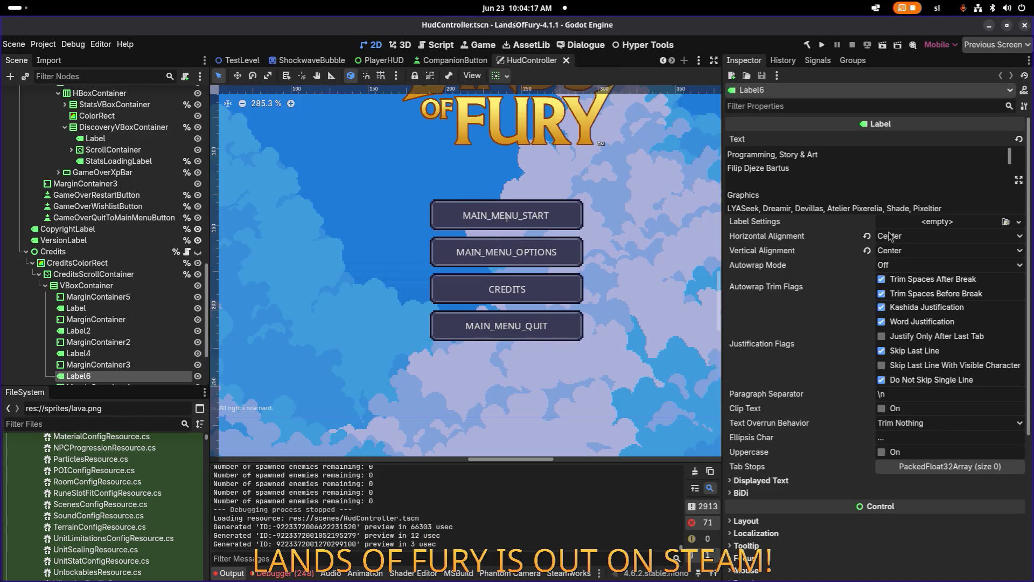
key(ctrl+shift+o)
text(camera)
key(Return)
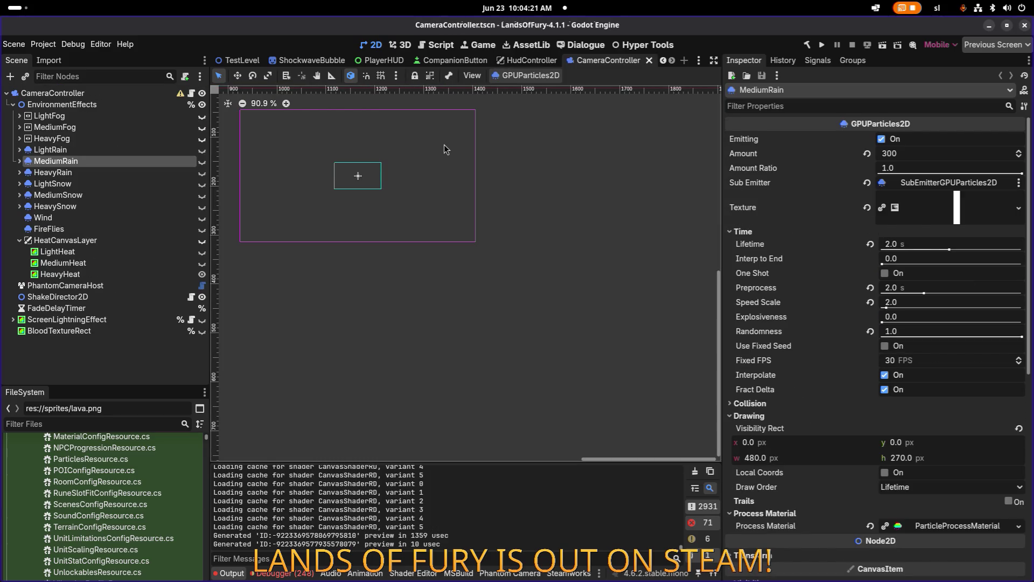
Make the BloodTextureRect overlay visible and zoom out to see the whole camera frame
click(202, 330)
mouse_move(333, 181)
mouse_down()
mouse_move(538, 178)
mouse_move(419, 235)
mouse_up()
scroll(541, 182, down, 8)
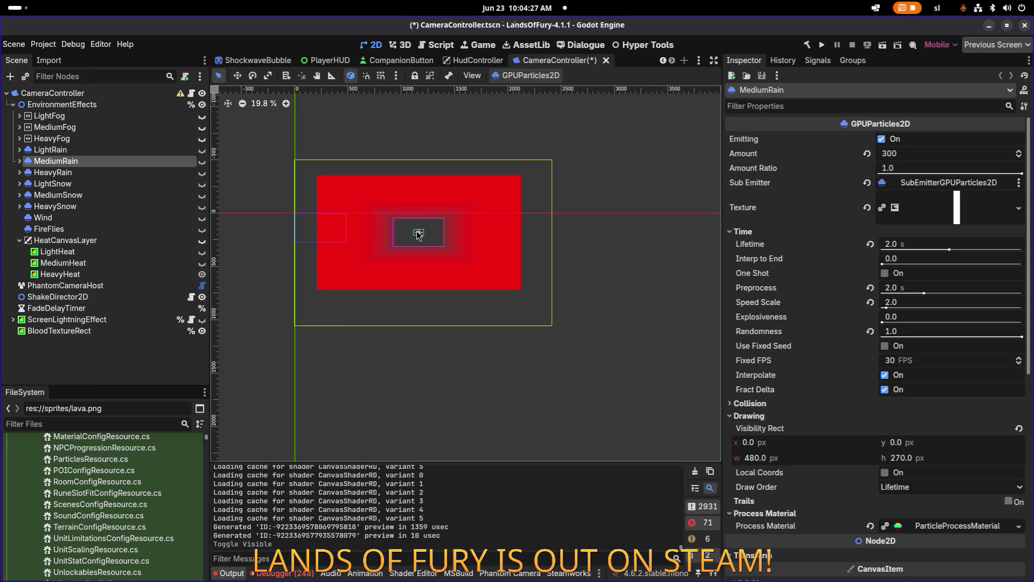
scroll(418, 236, up, 4)
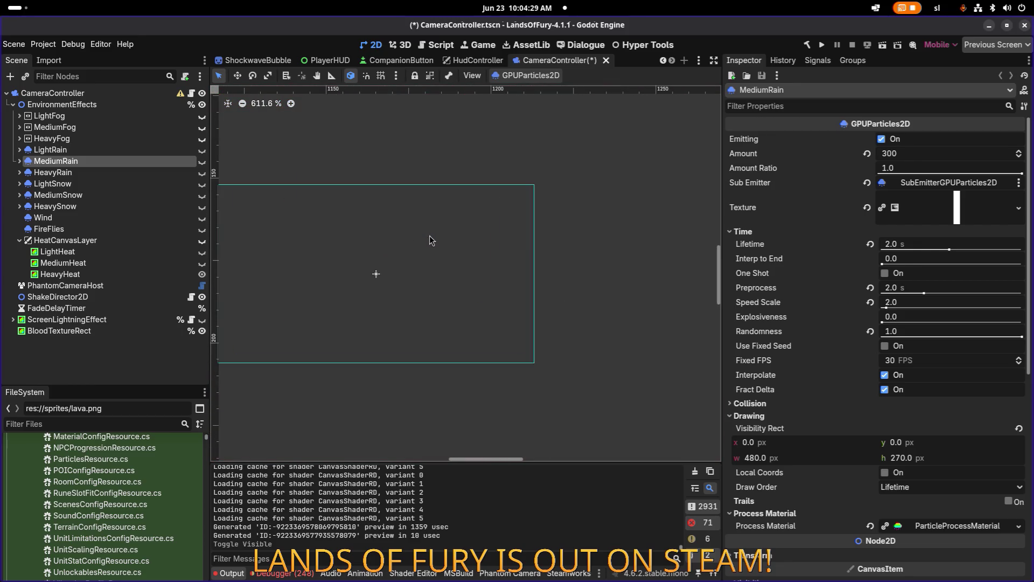
scroll(428, 238, up, 1)
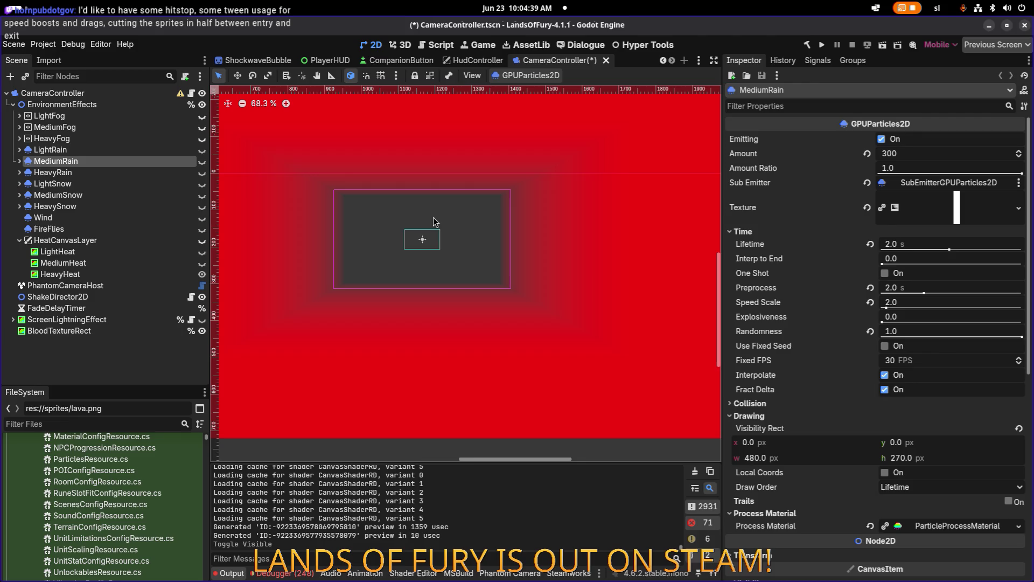
Save and run the project, start the game, and walk the hero past the campfire
click(819, 48)
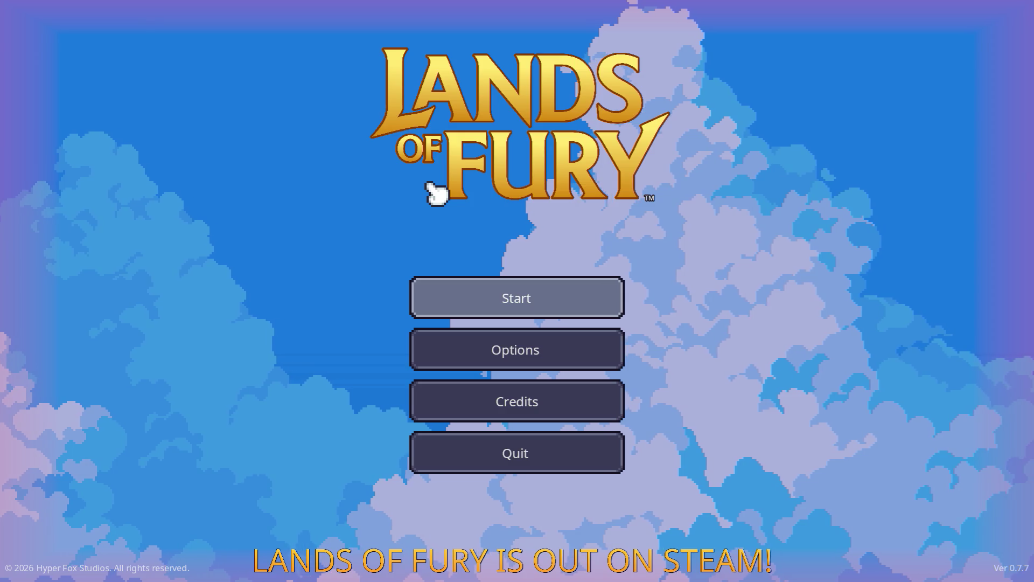
key(Return)
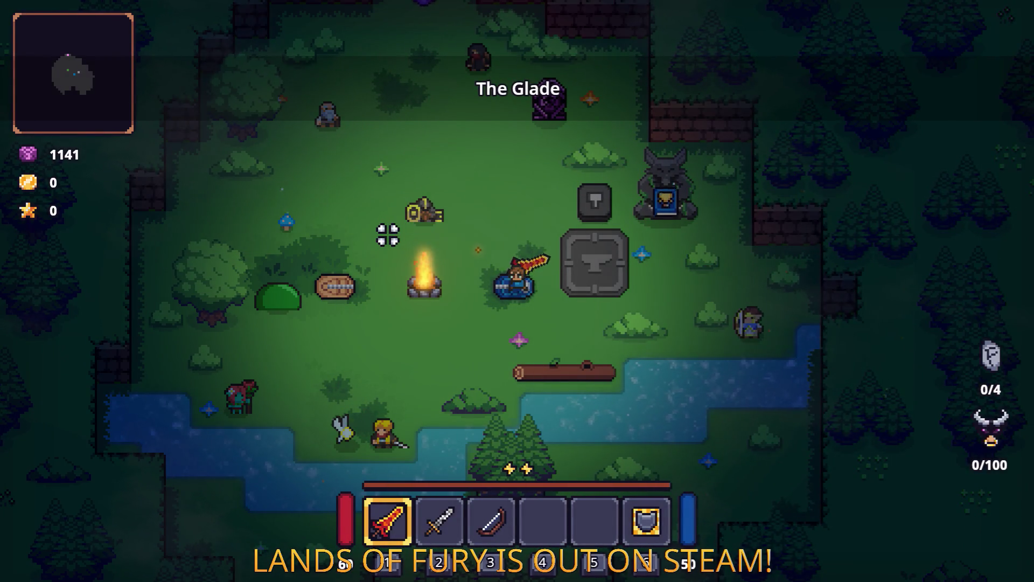
key(a)
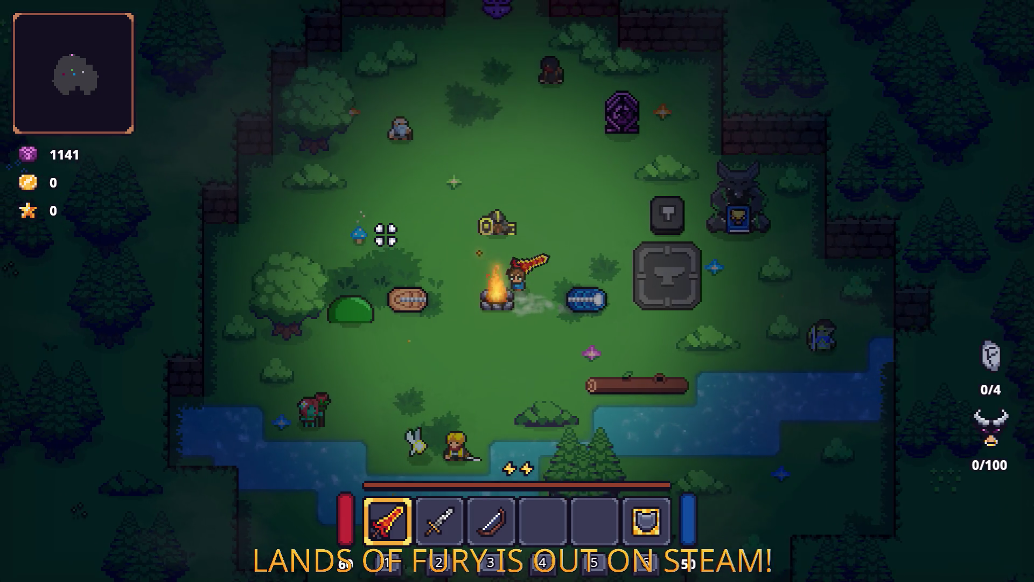
key(a)
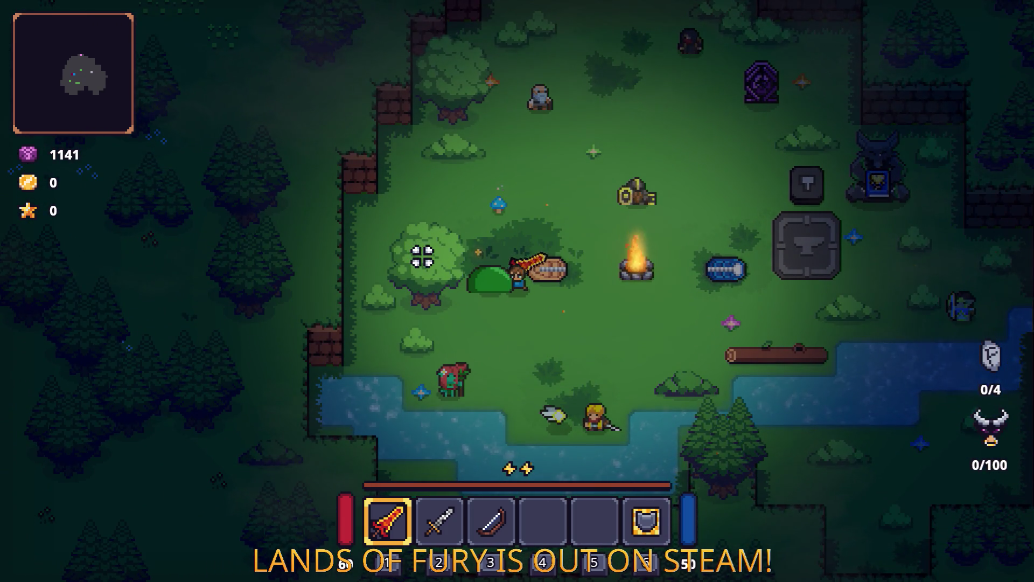
key(s)
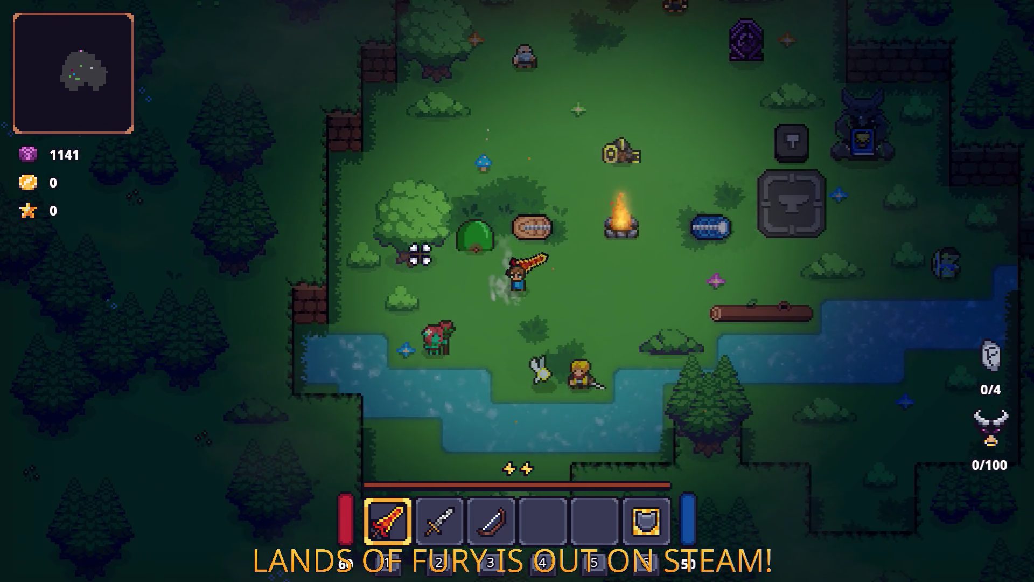
key(d)
key(w)
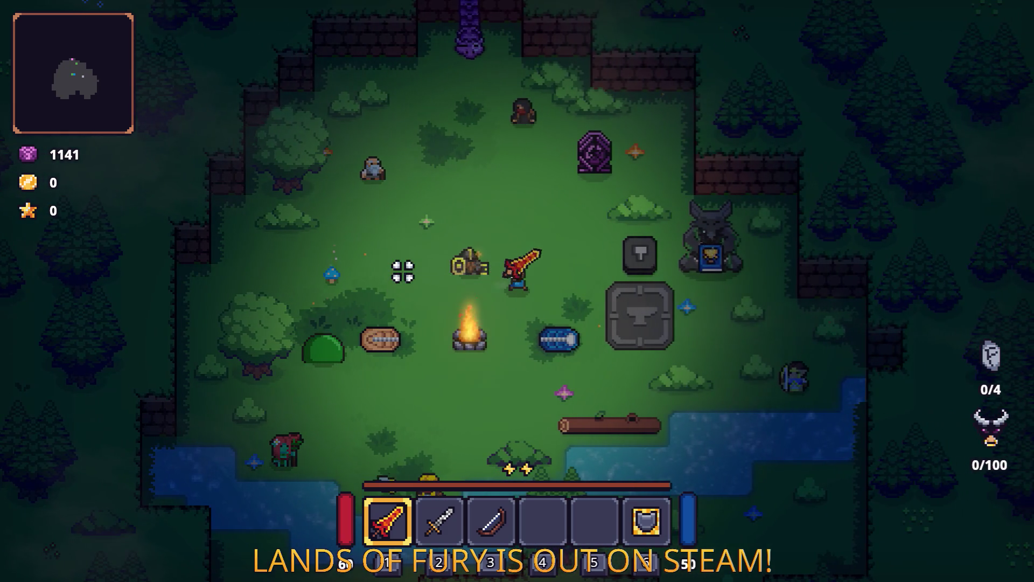
Equip the sword from slot 2 and strike the green slime twice
key(2)
key(a)
key(a)
key(s)
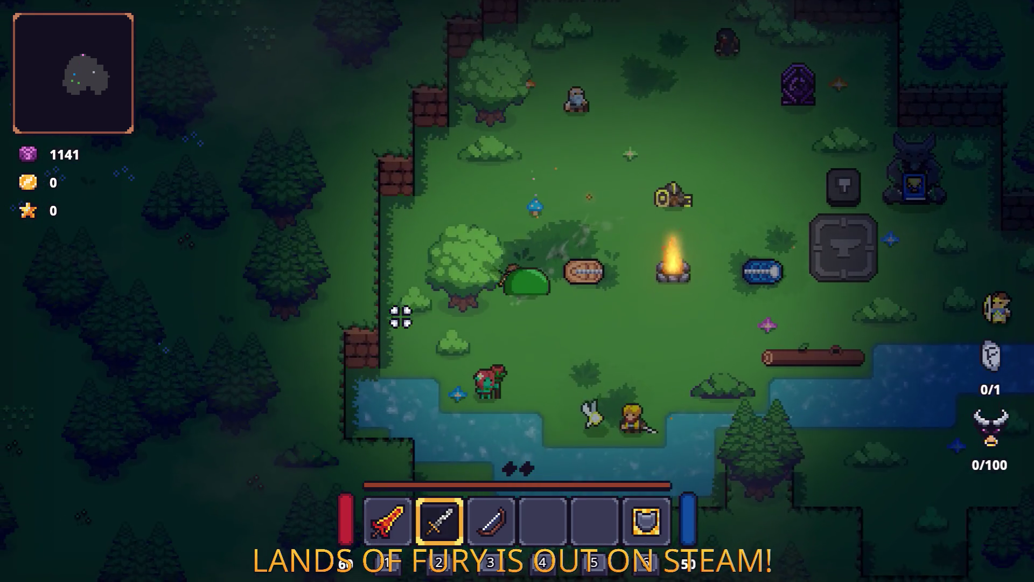
click(575, 233)
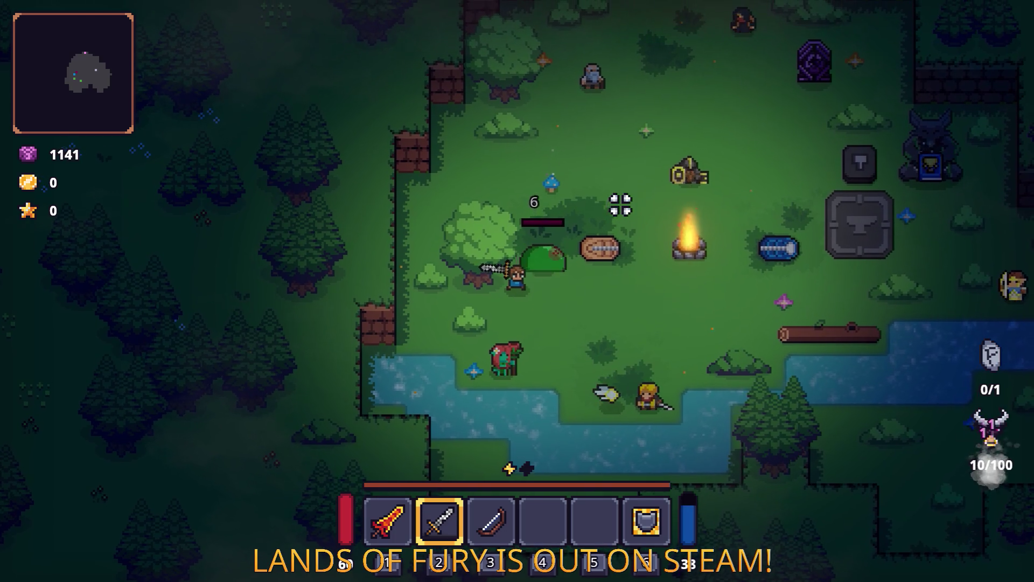
key(d)
click(443, 208)
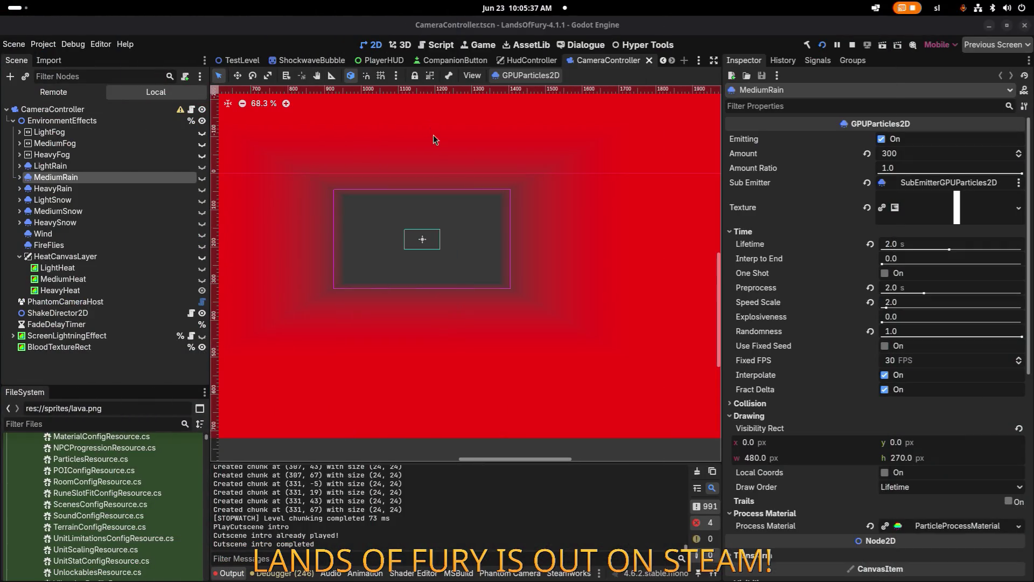
Measure the vignette's inner rectangle width with the Ruler, then select BloodTextureRect in the Scene tree
scroll(379, 244, down, 3)
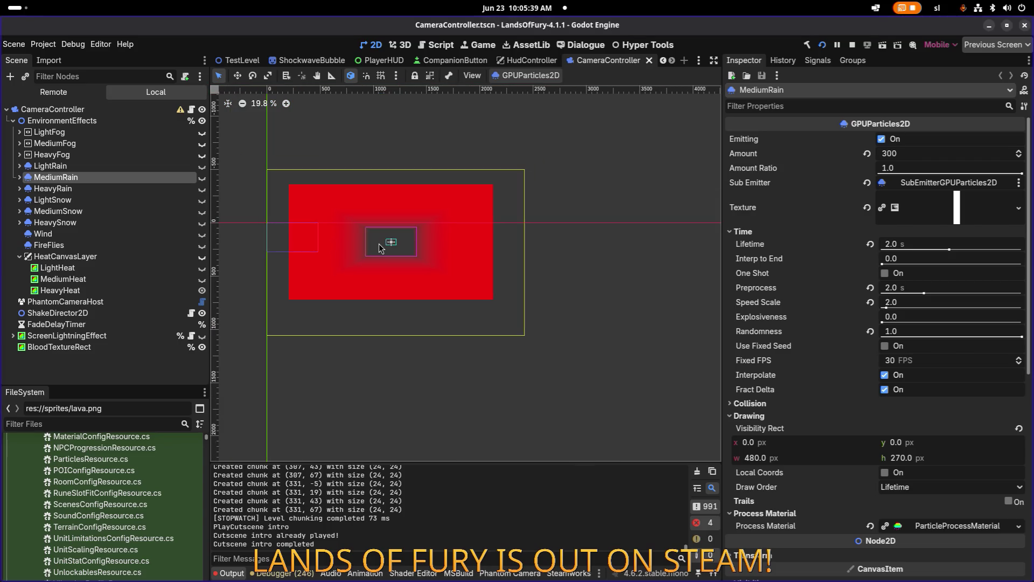
scroll(379, 244, up, 5)
scroll(430, 247, down, 4)
click(331, 75)
mouse_move(350, 230)
mouse_down()
mouse_move(563, 243)
mouse_move(506, 230)
mouse_move(528, 229)
mouse_up()
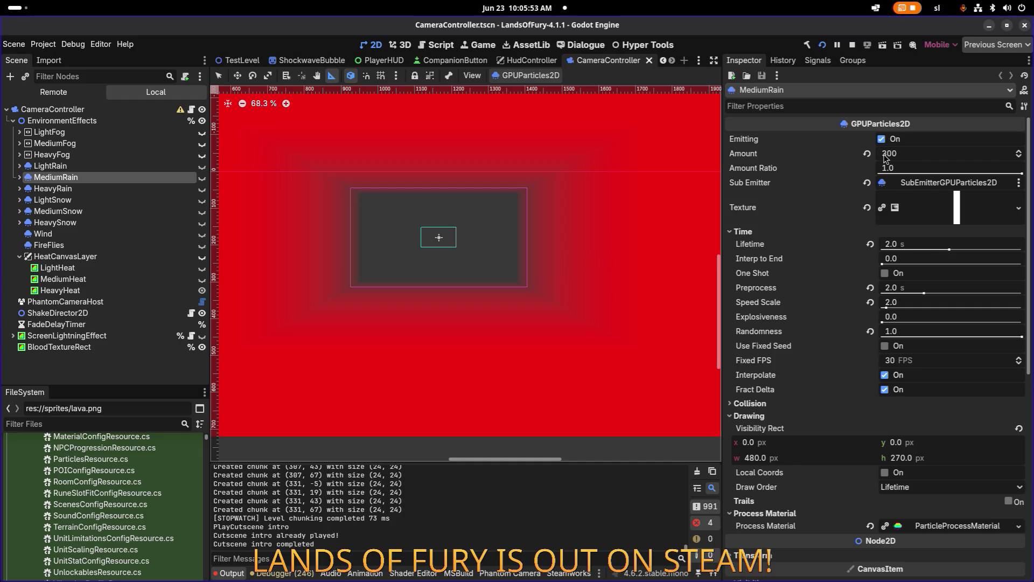
click(139, 347)
scroll(861, 302, down, 7)
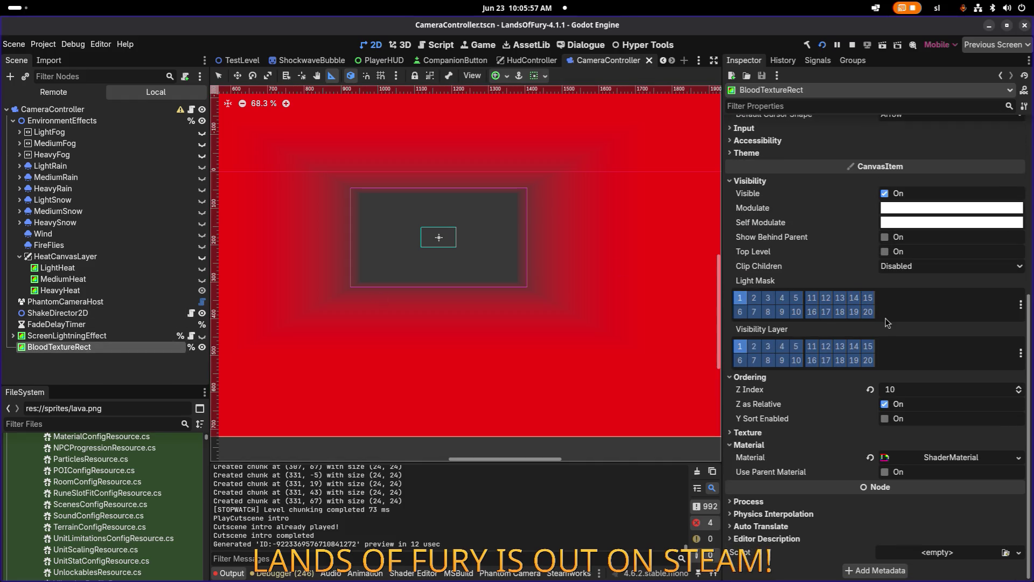
Set the shader's Edge Power 0.44, Inner Ratio 0.069 and Feather 0.188, then run with F5
click(953, 458)
scroll(954, 450, down, 5)
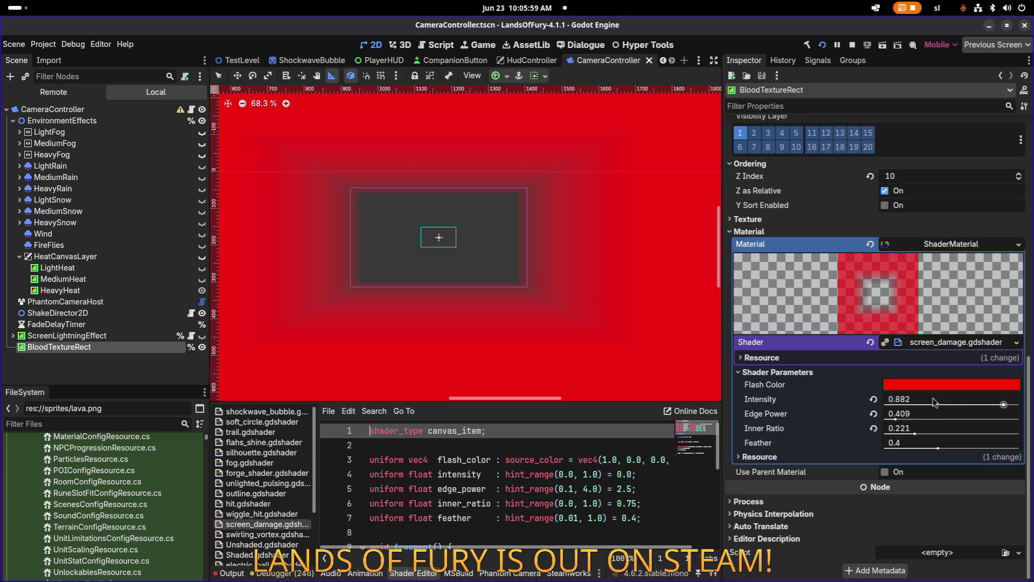
mouse_move(1005, 405)
mouse_down()
mouse_move(996, 406)
mouse_move(1020, 405)
mouse_move(988, 405)
mouse_move(1003, 404)
mouse_up()
mouse_move(895, 420)
mouse_down()
mouse_move(930, 418)
mouse_move(866, 418)
mouse_up()
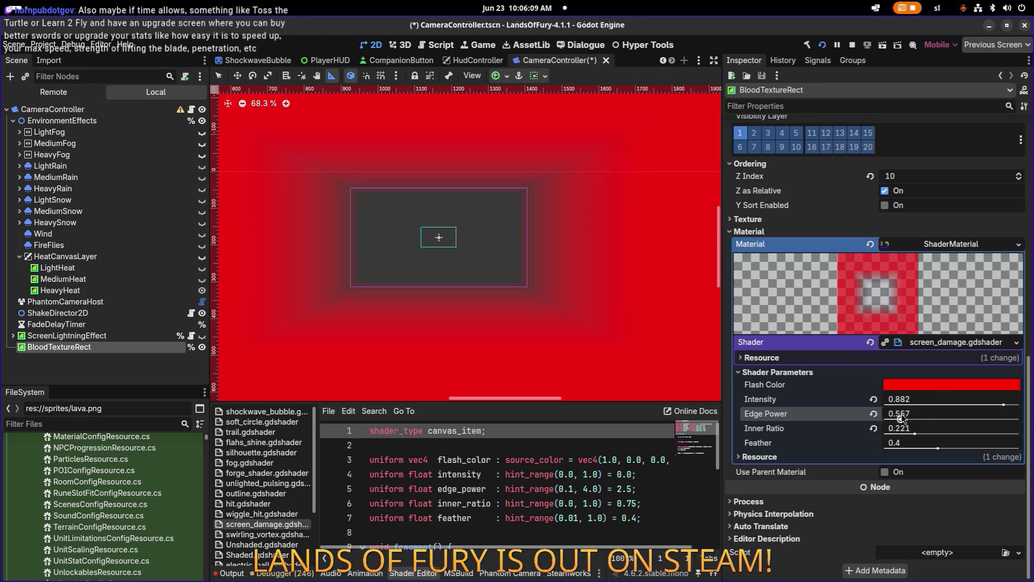
drag(882, 419, 887, 419)
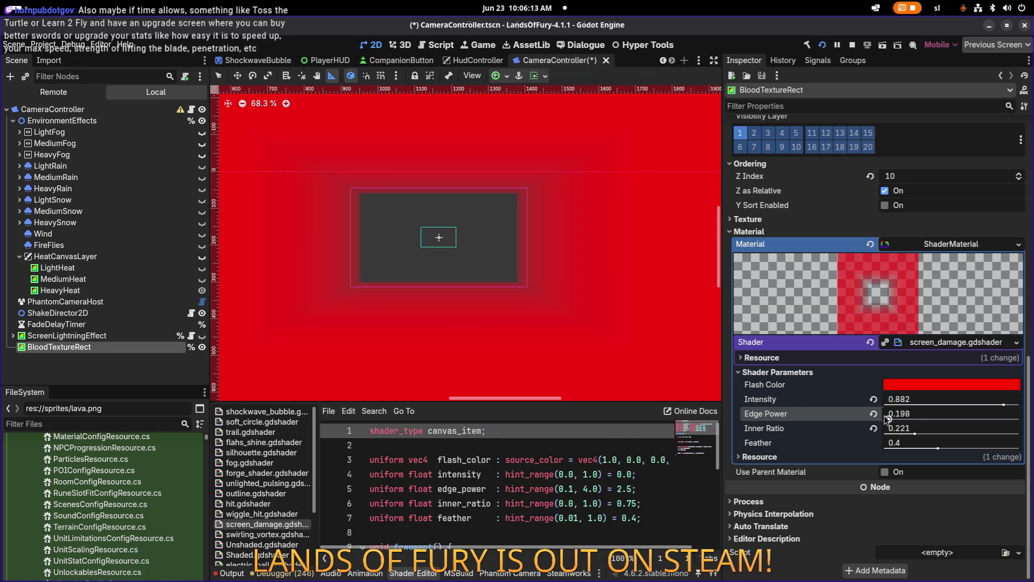
click(913, 433)
mouse_move(911, 434)
mouse_down()
mouse_move(888, 420)
mouse_move(903, 419)
mouse_move(908, 435)
mouse_move(894, 434)
mouse_up()
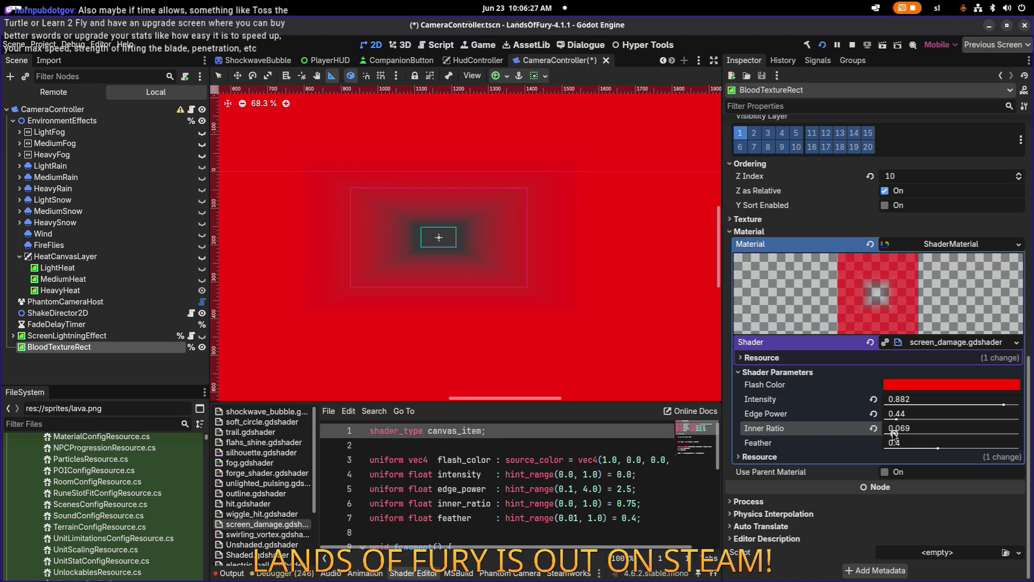
mouse_move(938, 448)
mouse_down()
mouse_move(898, 446)
mouse_move(910, 446)
mouse_up()
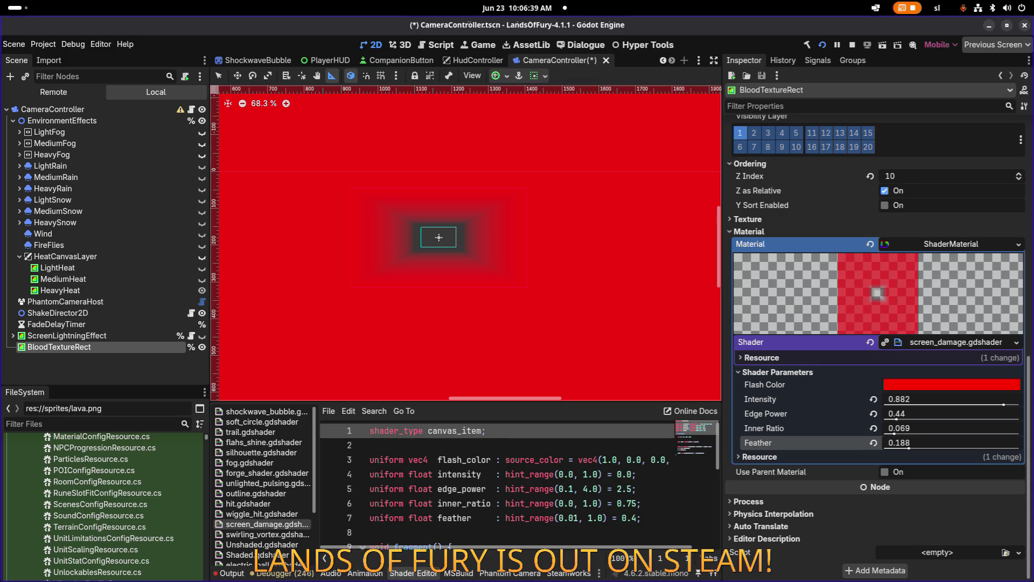
key(F5)
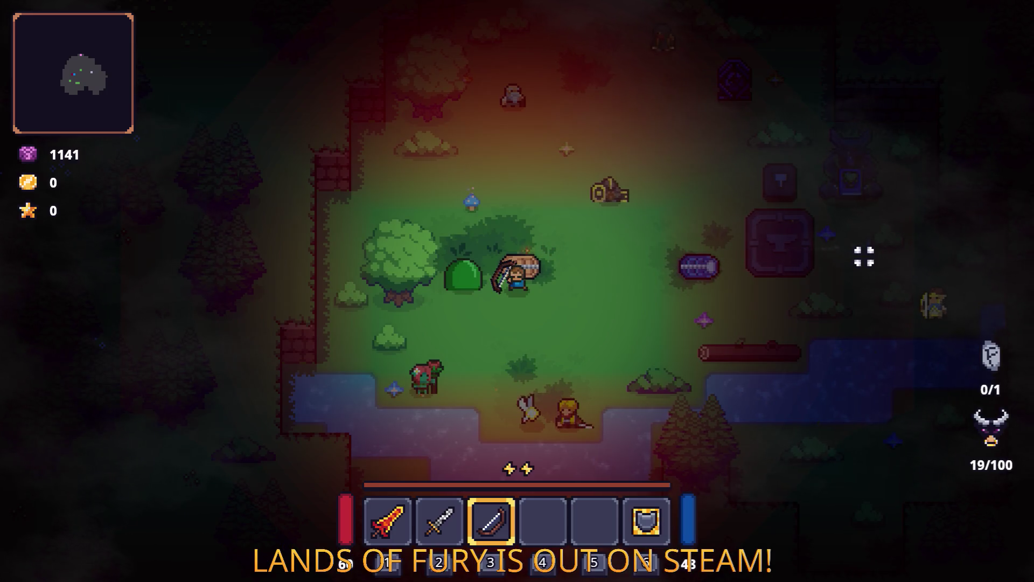
Walk around the meadow, fire two arrows up-right with a dash, then walk back down-left
key(s)
key(d)
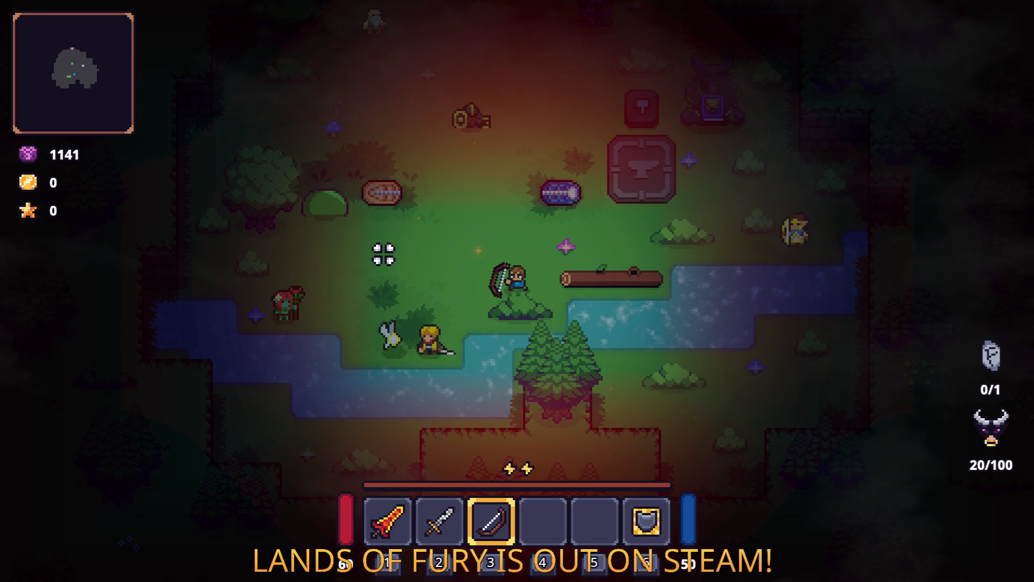
key(a)
key(a)
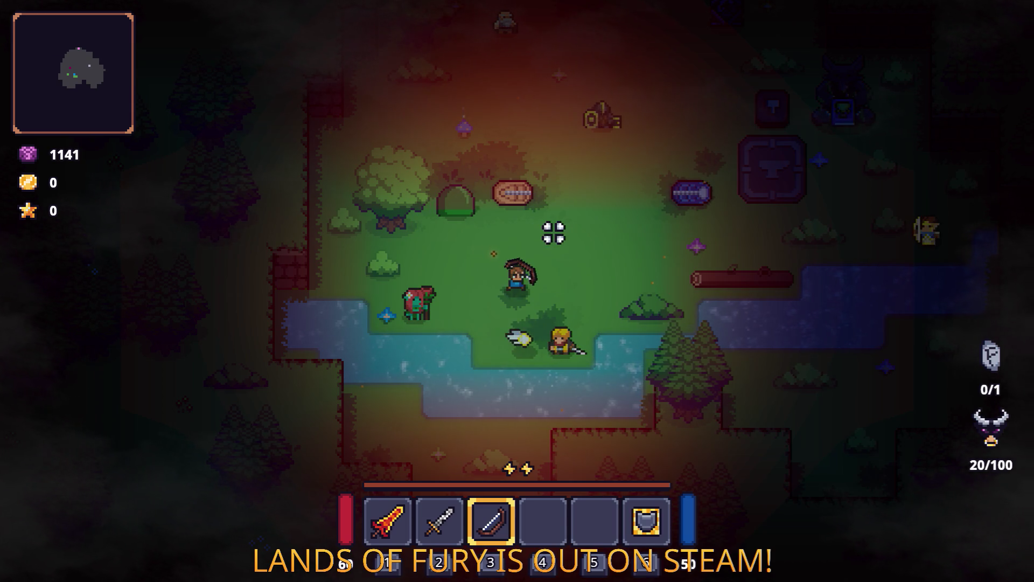
click(623, 224)
key(space)
click(641, 227)
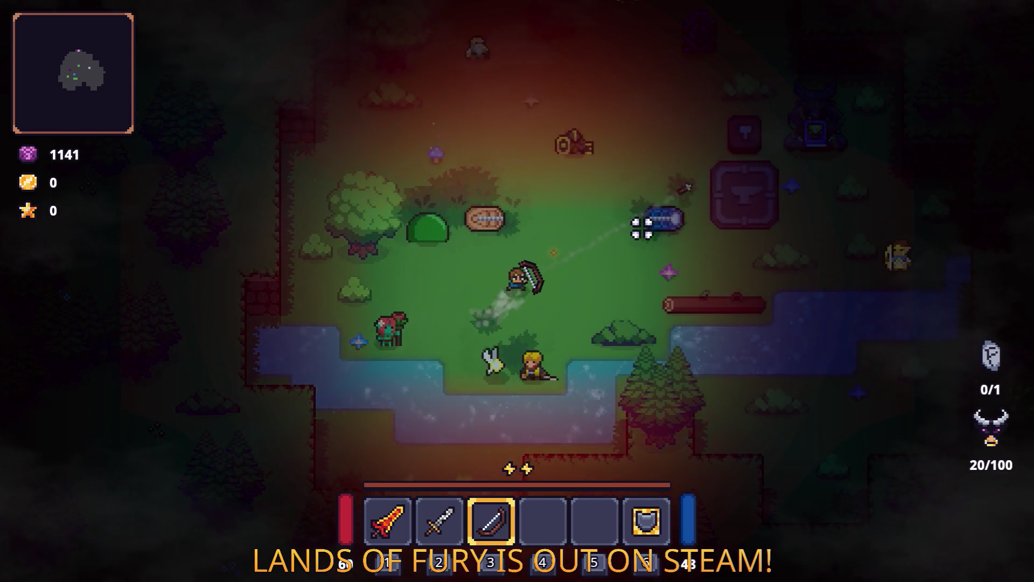
key(a+s)
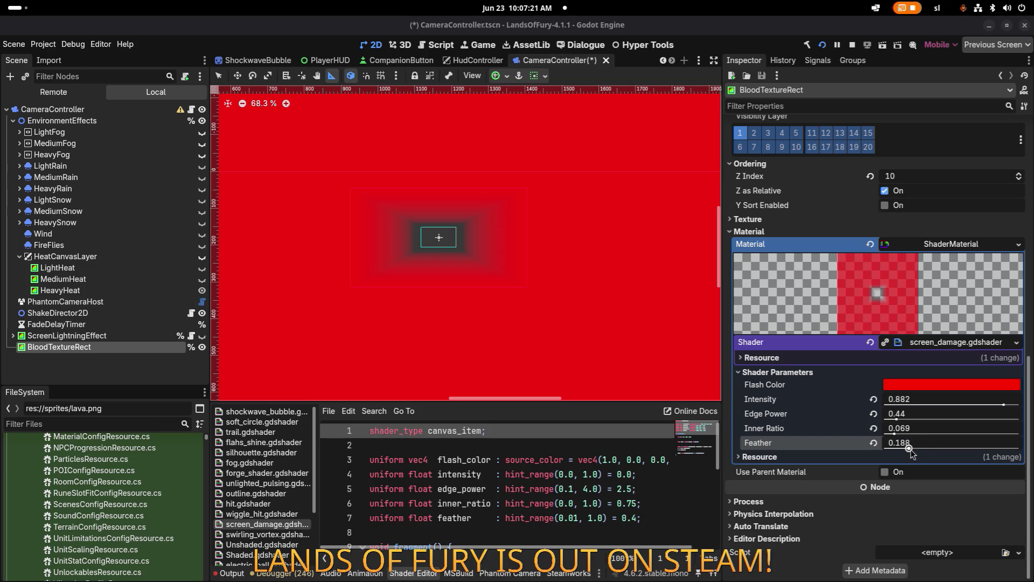
Bring the Feather shader parameter down from 0.188 to about 0.101
mouse_move(909, 450)
mouse_down()
mouse_move(873, 449)
mouse_move(901, 448)
mouse_up()
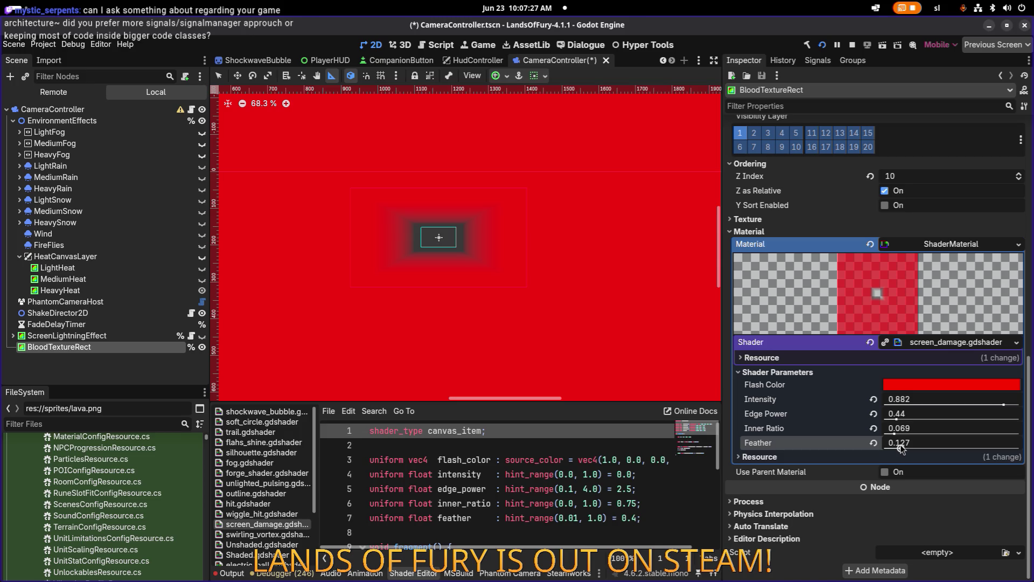
drag(900, 450, 897, 449)
drag(896, 450, 897, 449)
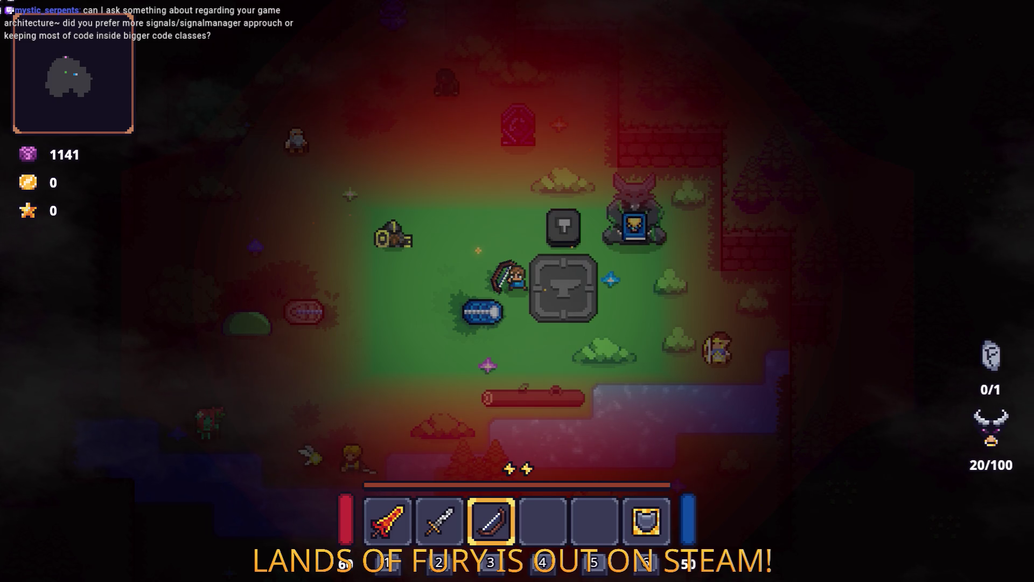
Run and dash around the meadow, then equip the grey sword with keys 1 then 2
key(w+a)
key(w+a)
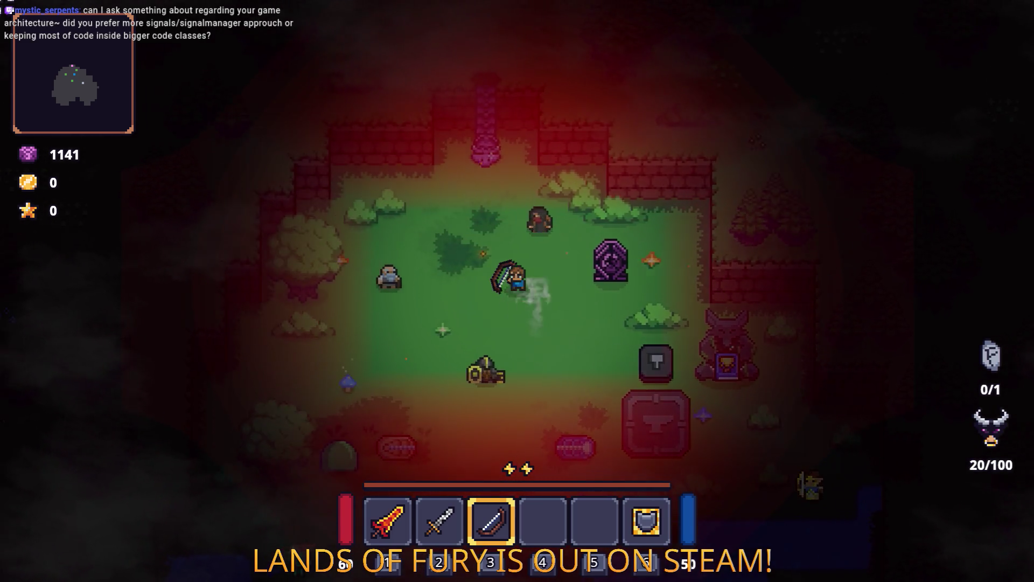
key(s+d)
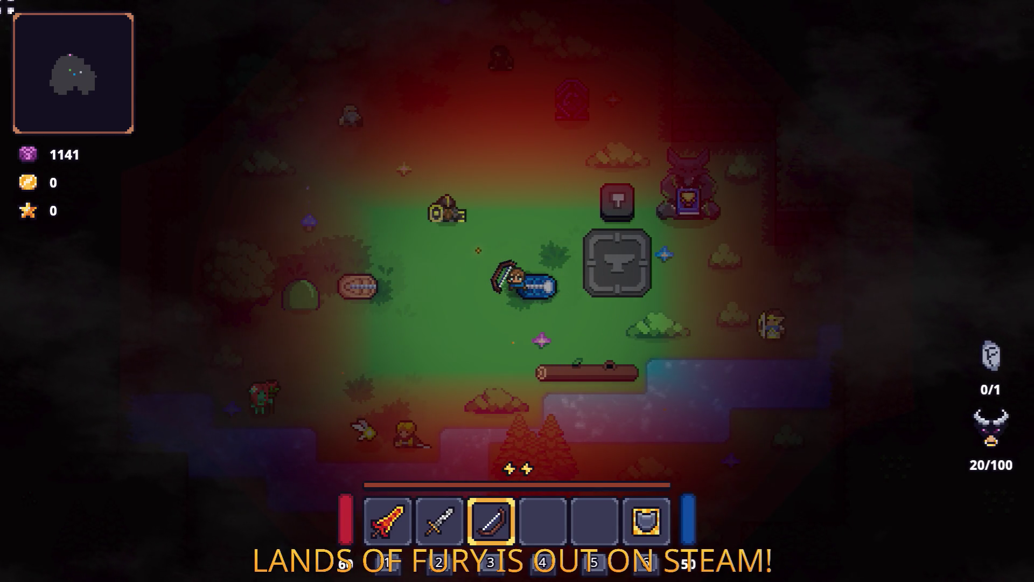
key(1)
key(2)
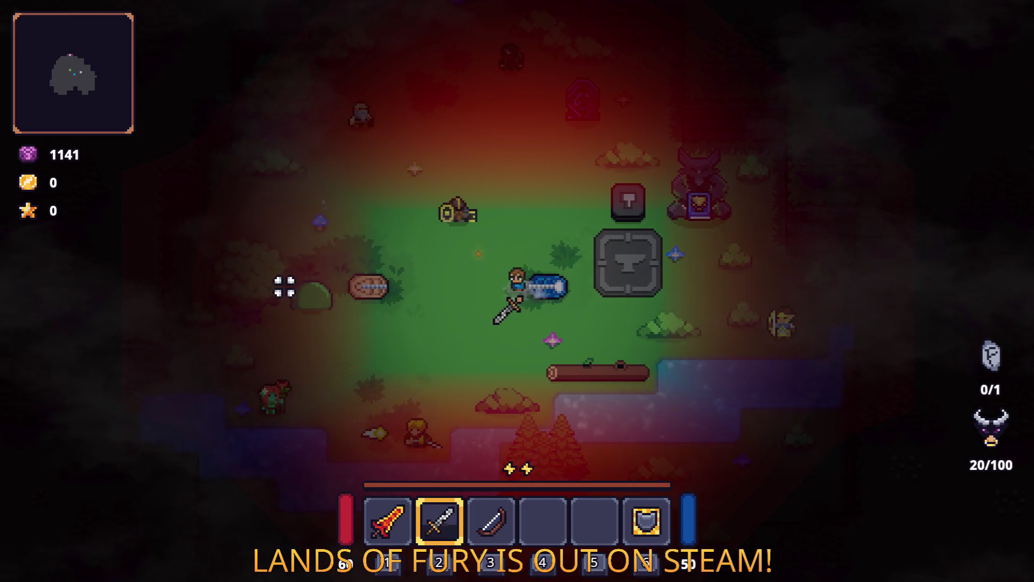
Walk into the walled clearing with the purple pillar, then switch to Visual Studio Code
key(a)
key(a+s)
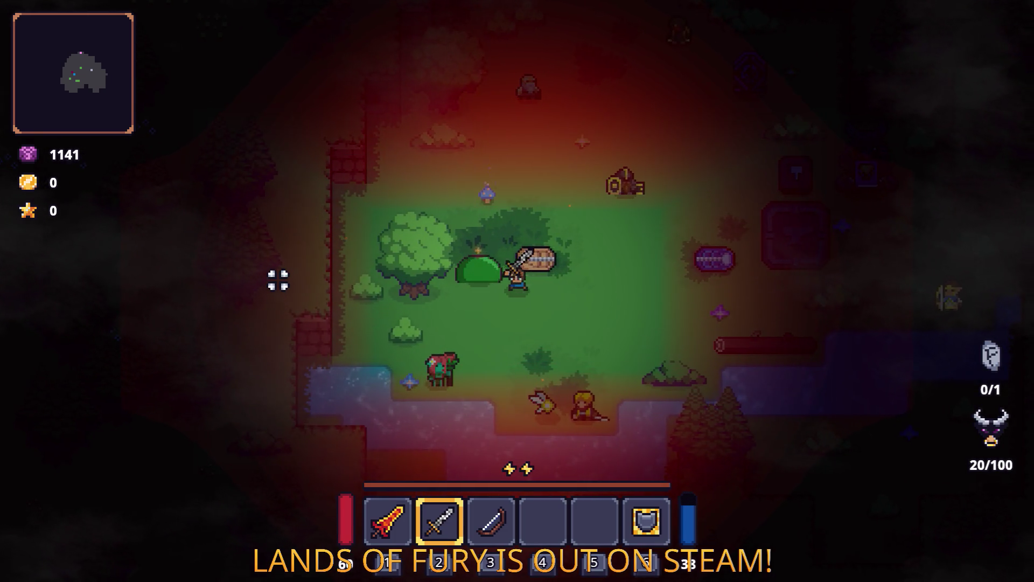
key(s+d)
key(w+d)
key(w)
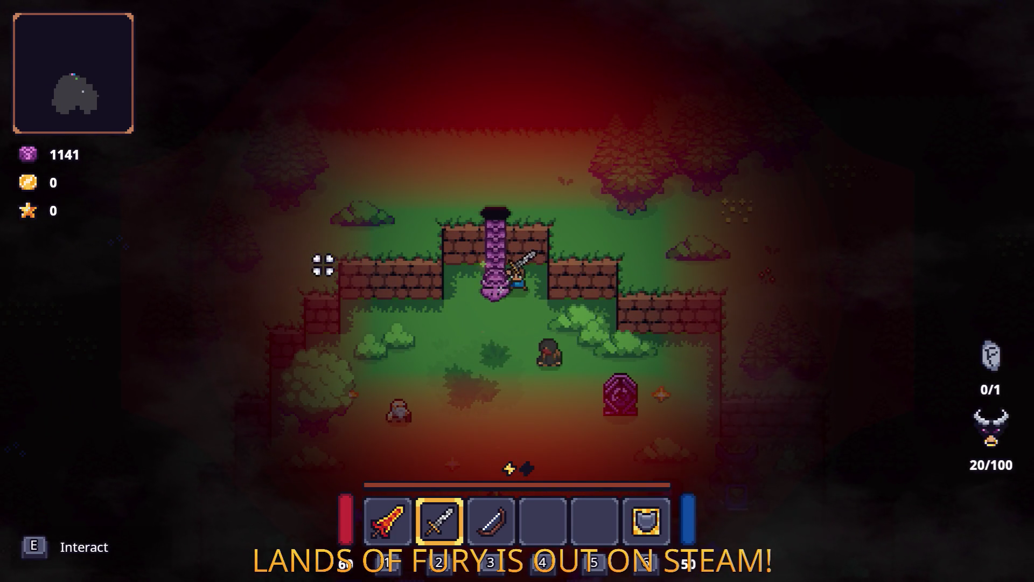
key(s)
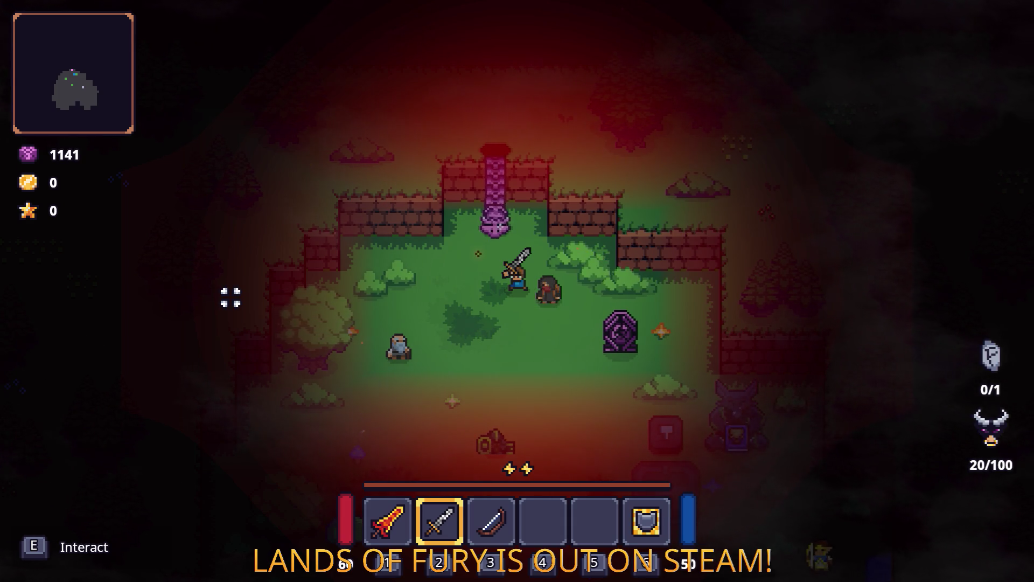
key(alt+Tab)
key(Tab)
key(Tab)
key(Tab)
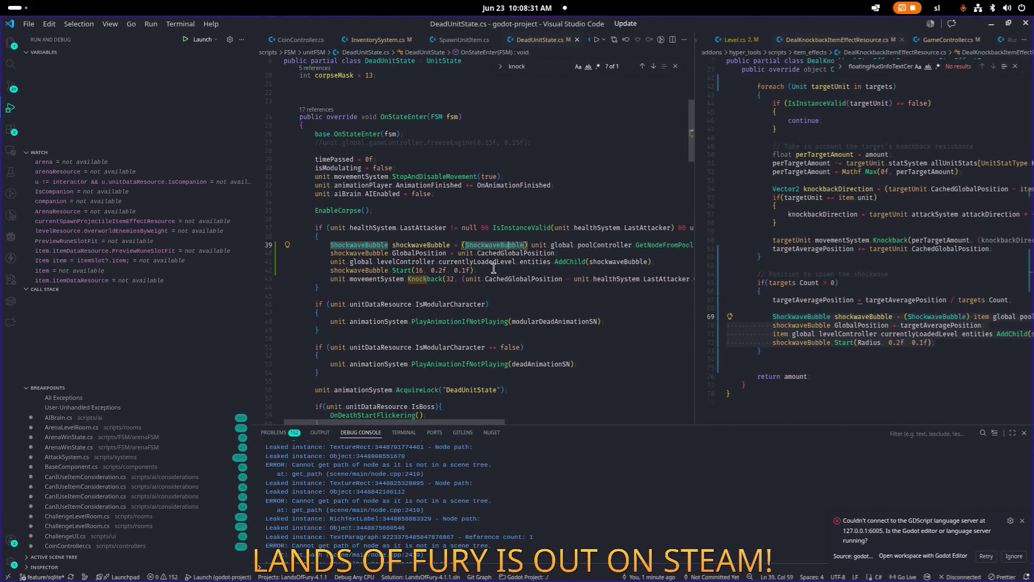
Open EventsController.cs through Quick Open by searching 'ev'
click(498, 269)
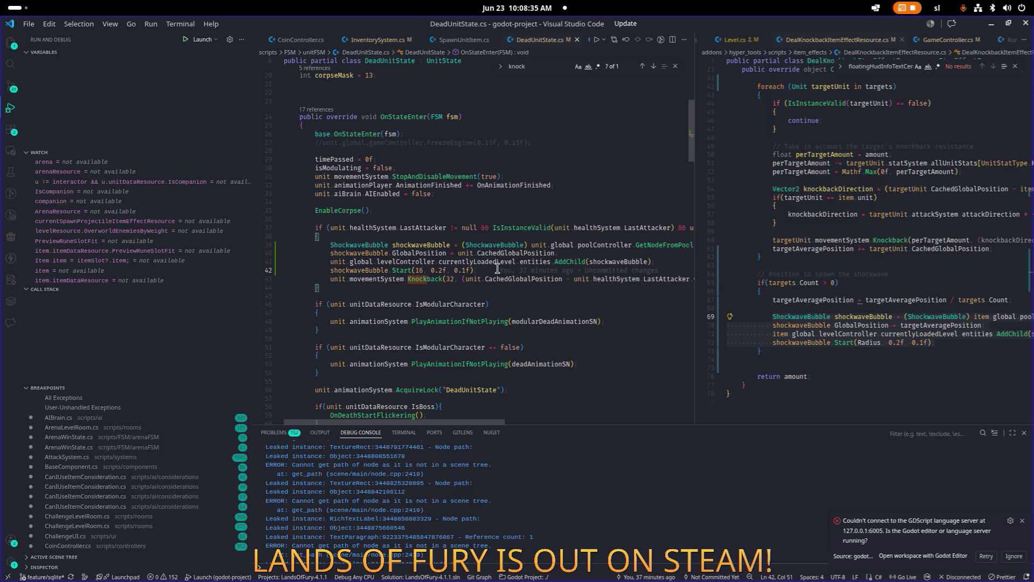
key(ctrl+p)
text(e v)
key(Return)
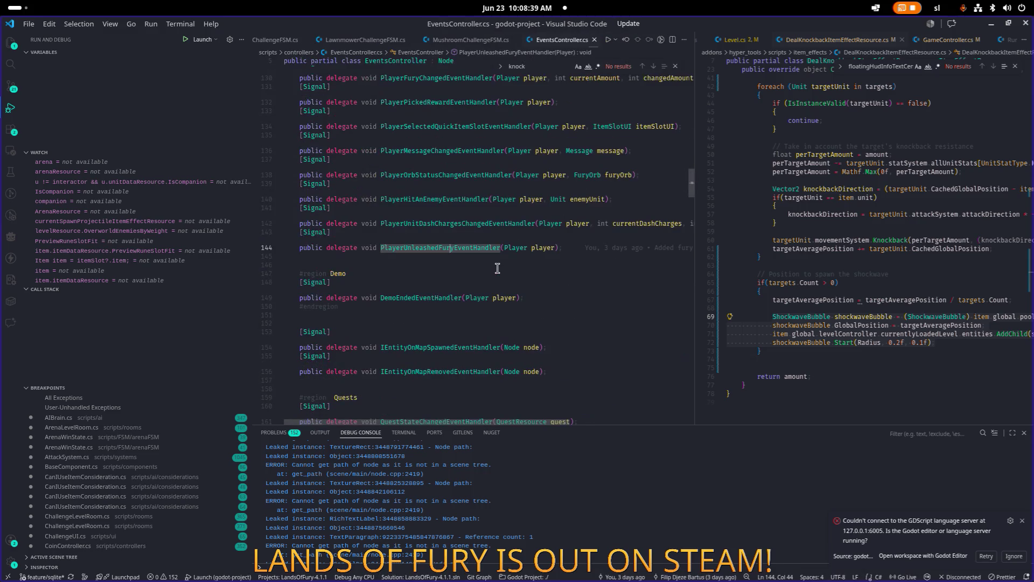
Widen the EventsController.cs editor by dragging the editor-group sash to the right
scroll(494, 268, up, 1)
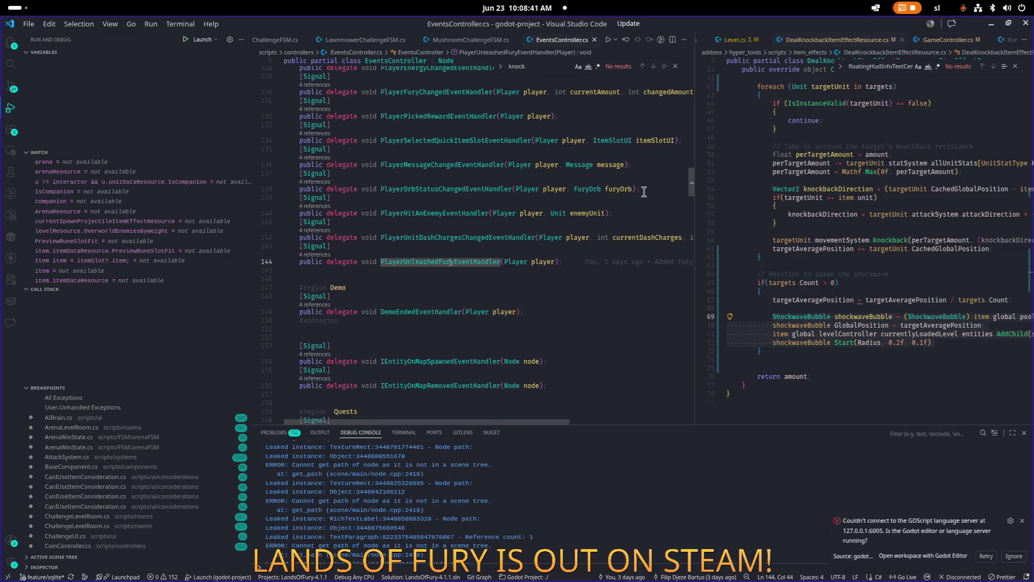
drag(694, 187, 759, 188)
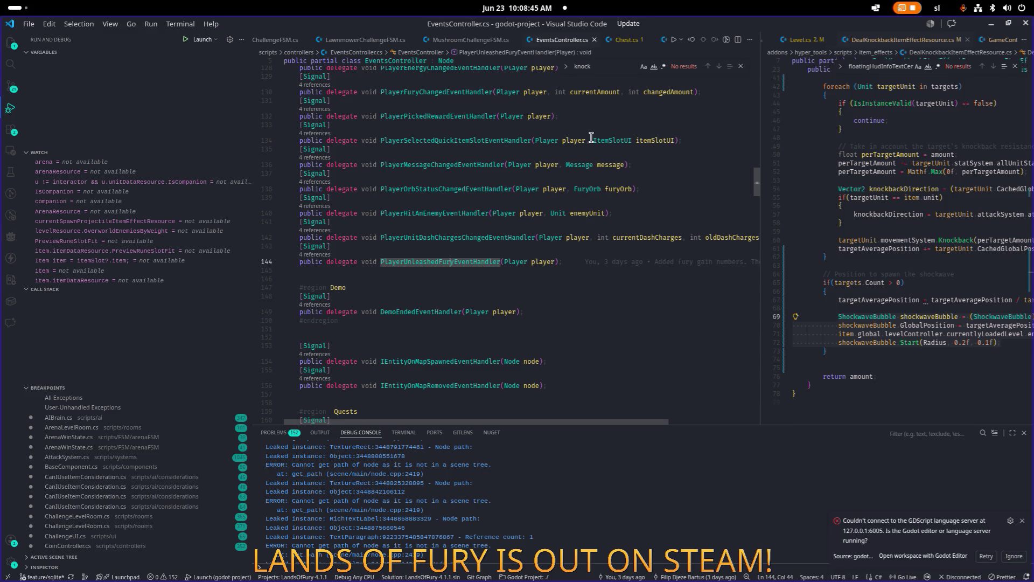
scroll(482, 220, up, 1)
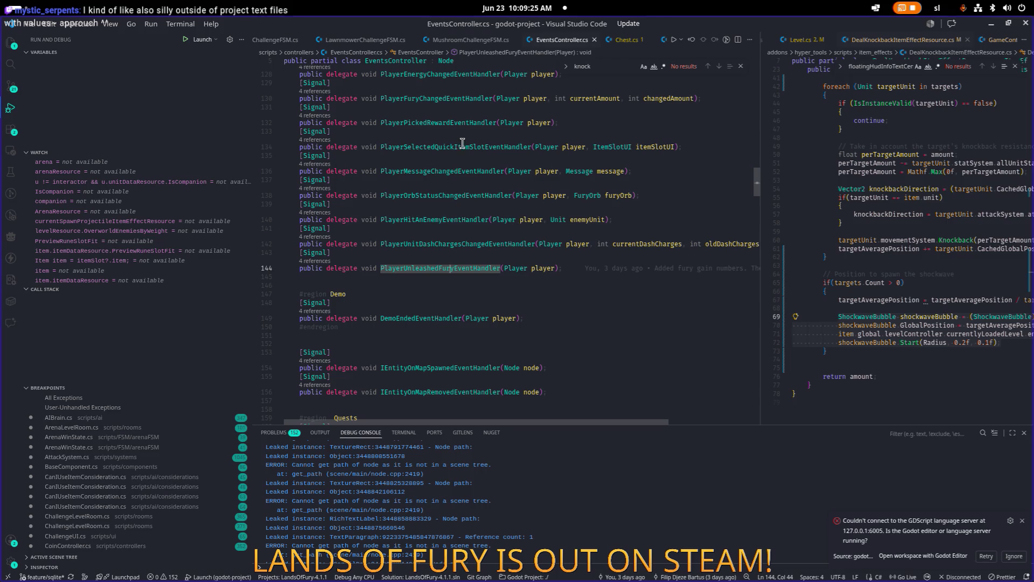
Scroll through signal delegates like ChestOpenedEventHandler, then minimize VS Code to reveal the game
scroll(494, 213, down, 20)
scroll(493, 213, down, 8)
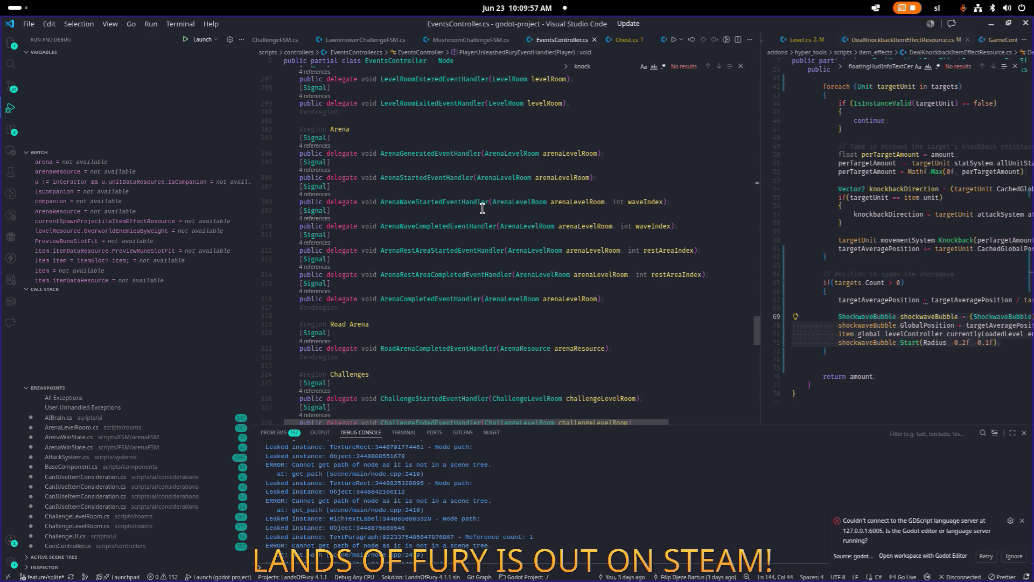
scroll(479, 209, down, 10)
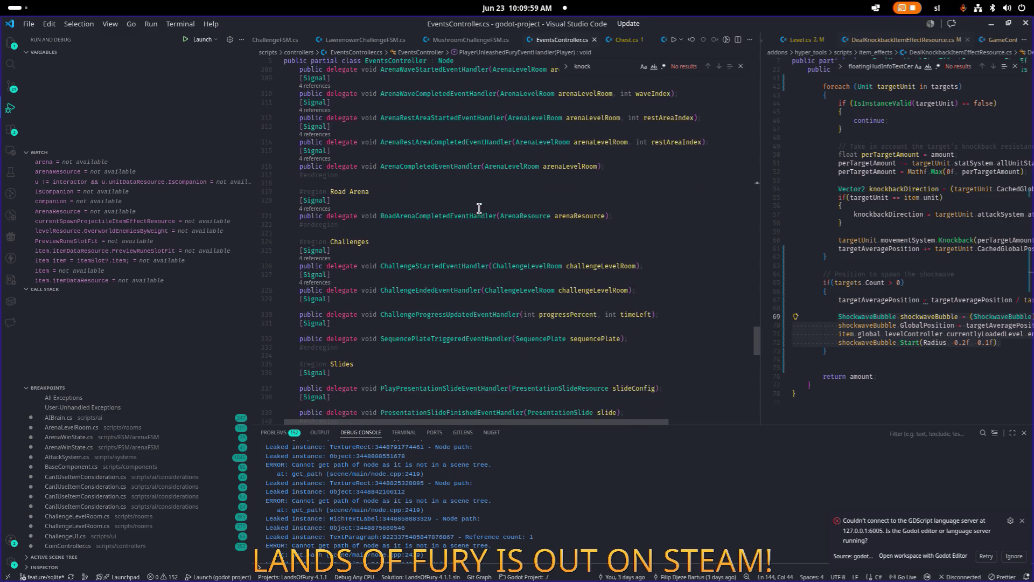
scroll(478, 208, down, 2)
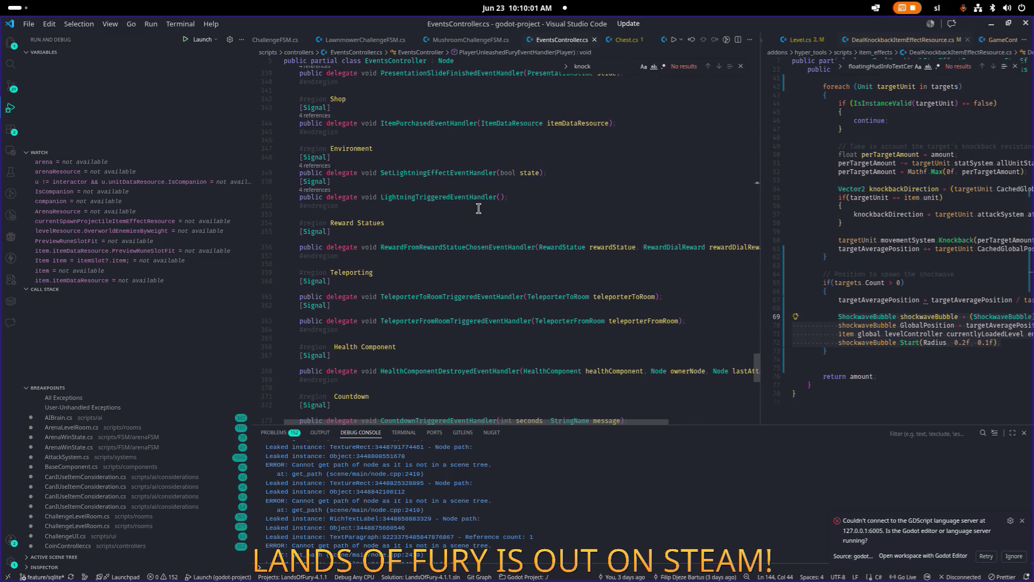
scroll(479, 208, down, 3)
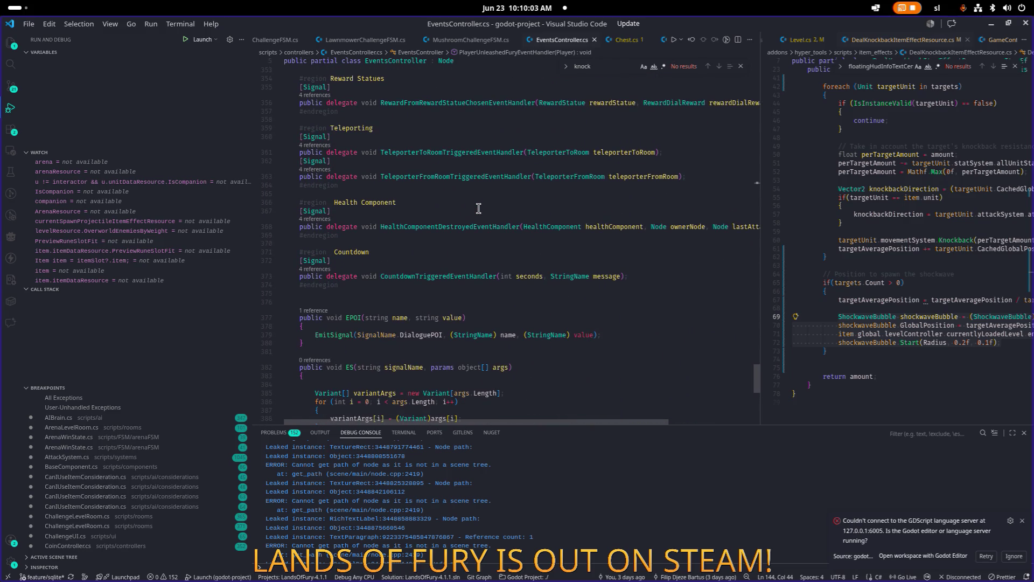
scroll(479, 208, down, 4)
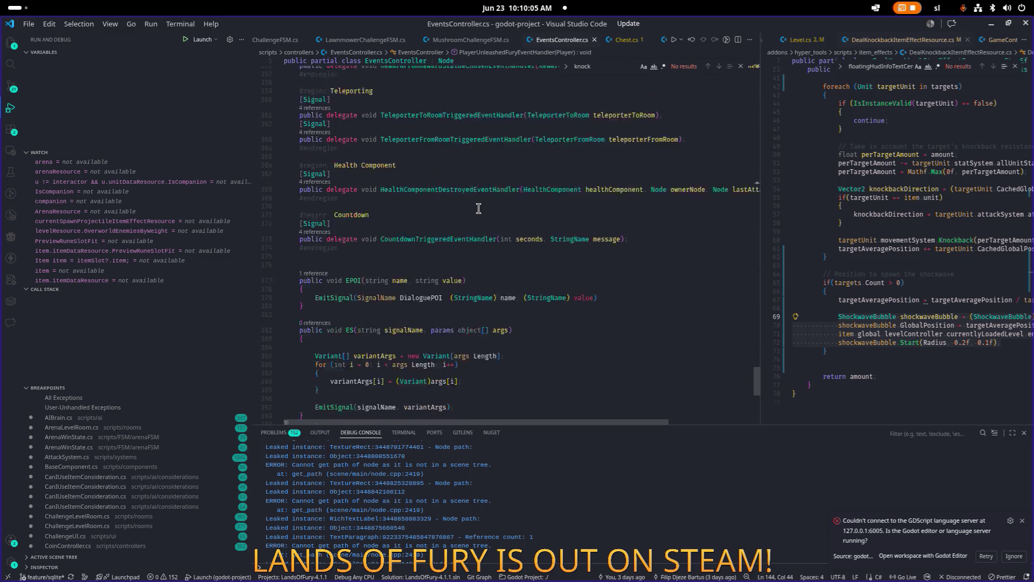
scroll(478, 208, up, 20)
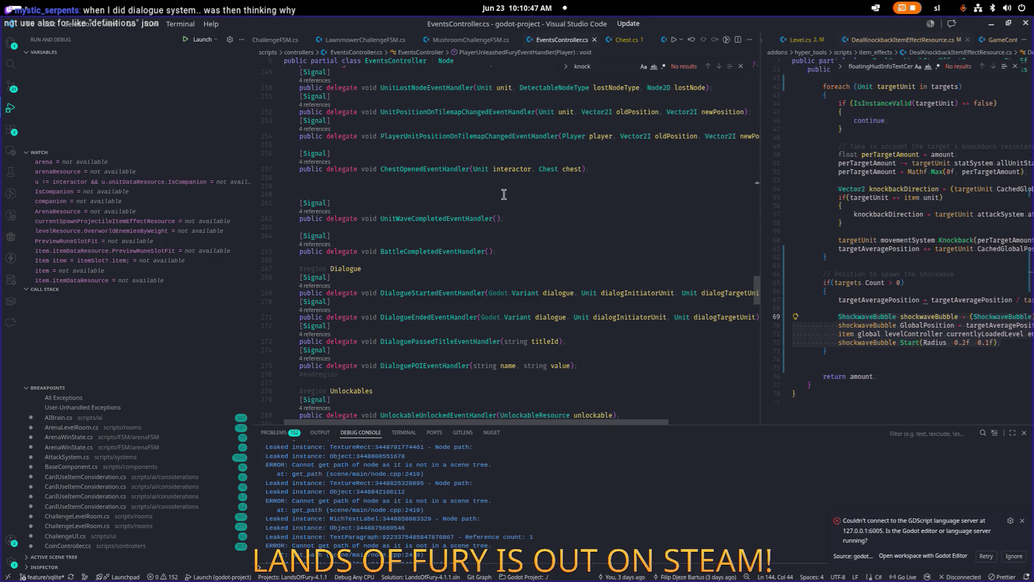
click(991, 24)
Walk the hero down and down-left away from the walled clearing
key(s)
key(d)
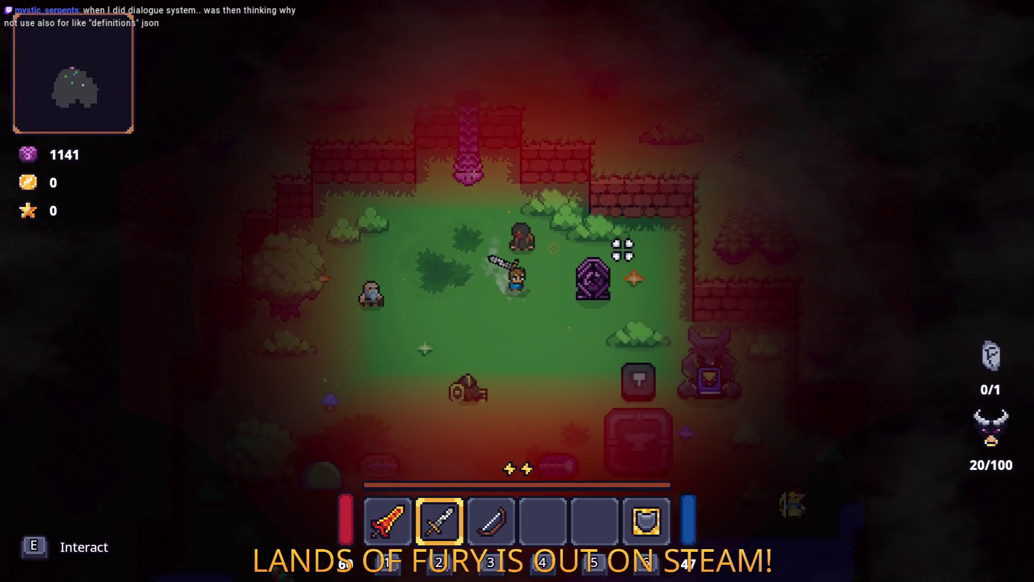
key(a)
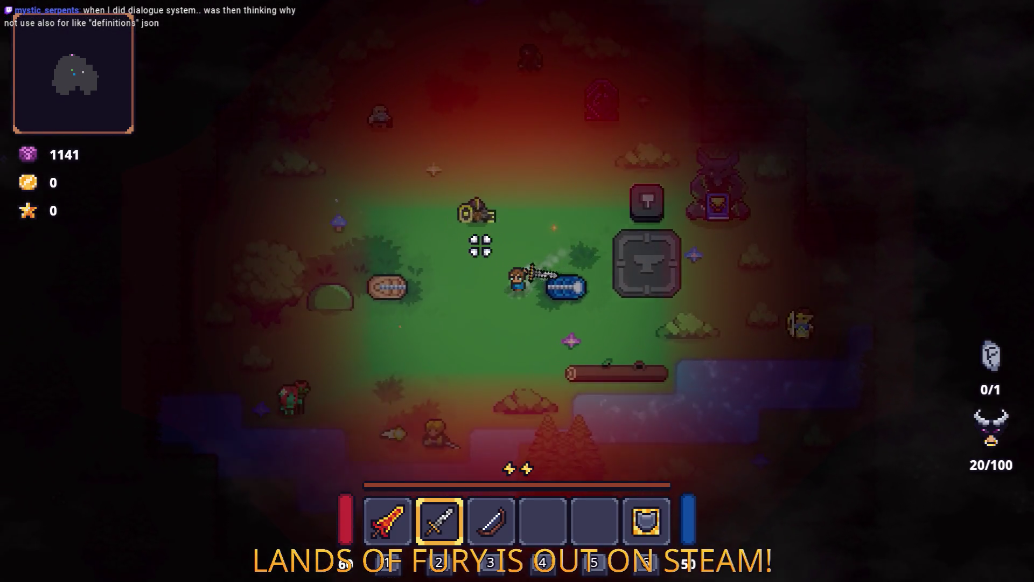
key(s)
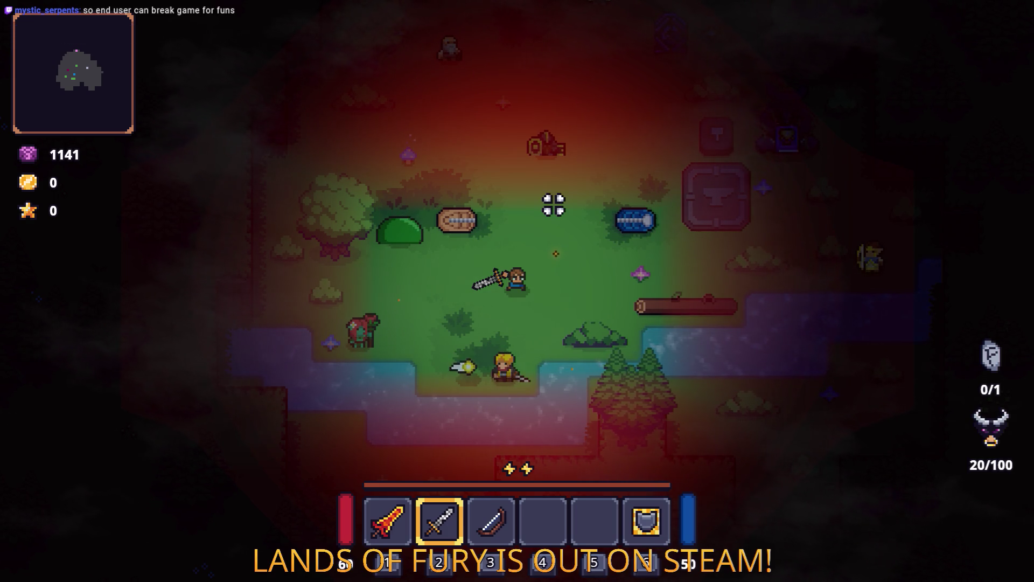
Pass the werewolf statue onto the blue teleport pad, then activate the pink pillar with E
key(w+d)
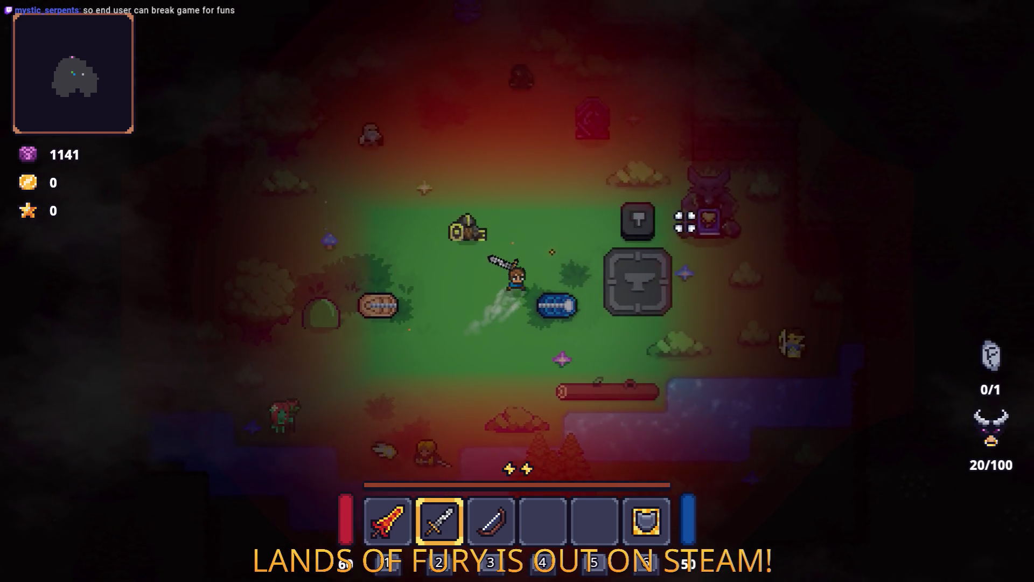
key(w+d)
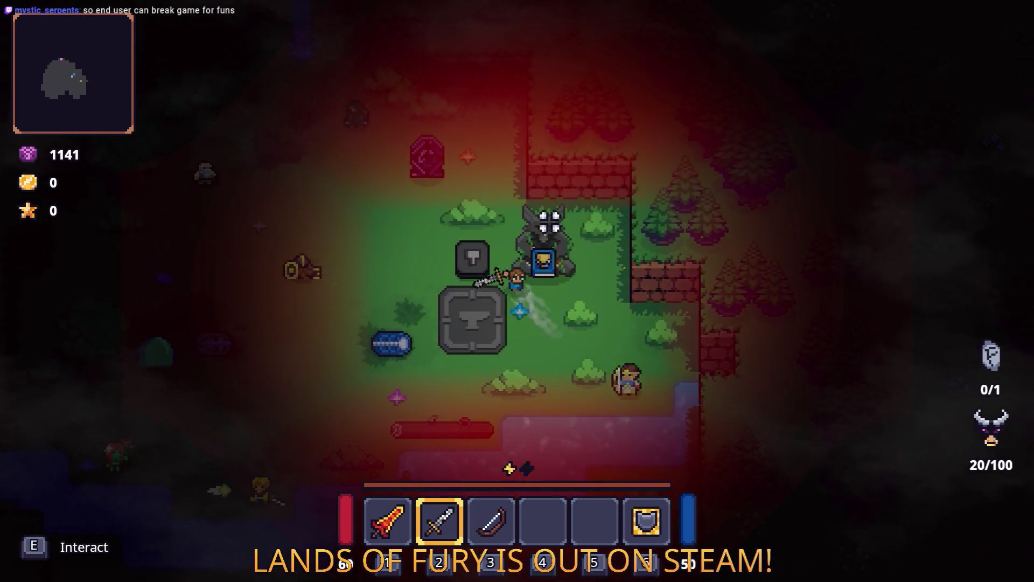
key(a+w)
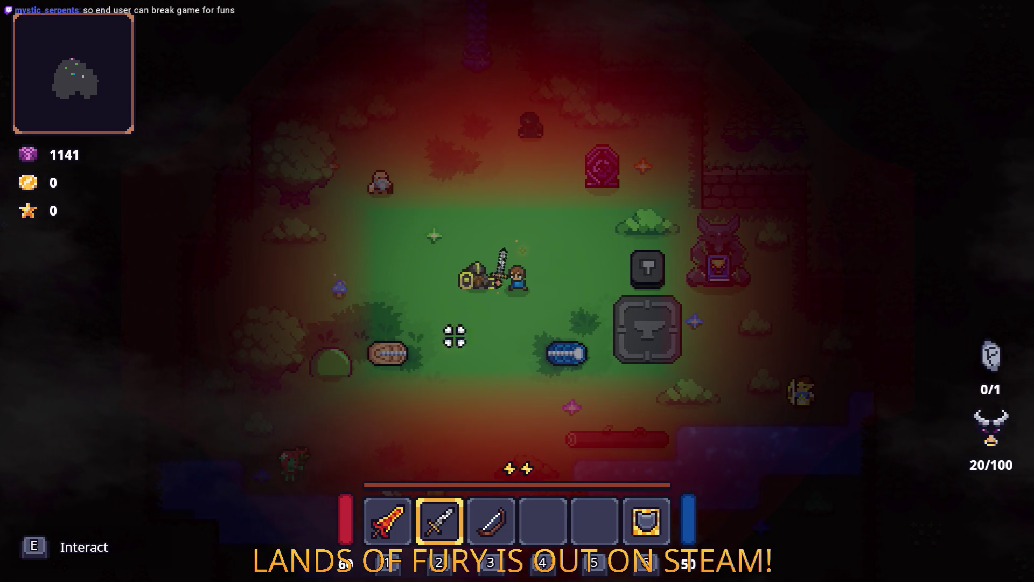
key(a)
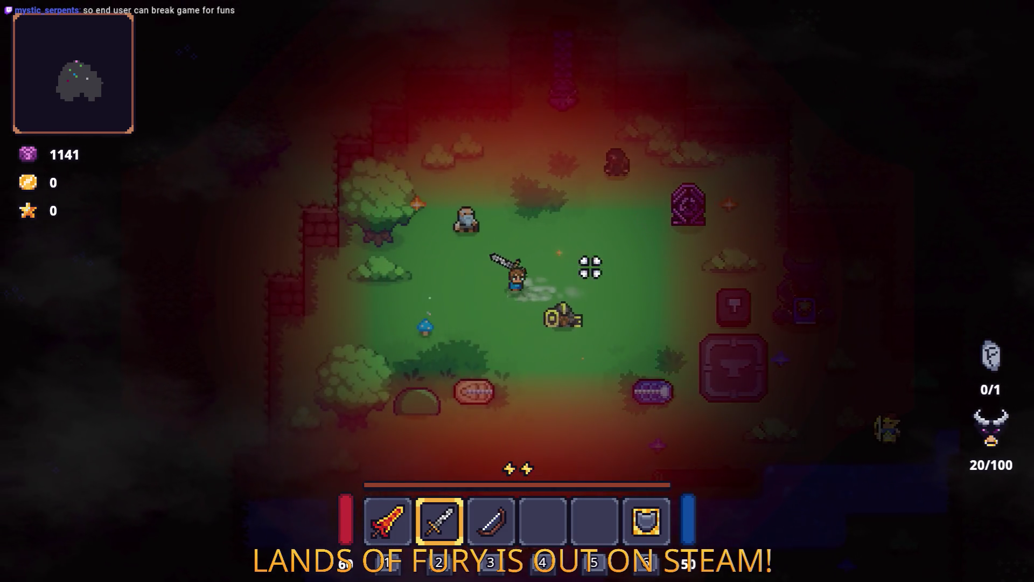
key(s)
key(d+s)
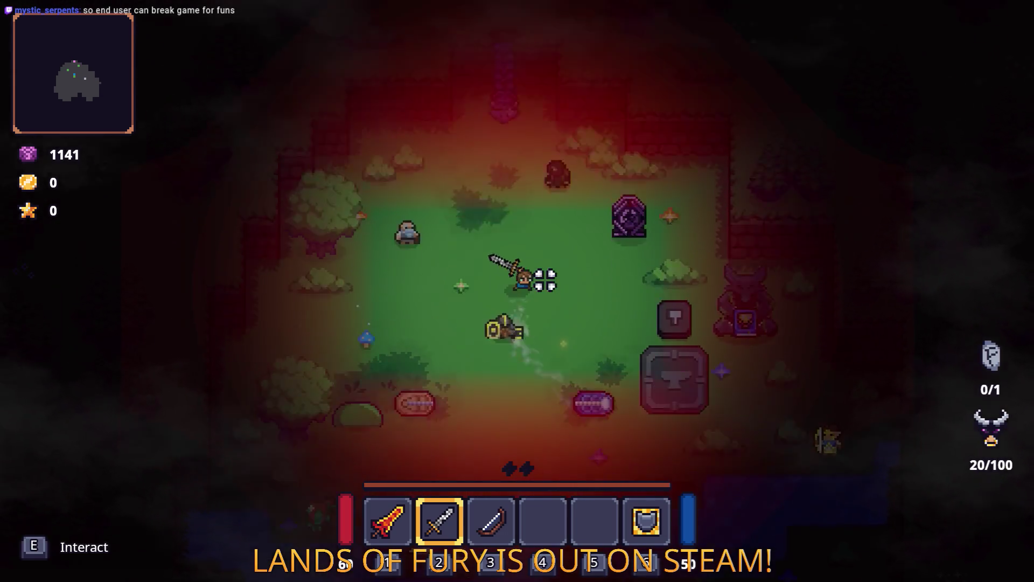
key(w)
key(w)
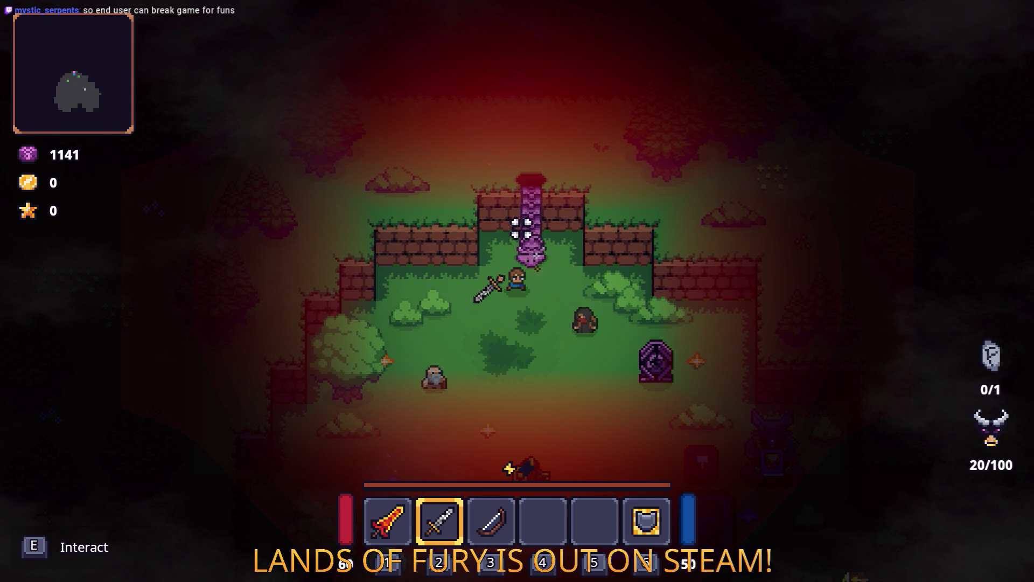
key(e)
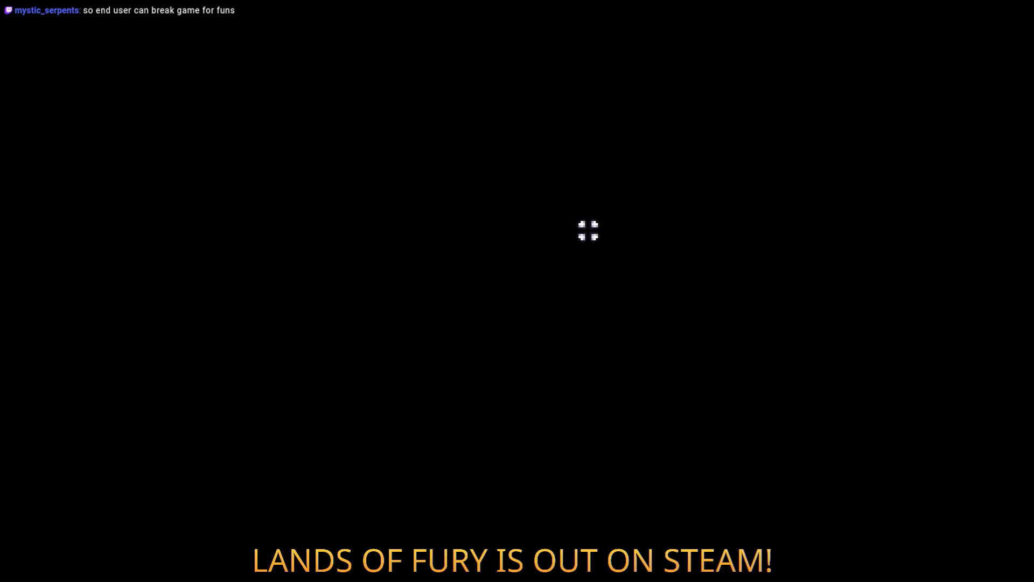
Walk north up the forest corridor and into the enemy group in Elderglade Forest
key(w)
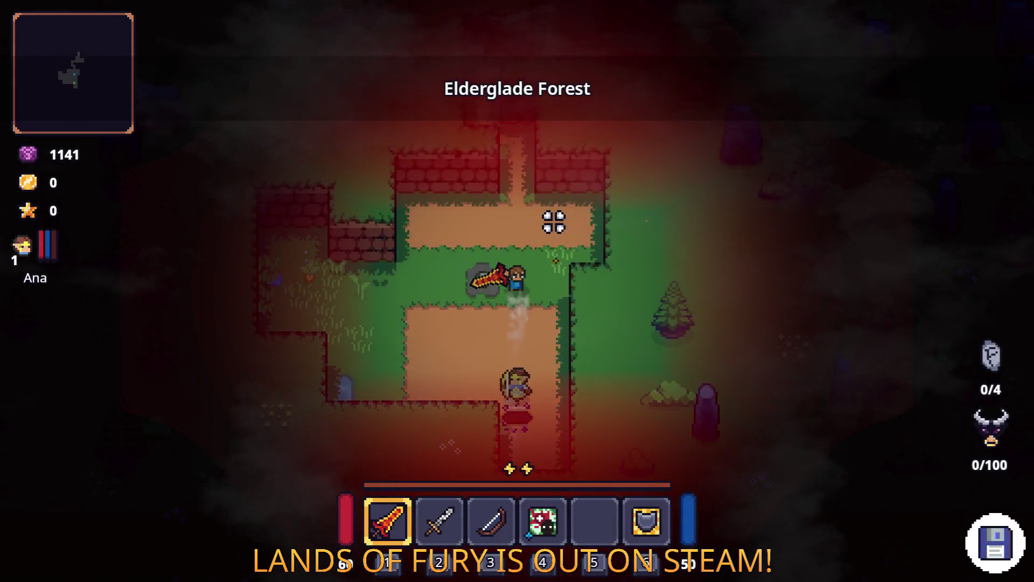
key(w)
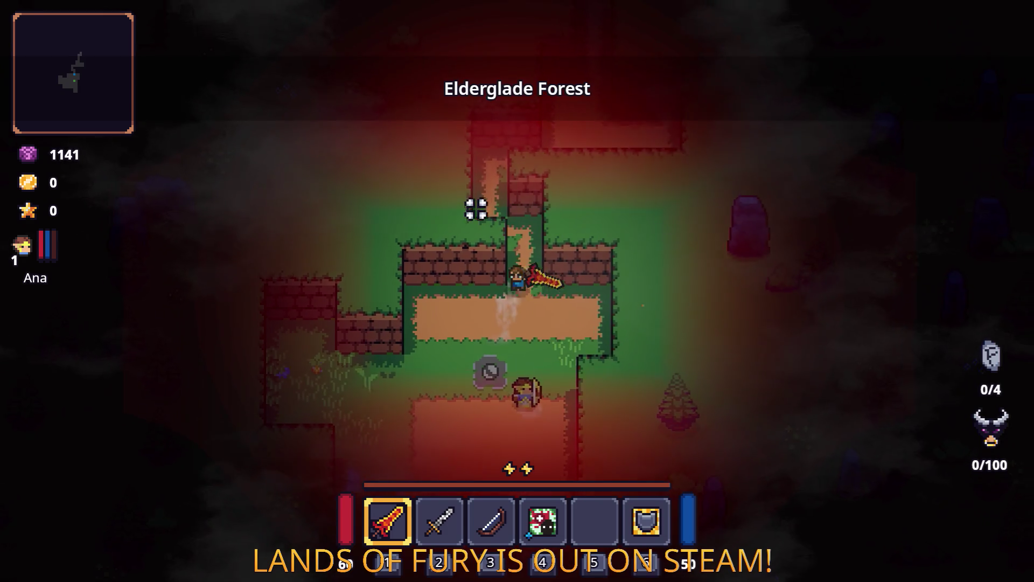
key(w)
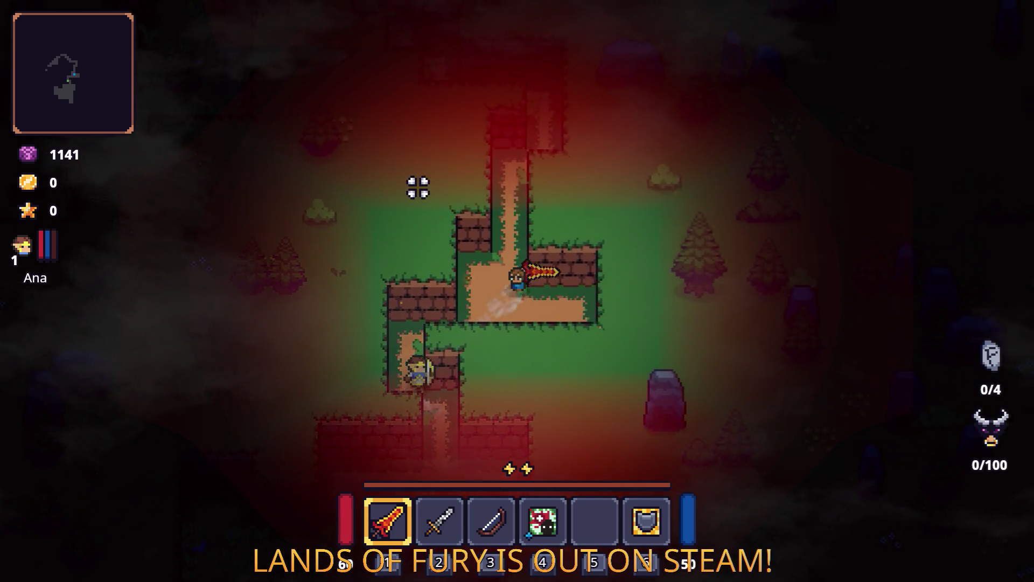
key(w)
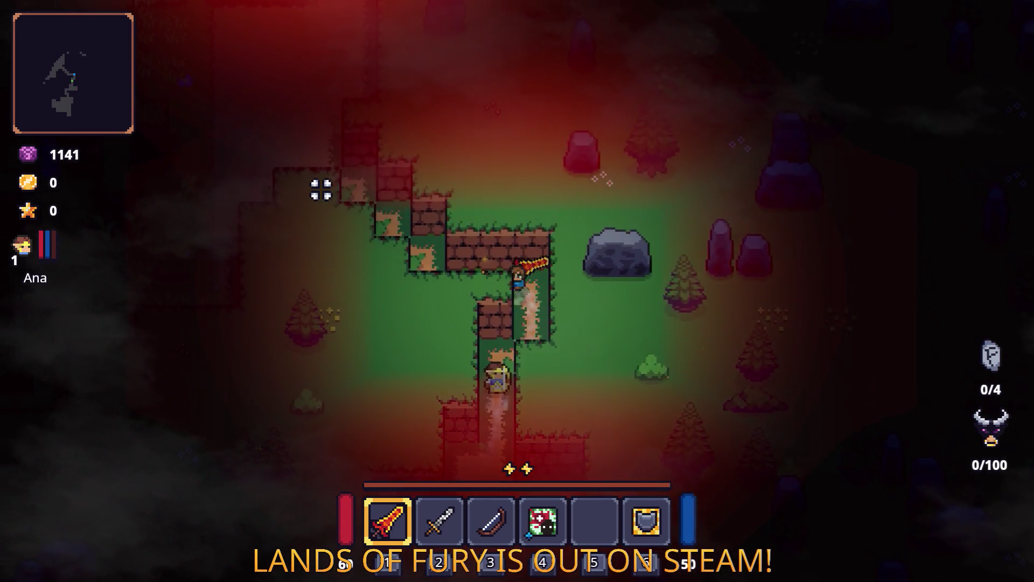
key(w)
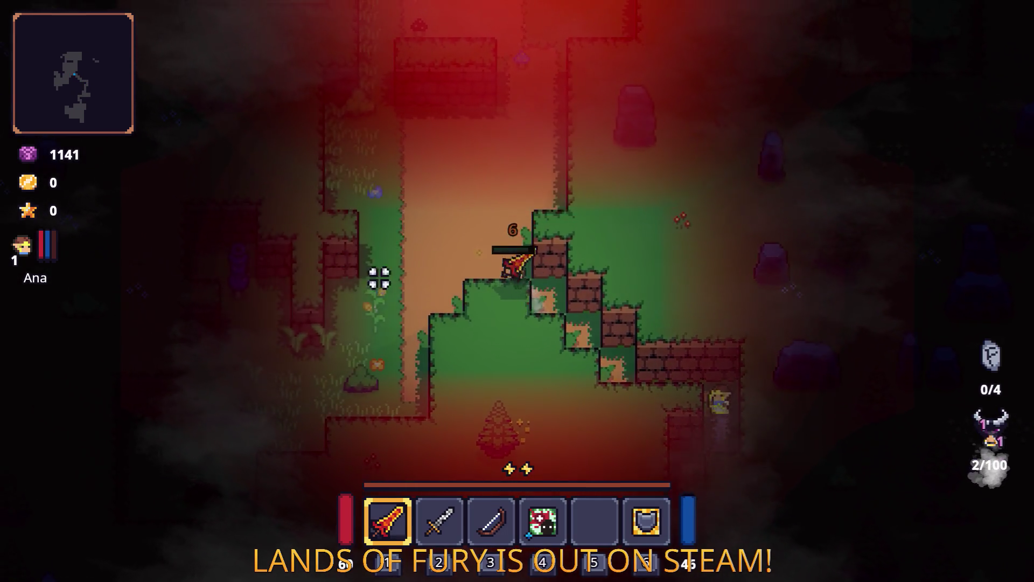
key(a)
key(s)
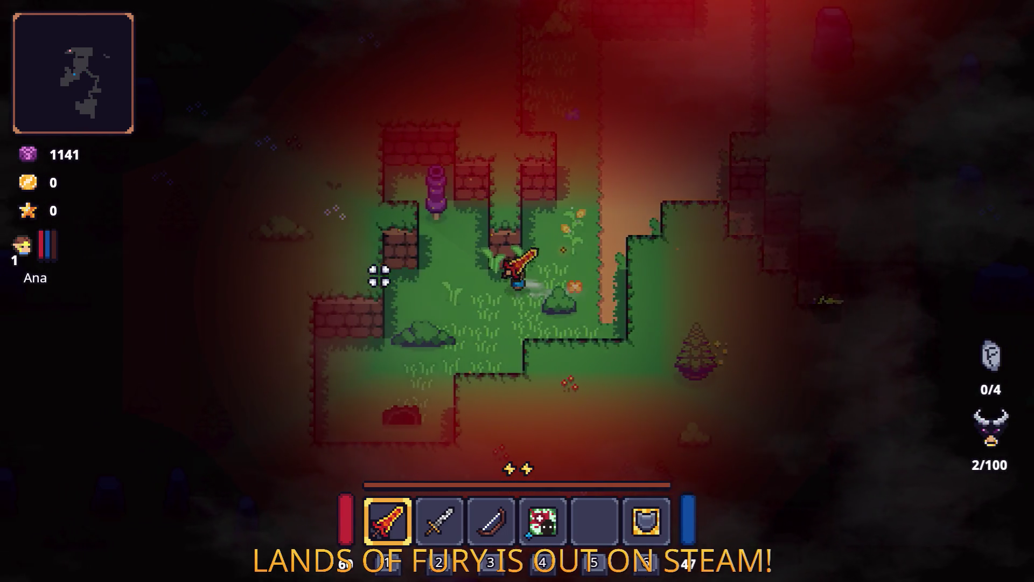
key(d)
key(s)
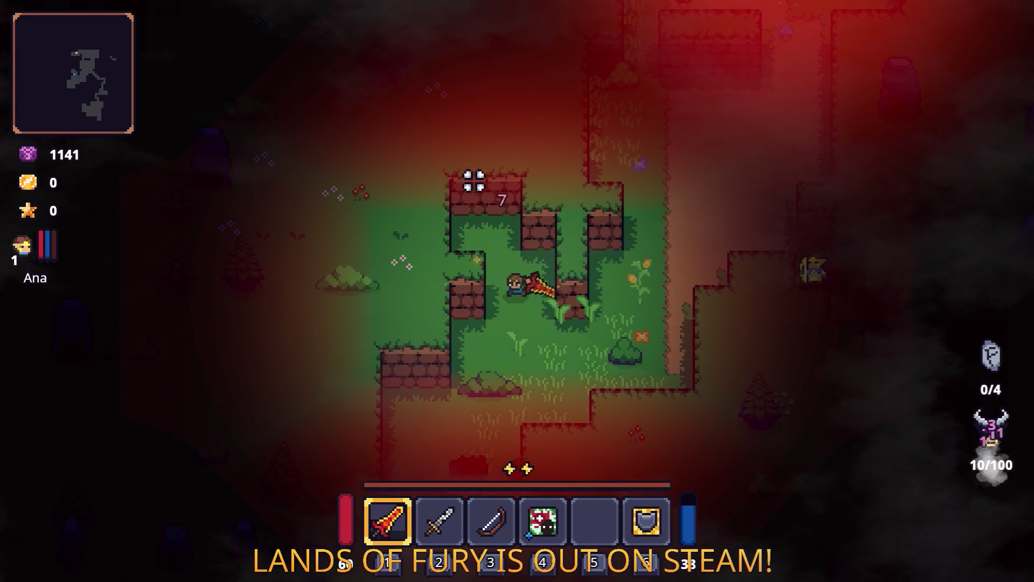
Fight the enemies near the campfire, finishing off the axe enemy beside the archer
key(d)
key(w)
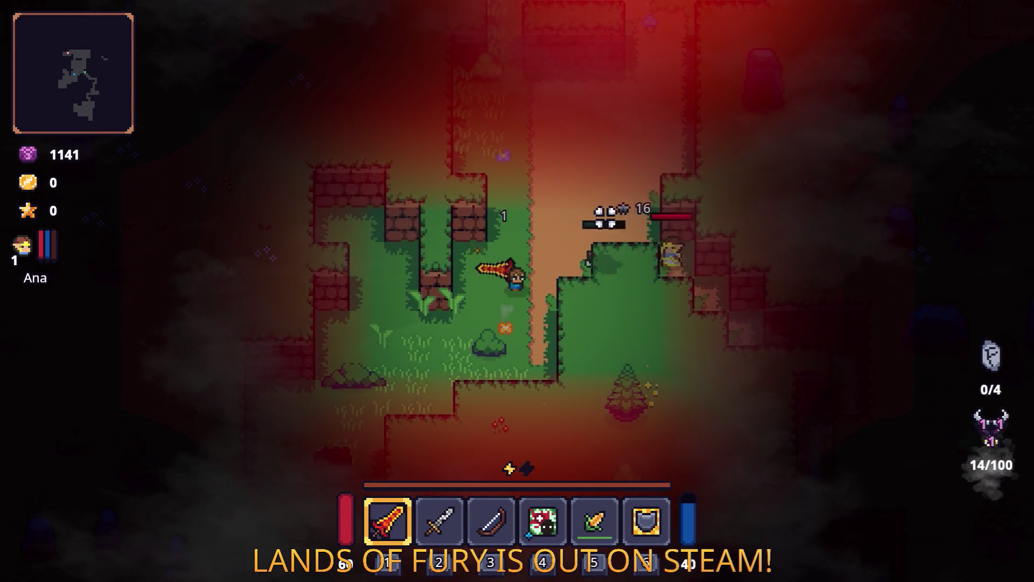
key(w)
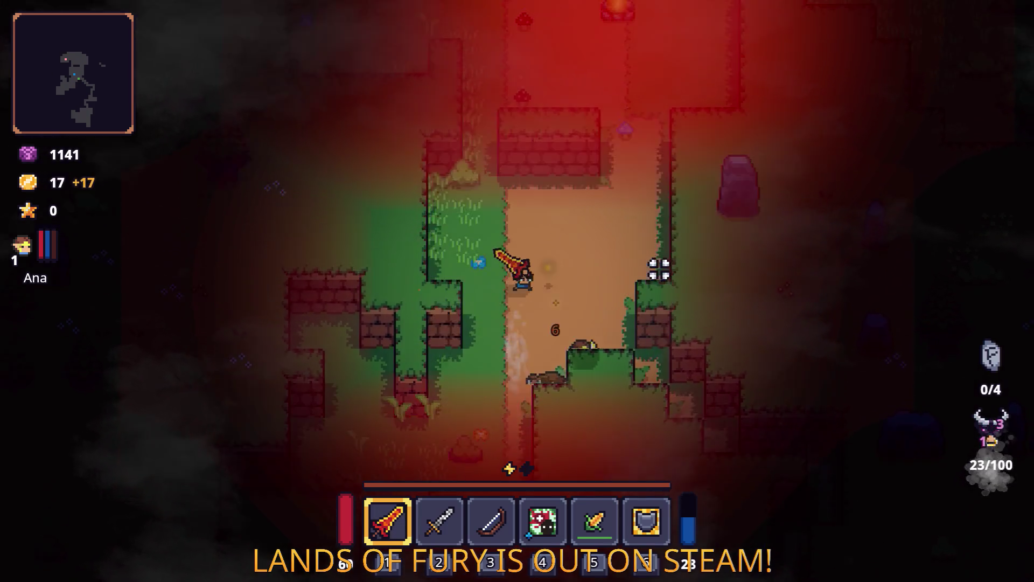
key(w)
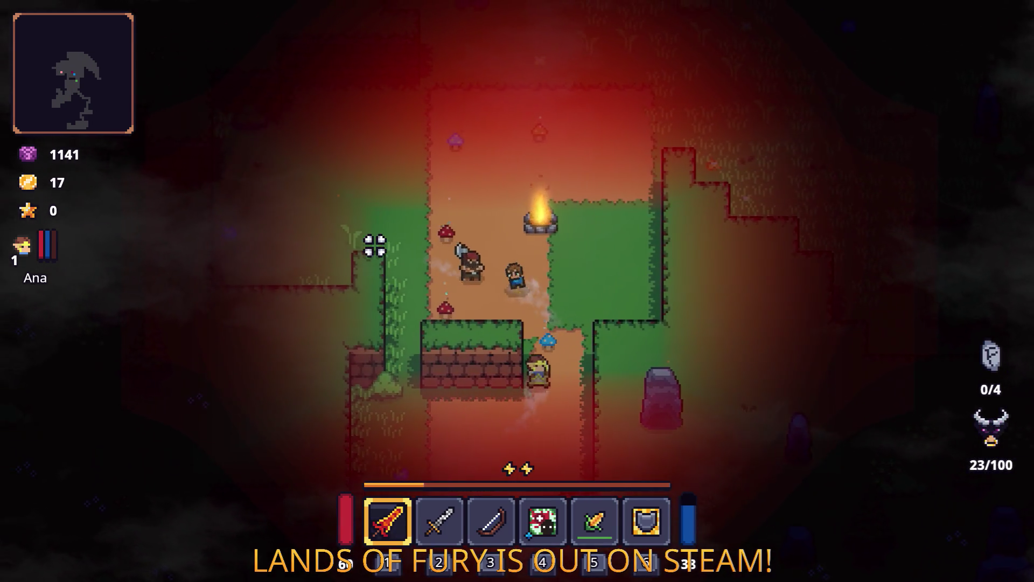
key(a)
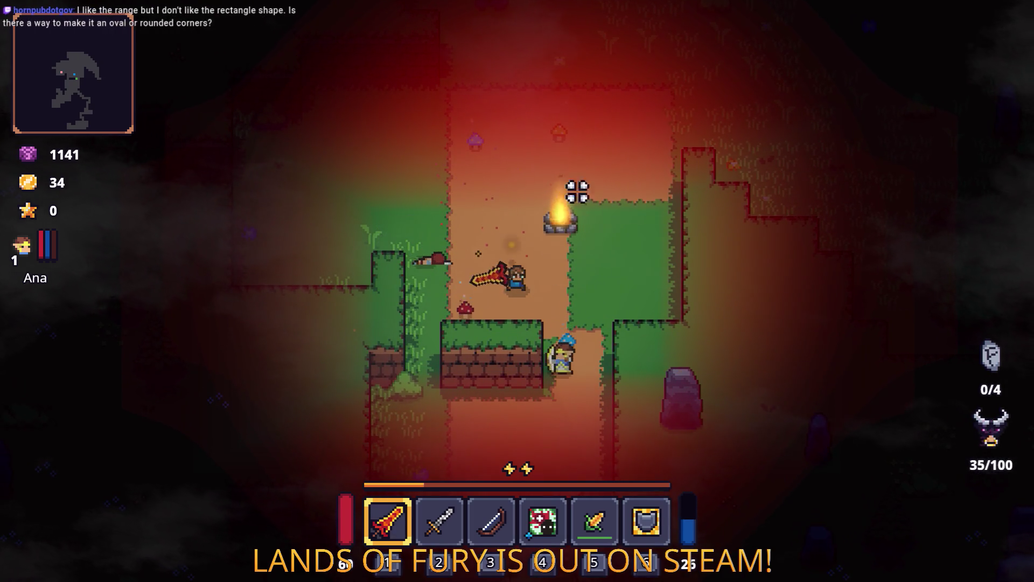
key(d)
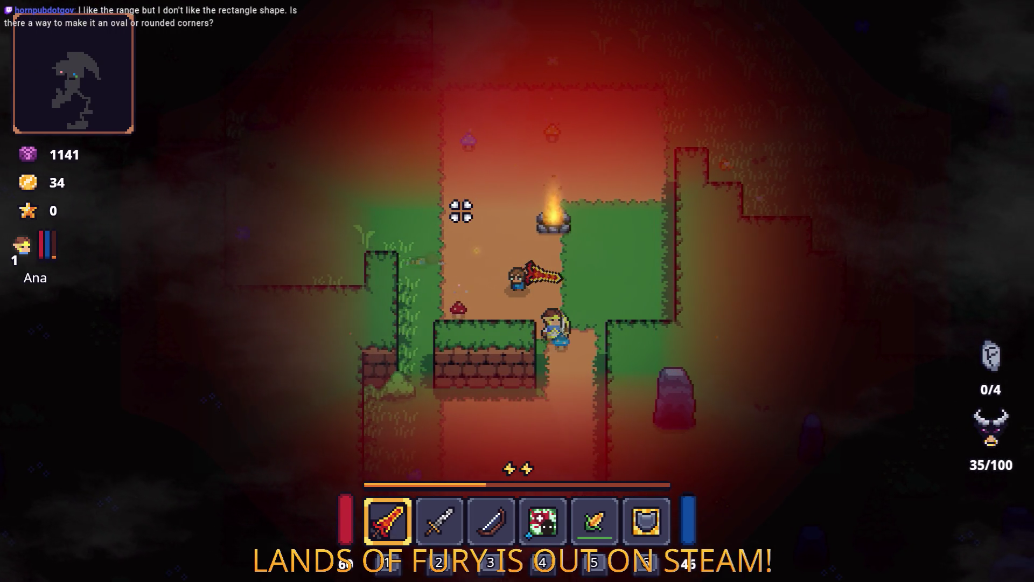
key(s)
key(d)
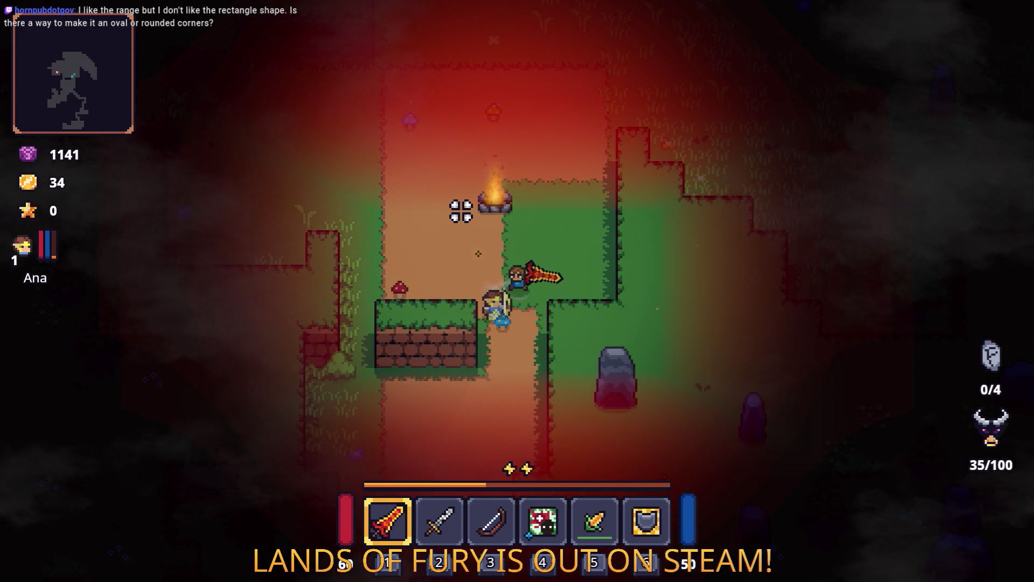
Circle the campfire to watch the blood vignette, then return to the Godot editor
key(w)
key(a)
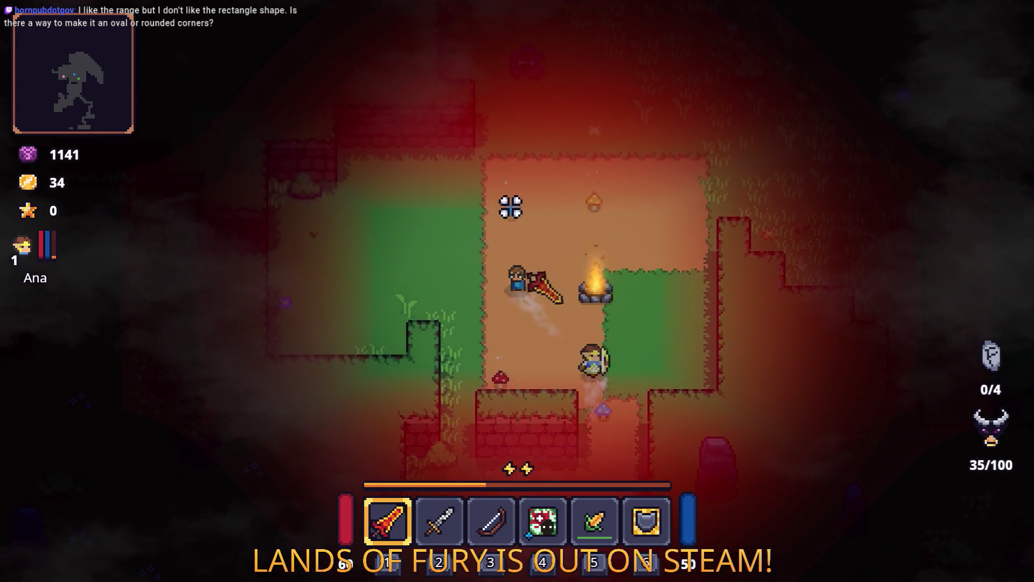
key(s)
key(d)
key(w)
key(a)
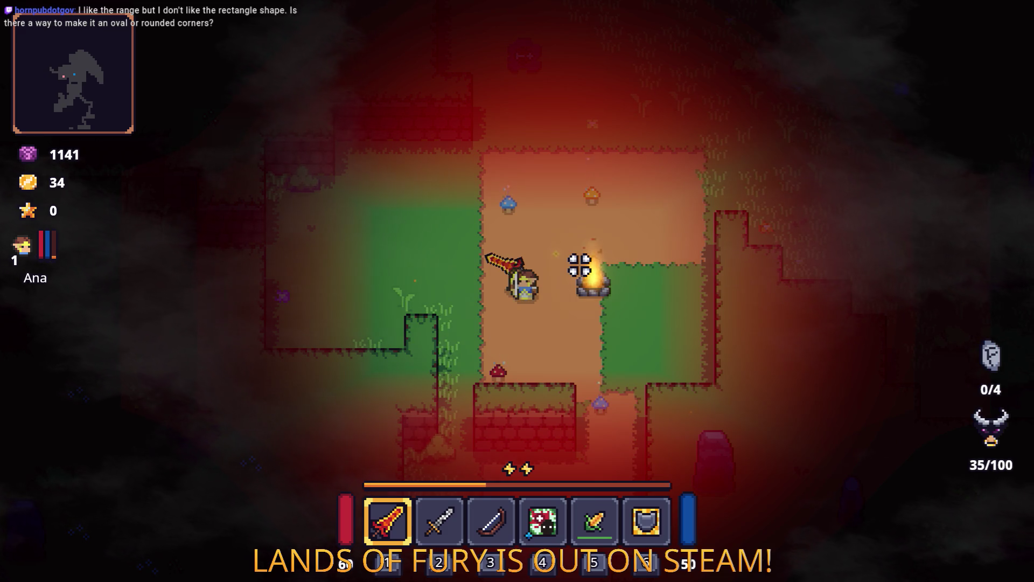
key(alt+Tab)
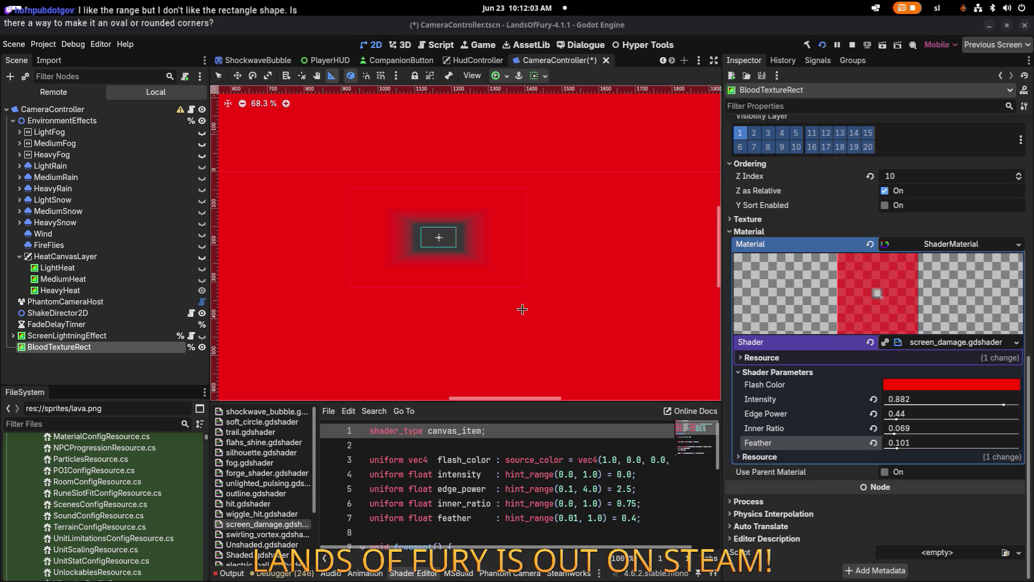
scroll(389, 219, up, 5)
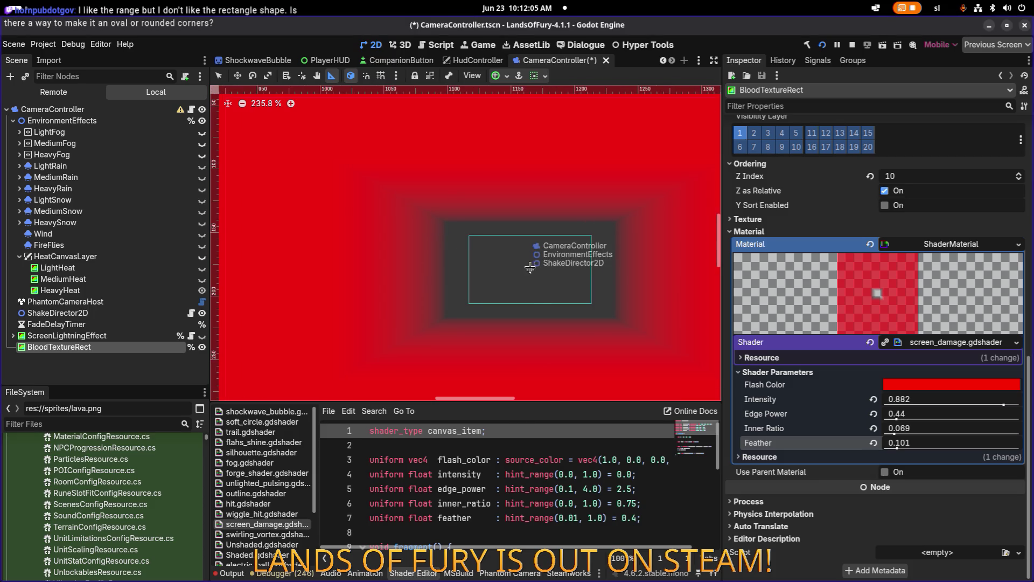
scroll(530, 267, right, 2)
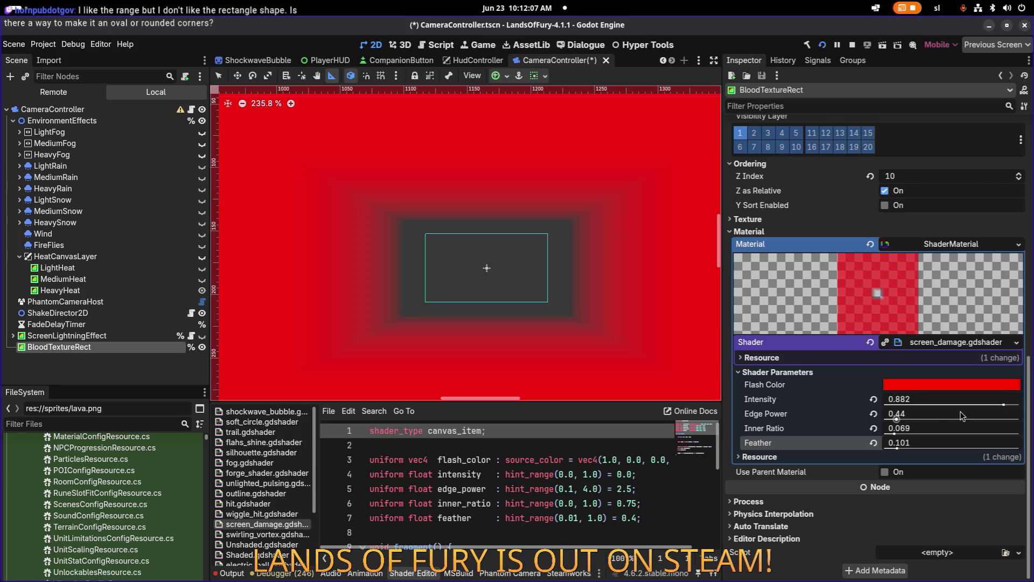
mouse_move(1005, 406)
mouse_down()
mouse_move(1017, 407)
mouse_move(1001, 407)
mouse_up()
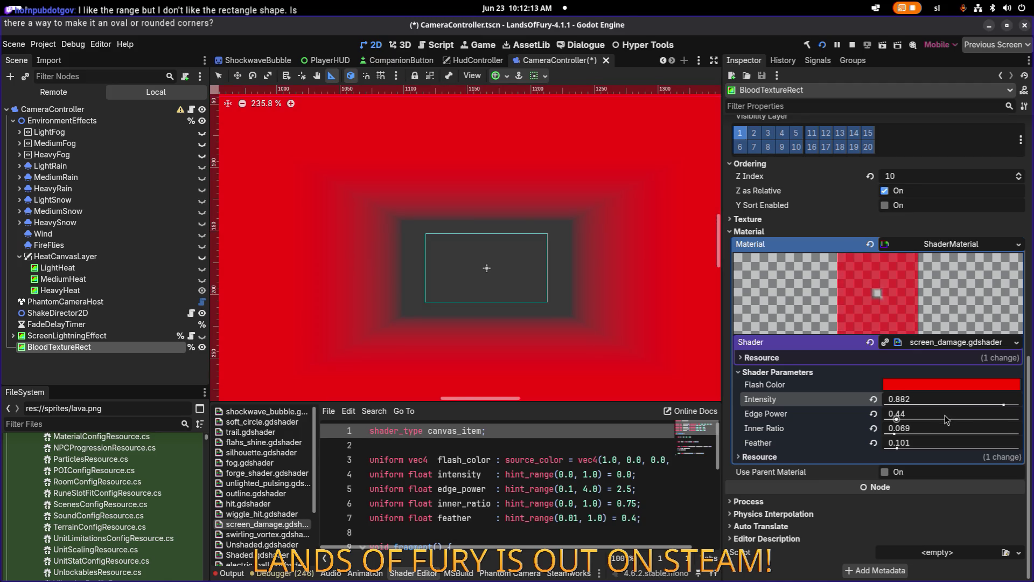
drag(892, 422, 923, 421)
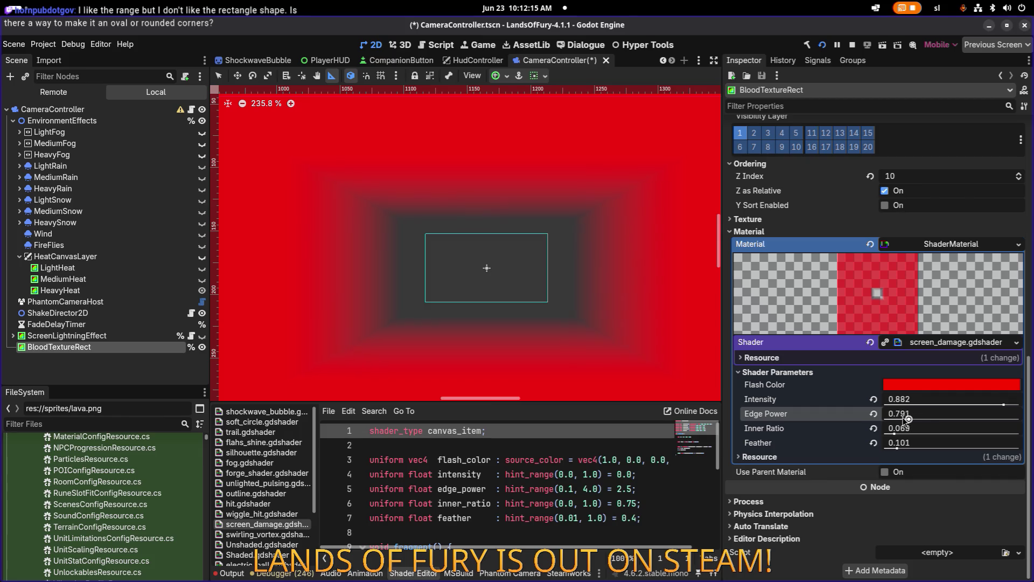
drag(894, 432, 925, 448)
key(ctrl+z)
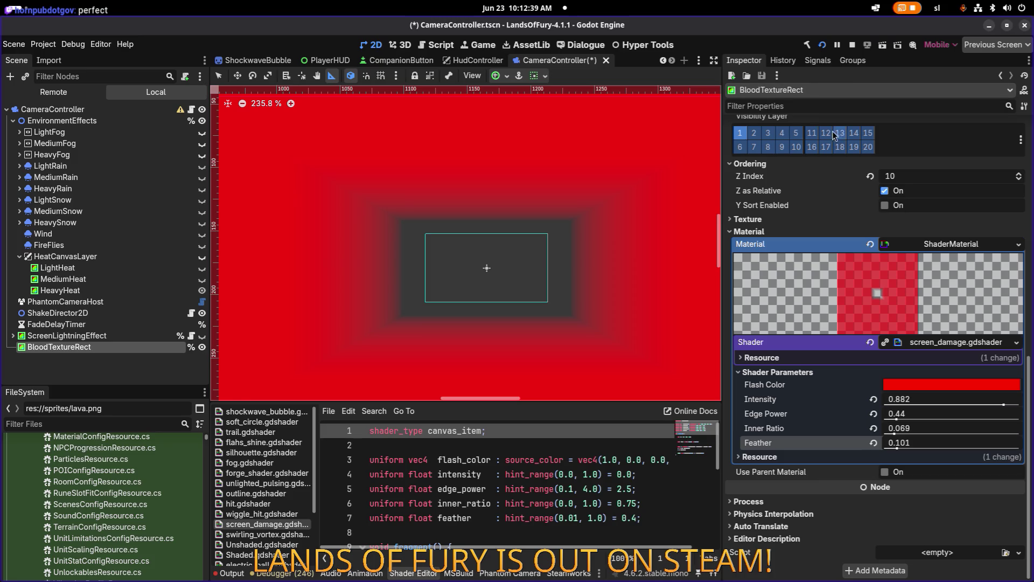
Collapse and re-expand the ShaderMaterial and scroll to the Shader Parameters
click(977, 245)
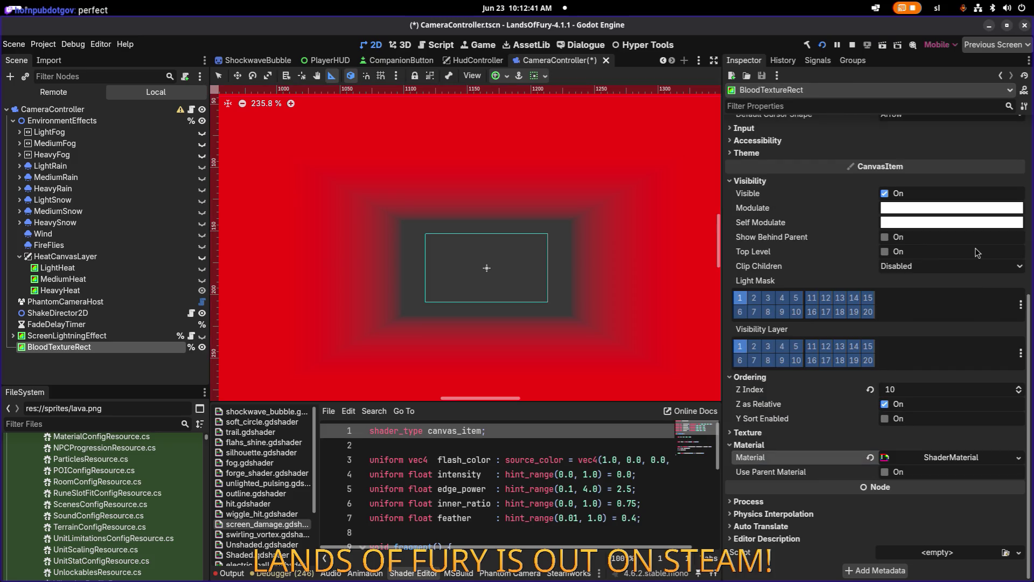
click(951, 458)
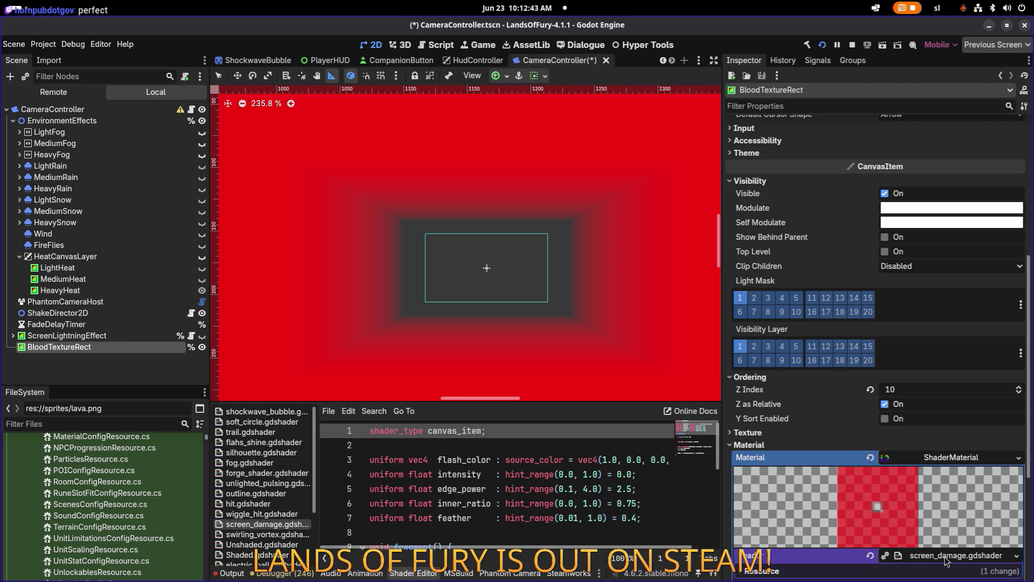
scroll(952, 492, down, 4)
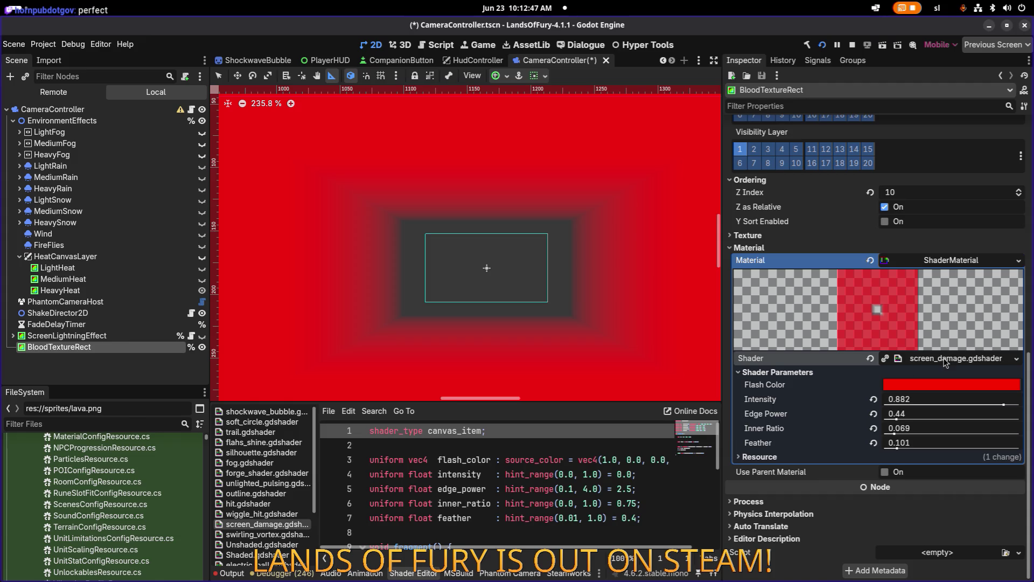
Select all of the screen_damage shader code in the shader editor
click(600, 498)
scroll(601, 489, down, 3)
scroll(600, 489, up, 3)
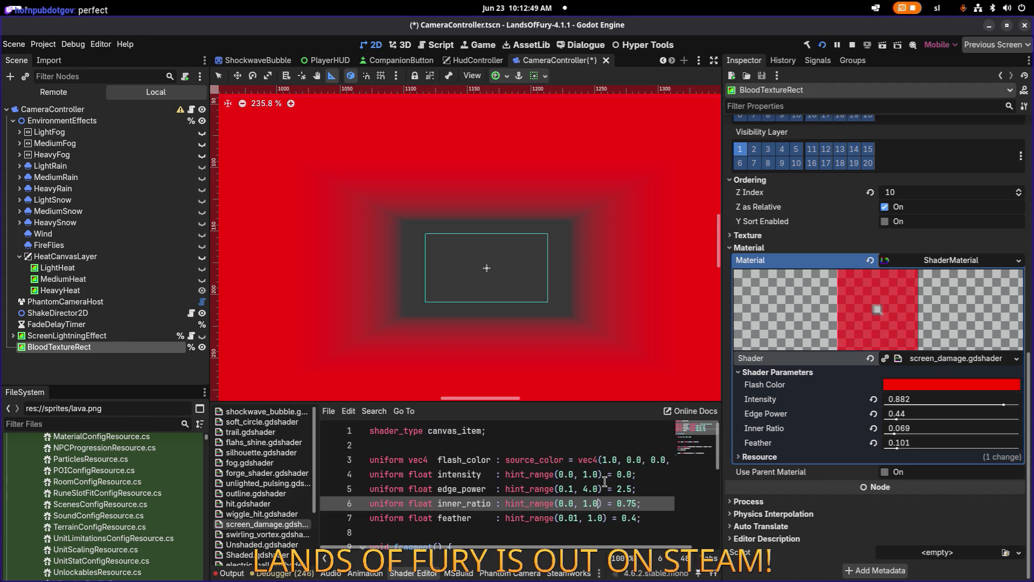
click(605, 479)
key(ctrl+a)
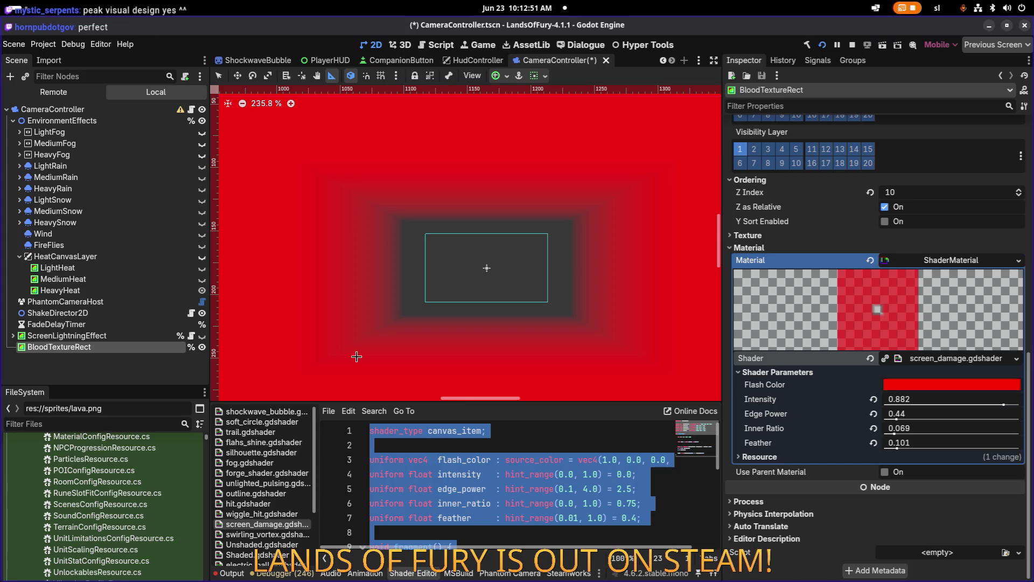
scroll(228, 316, up, 1)
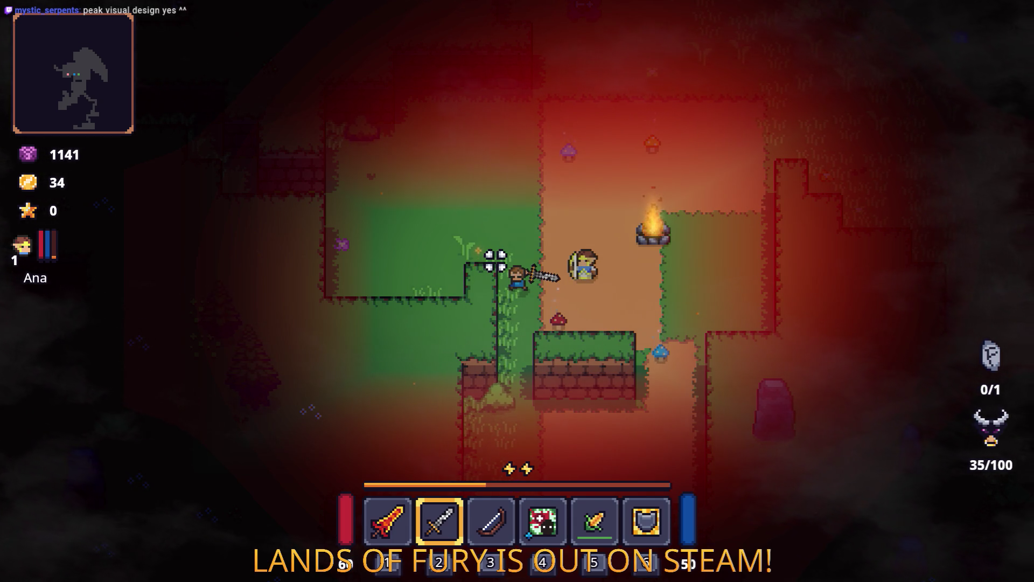
key(F8)
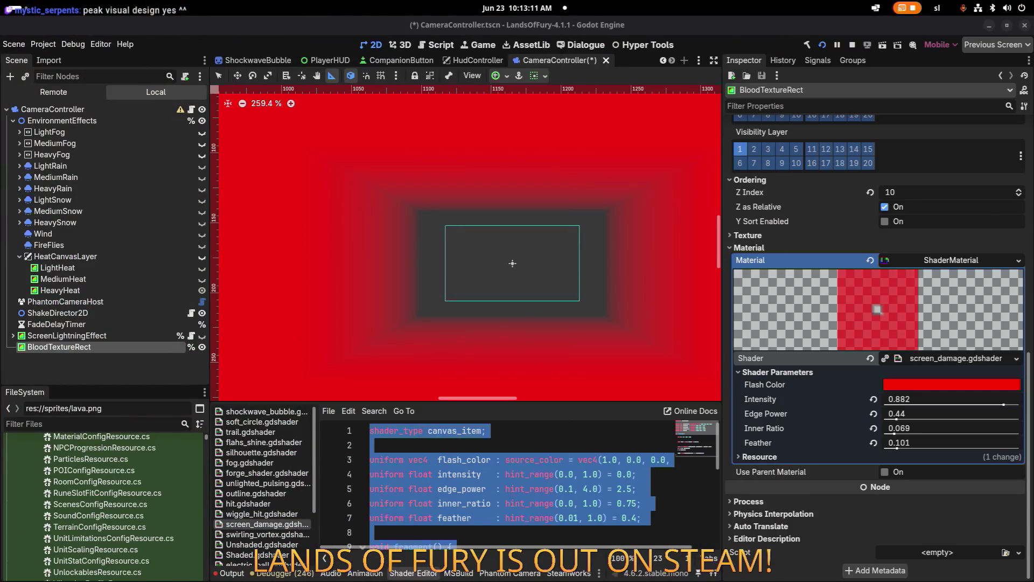
key(alt+Tab)
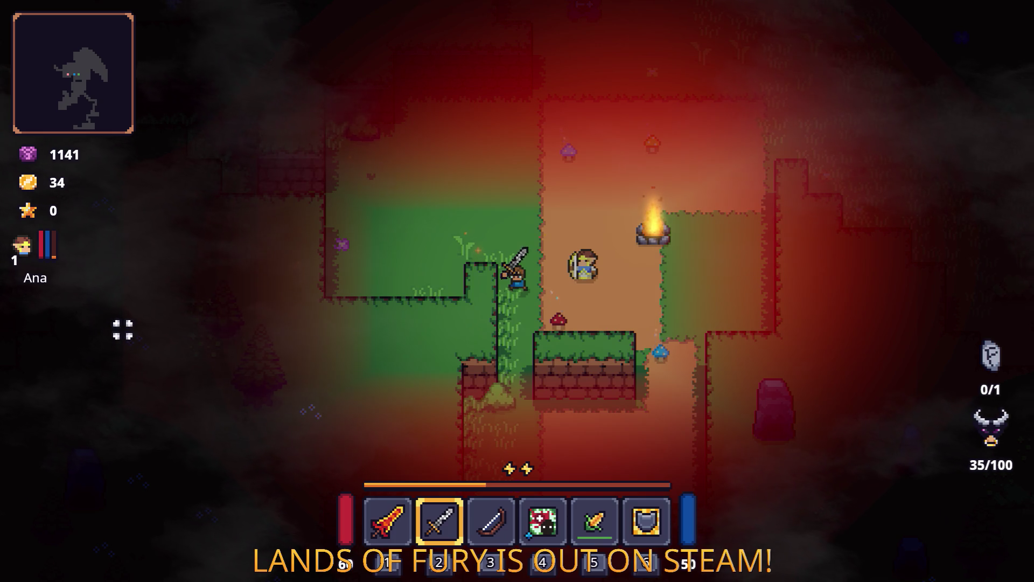
Walk up-right, strike the campfire to collect its drop, and head north
key(w)
key(d)
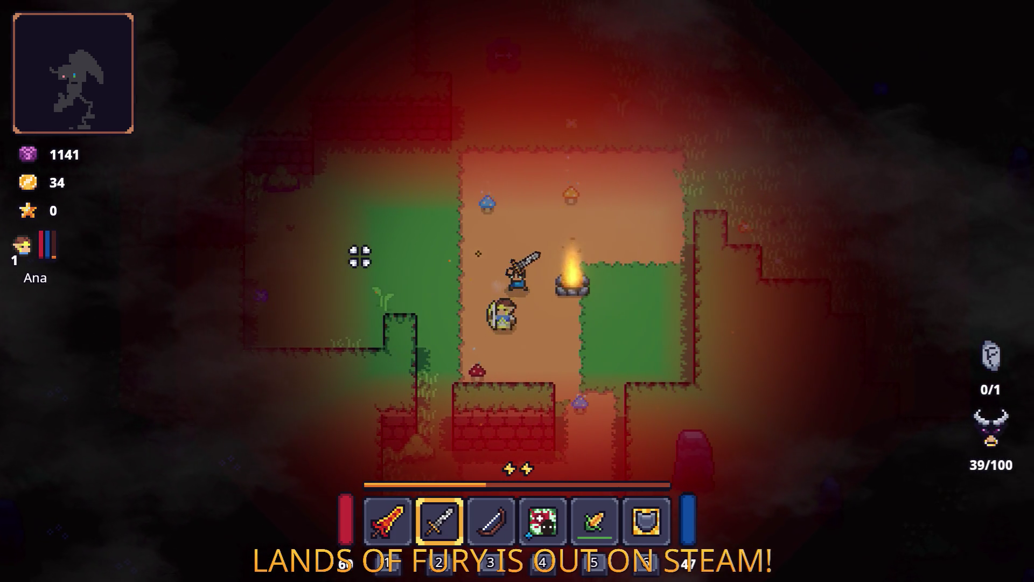
key(w)
key(d)
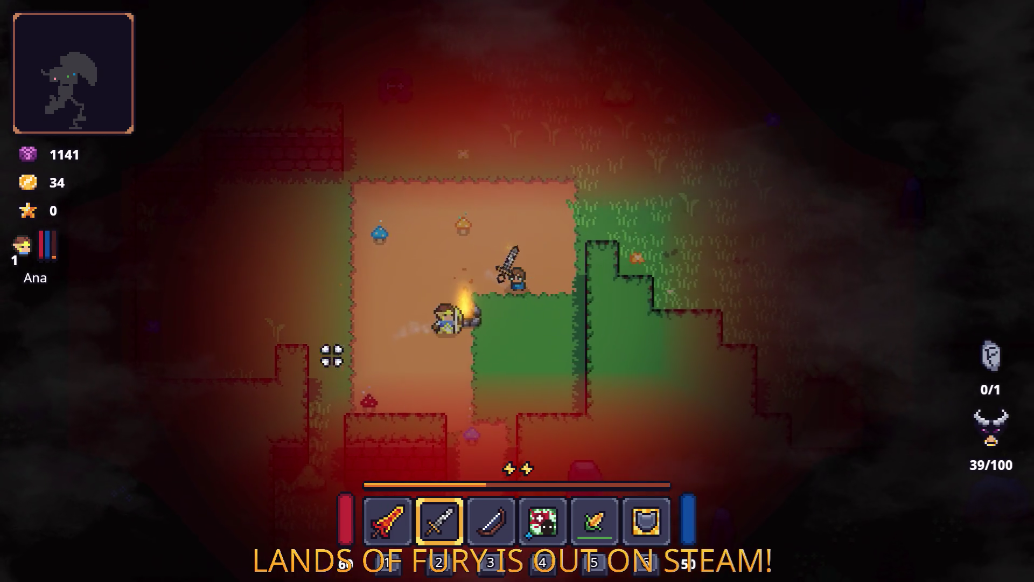
click(318, 356)
key(w)
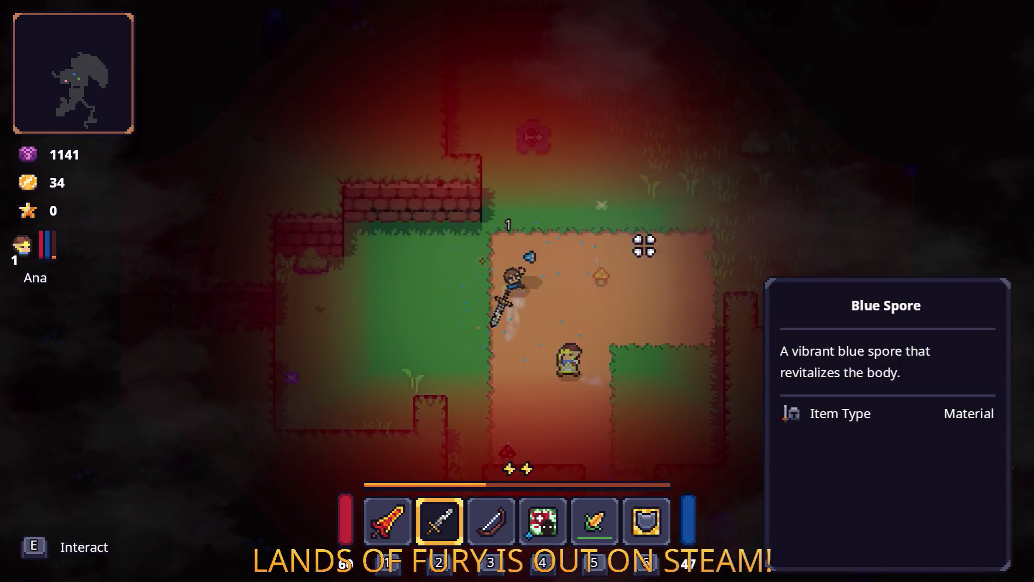
key(w)
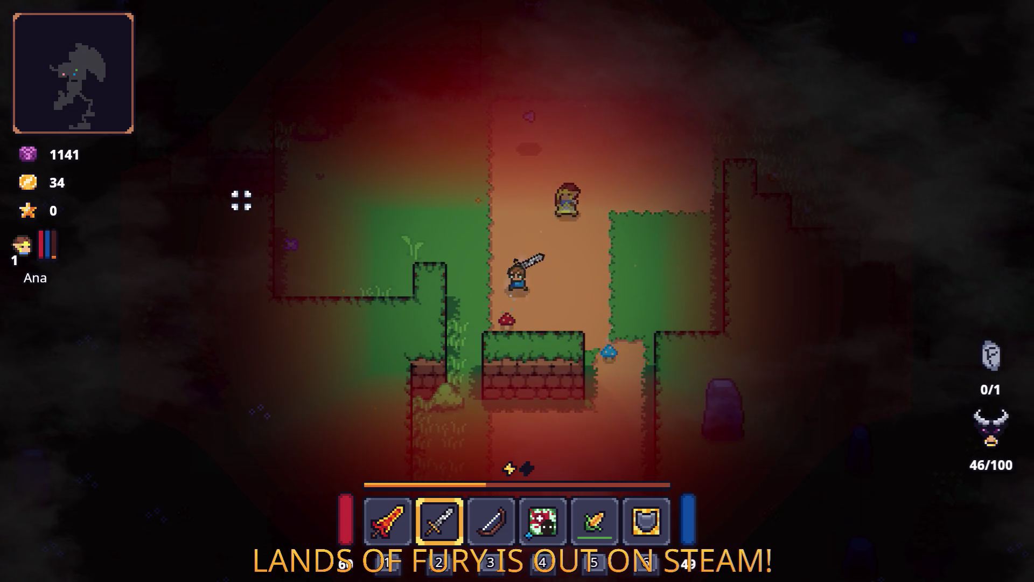
Weave past the stone wall through the grassy area and onto the dirt path
key(s)
key(d)
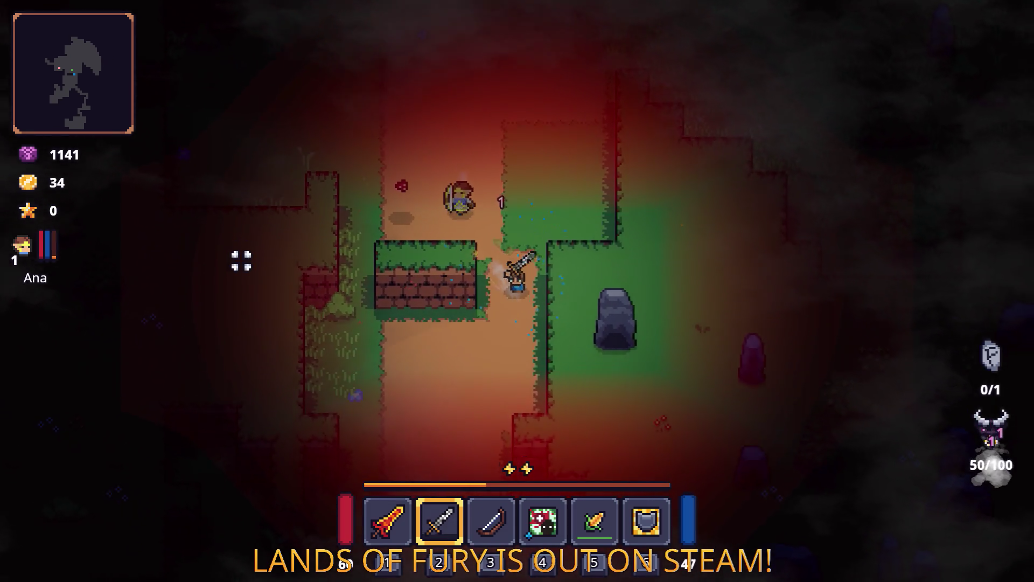
key(a)
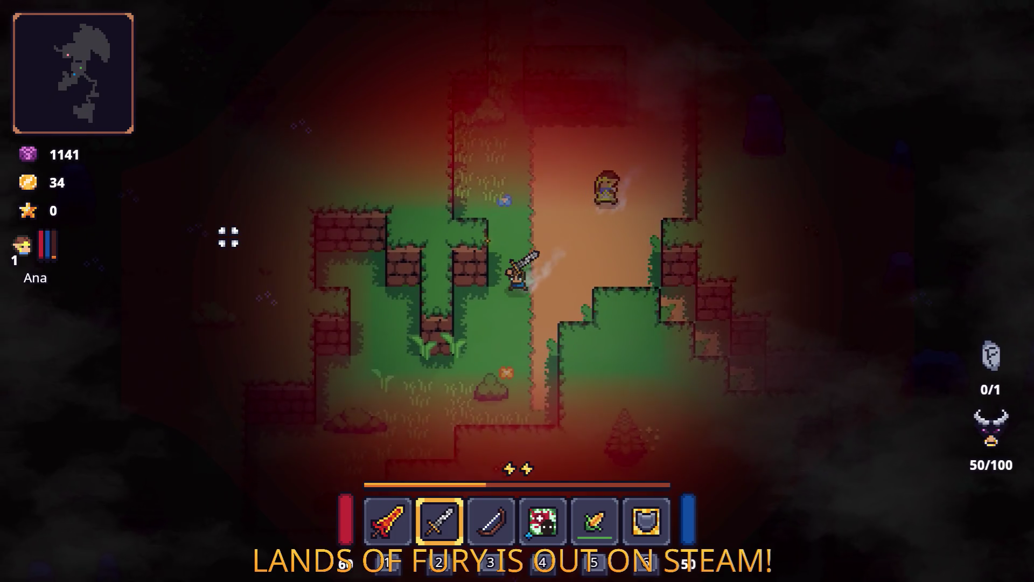
key(s)
key(a)
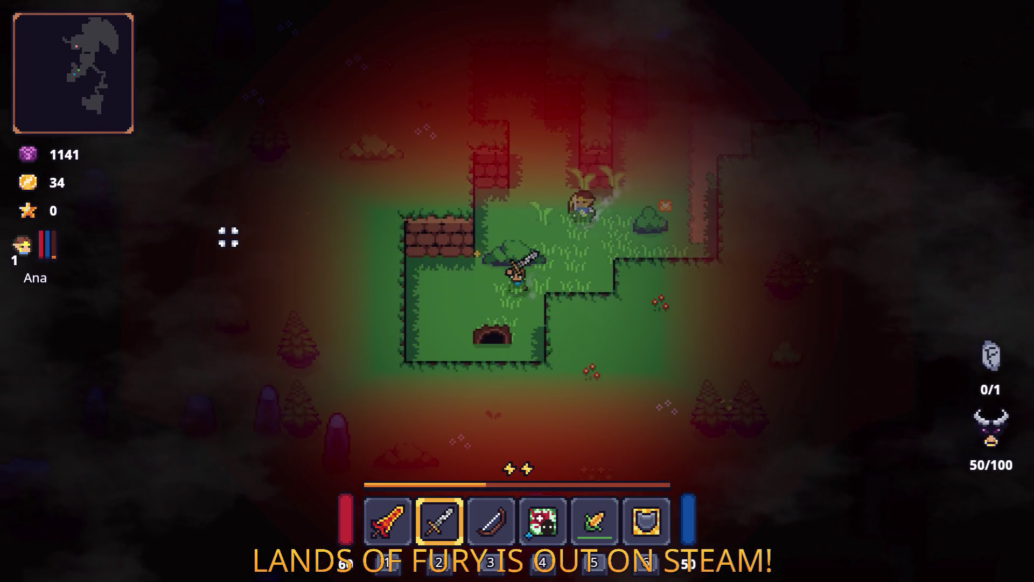
key(w)
key(d)
key(w)
key(d)
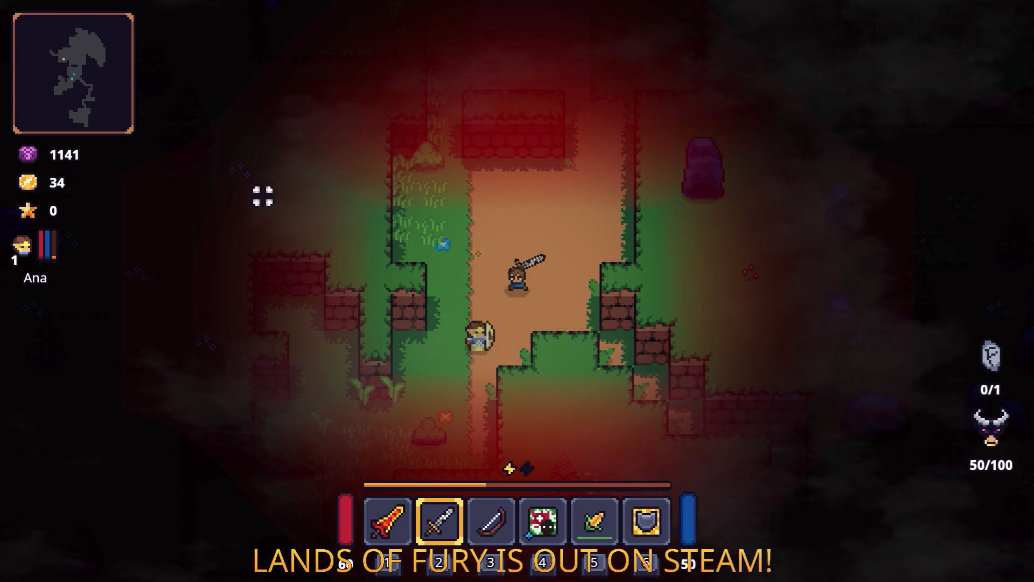
key(w)
key(a)
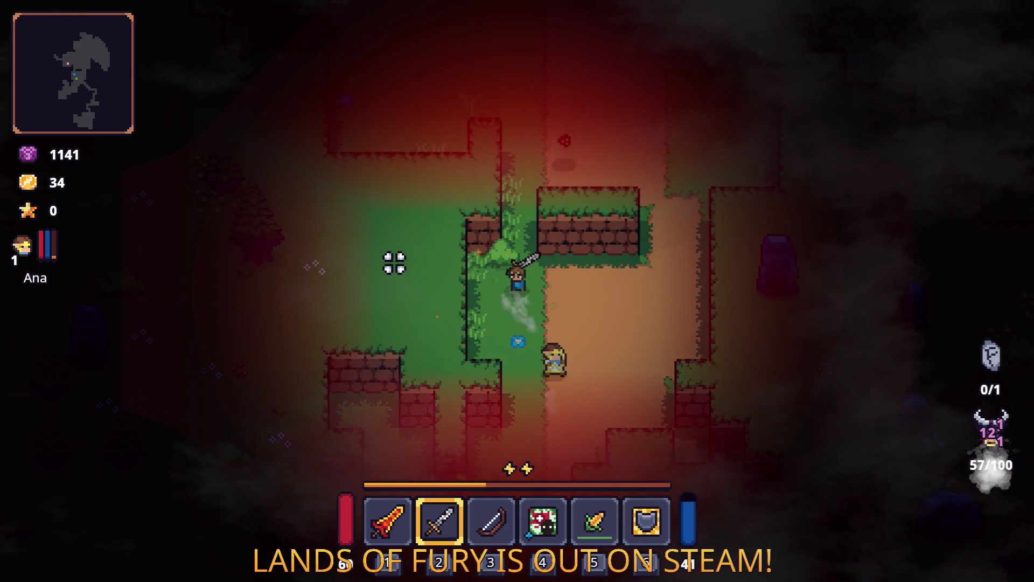
Go around the stone walls and pillars and break the grey stone with the sword
key(w)
key(d)
key(s)
key(d)
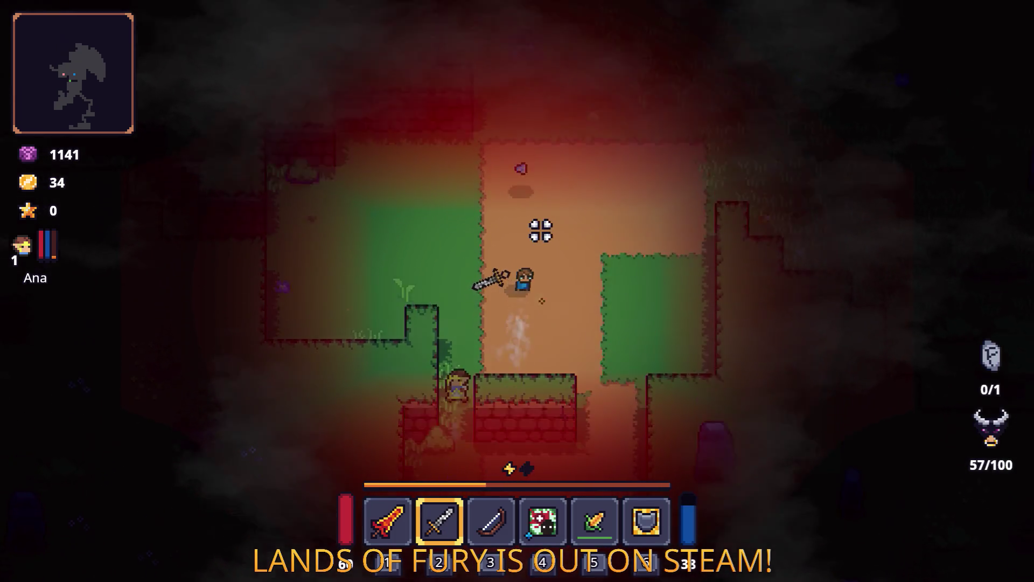
key(w)
key(d)
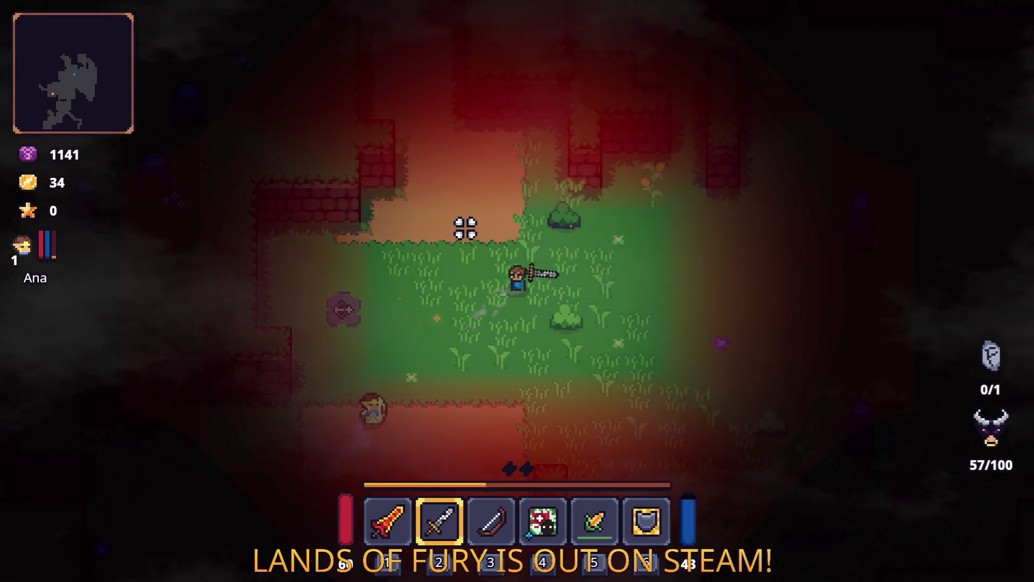
key(w)
key(d)
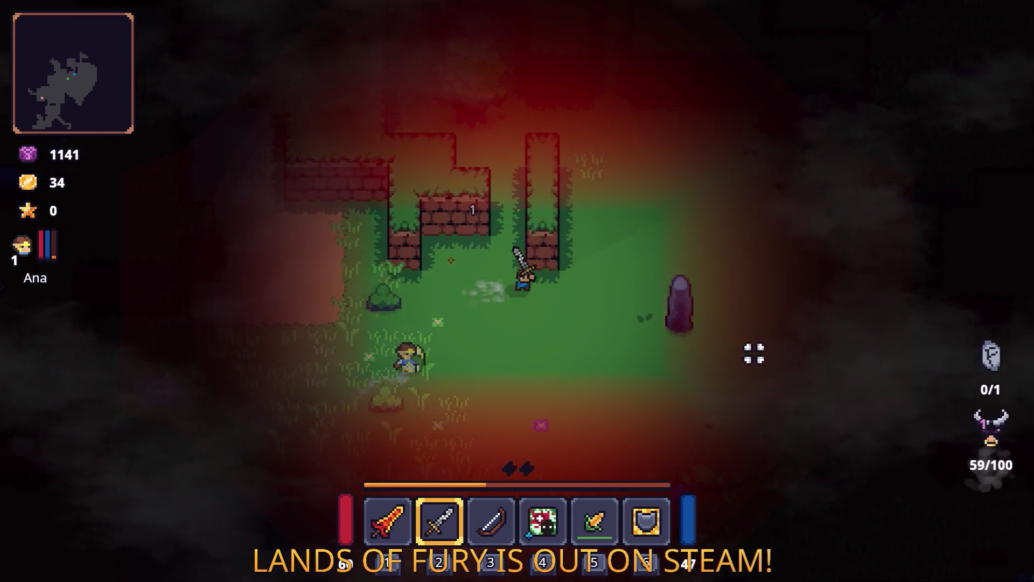
key(d)
key(s)
click(508, 367)
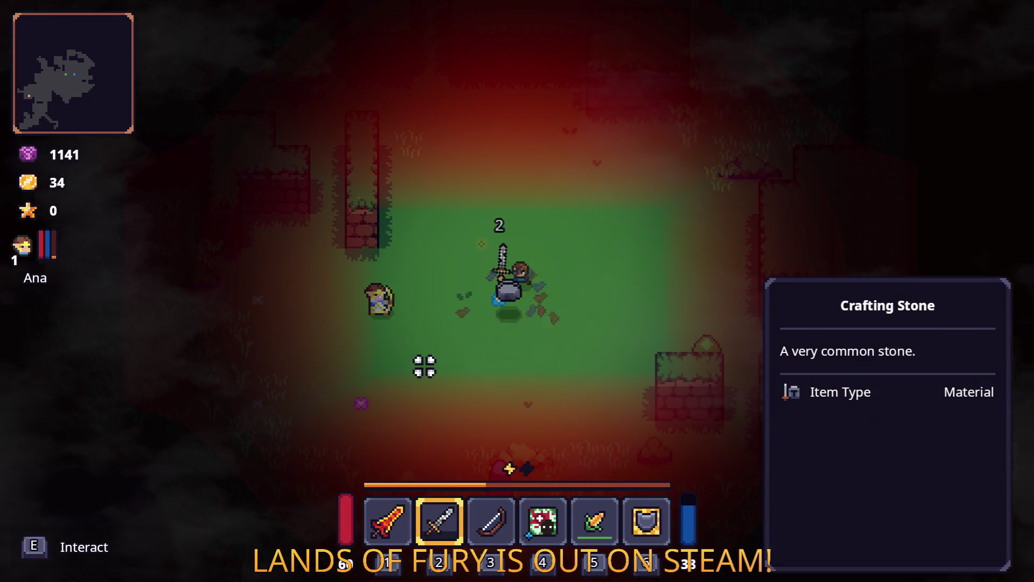
Head down-right, attacking and finishing off the nearby enemy
key(d)
key(s)
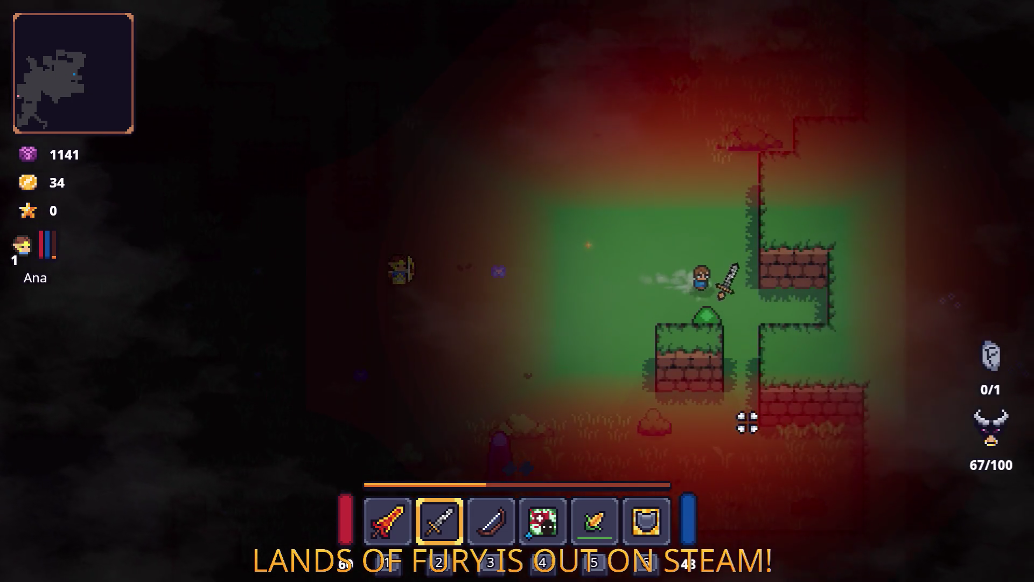
key(s)
key(d)
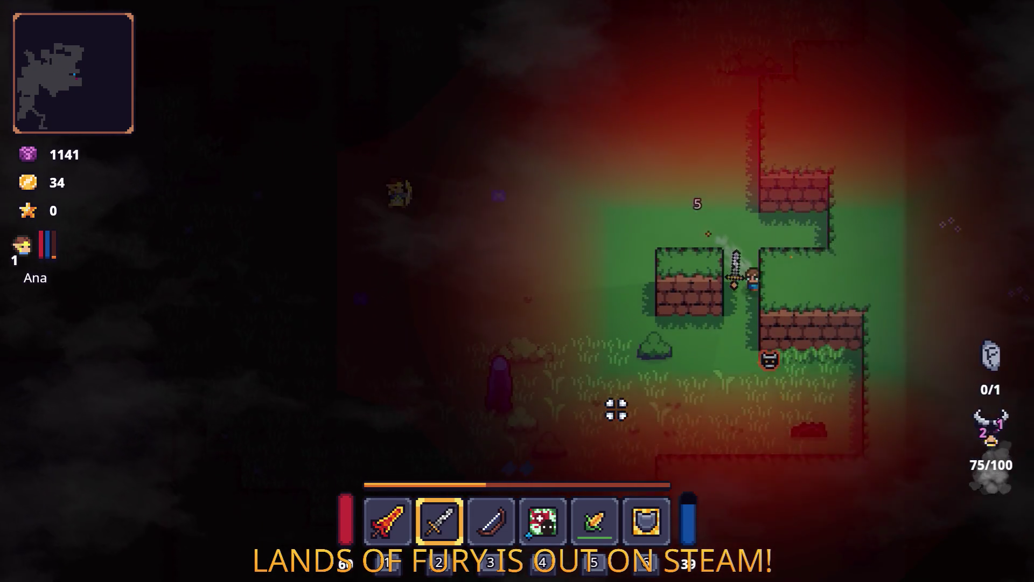
key(s)
click(682, 398)
key(s)
key(d)
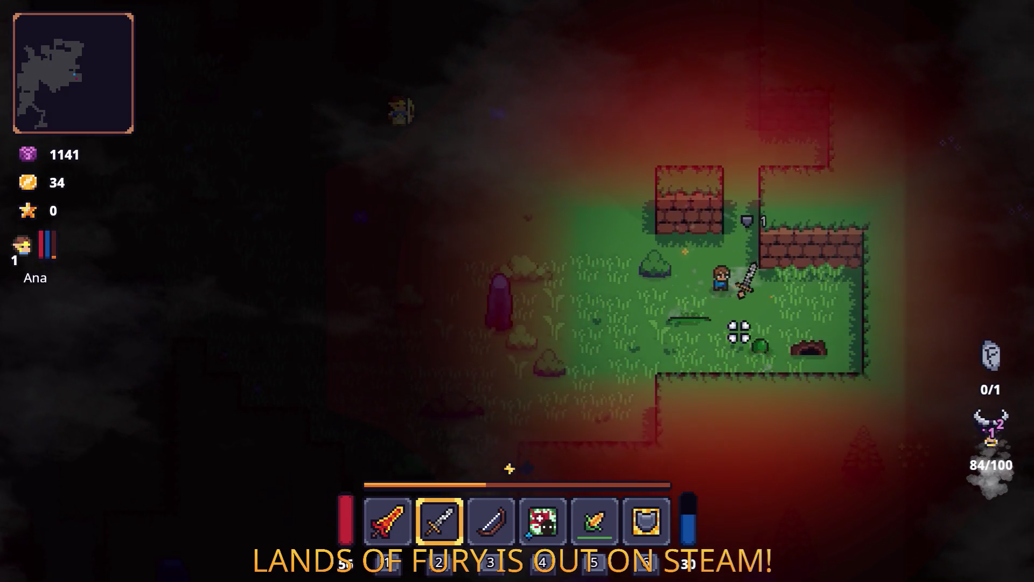
click(785, 296)
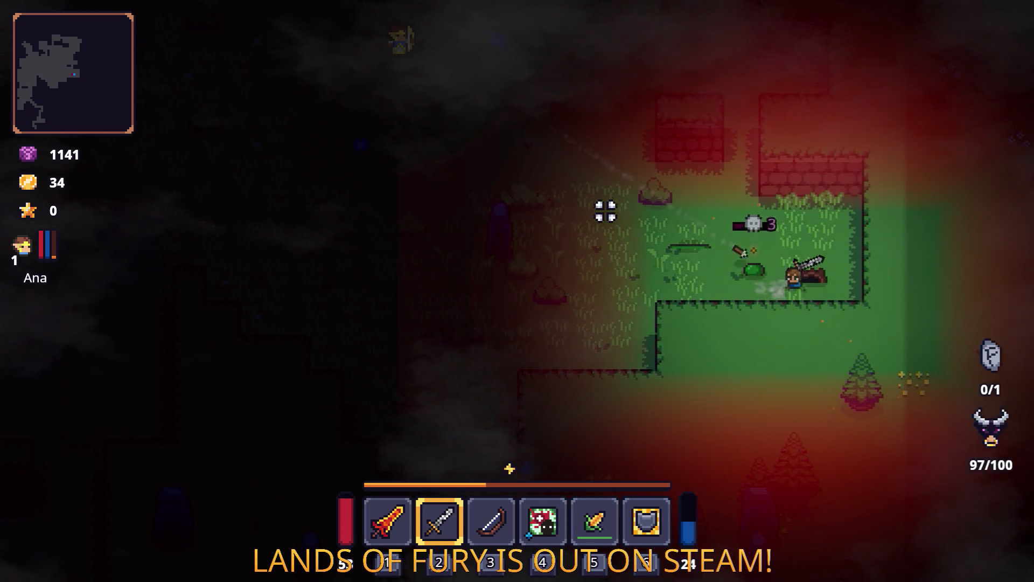
key(d)
click(833, 231)
Collect the coins, hit the tree, then walk past the brick walls and attack the beehive
key(a)
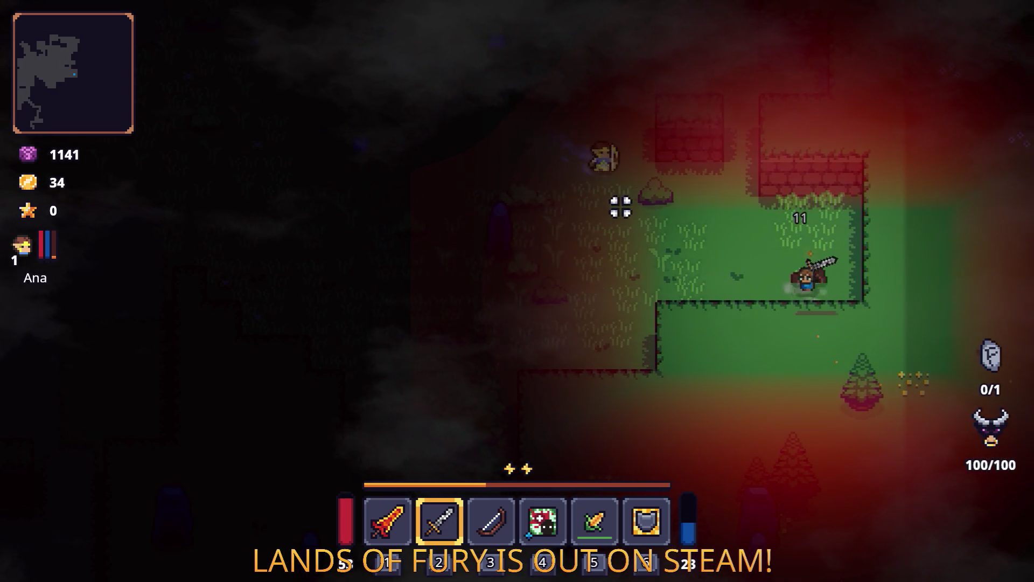
click(842, 224)
key(a)
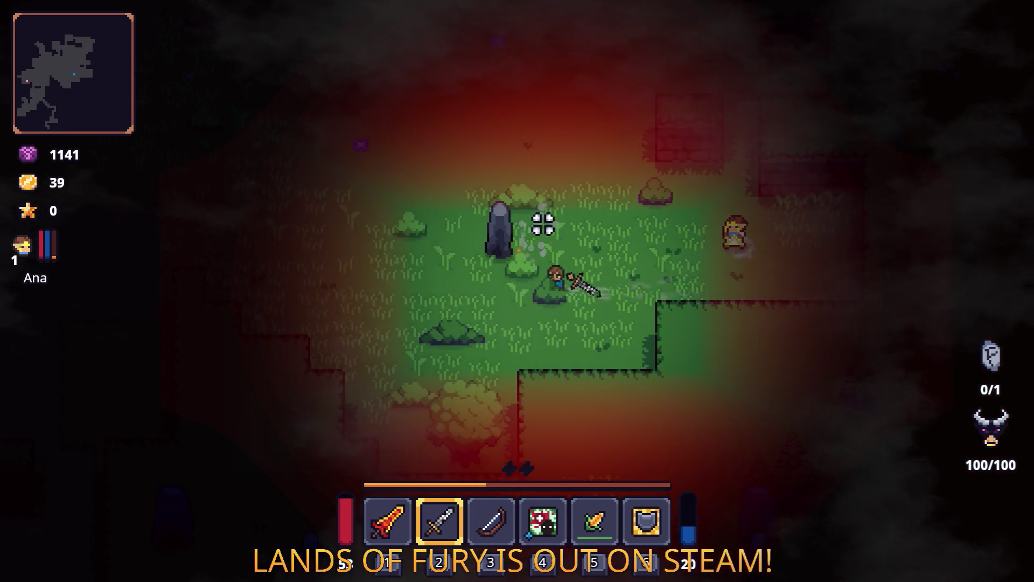
key(s)
click(510, 409)
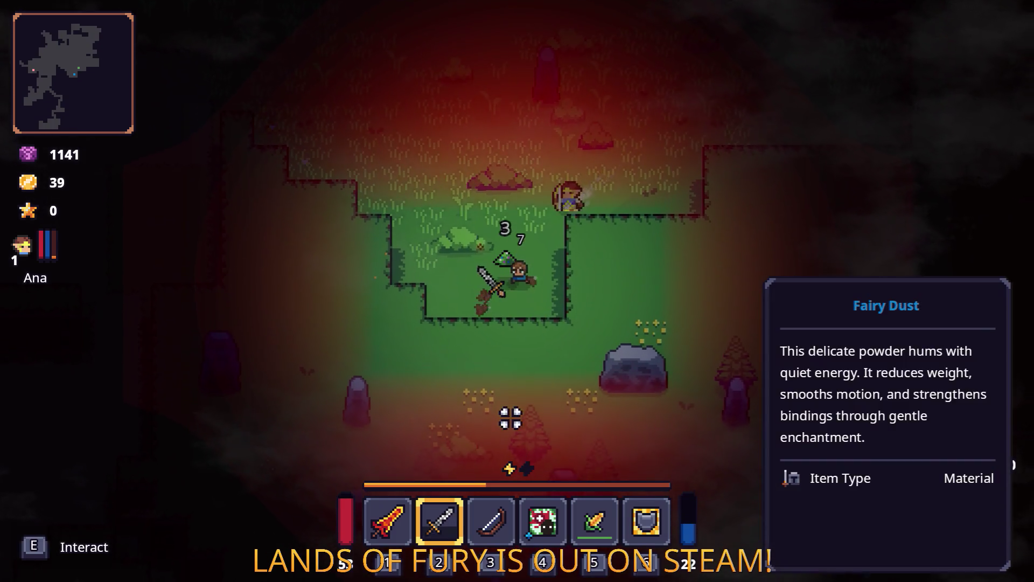
key(w)
click(397, 305)
key(w)
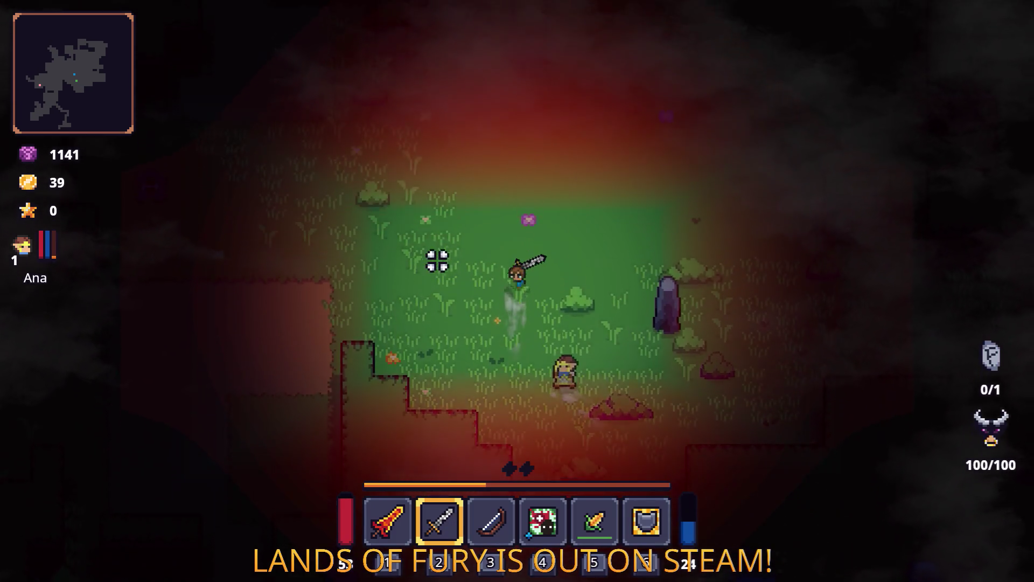
key(w)
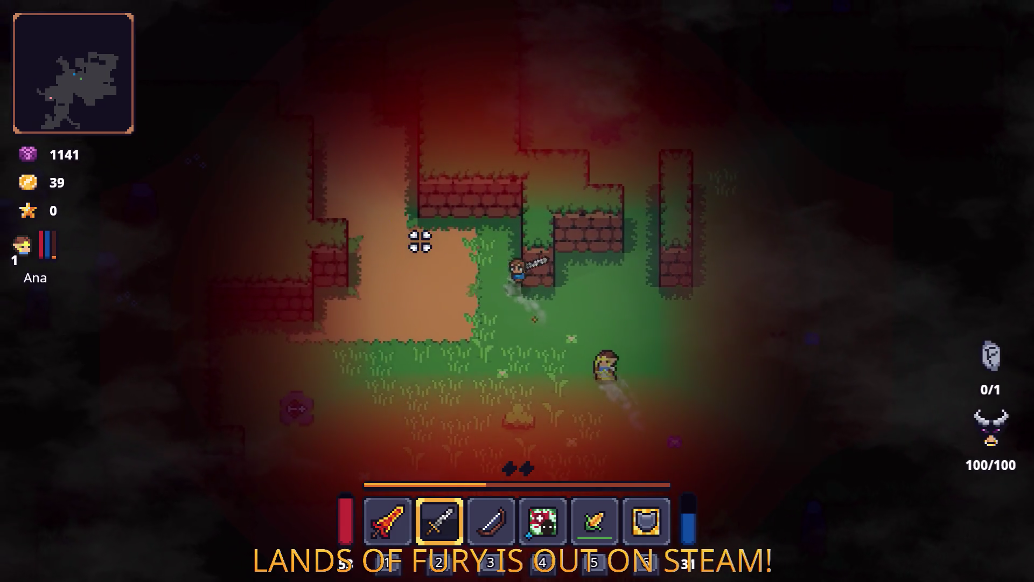
key(d)
key(w)
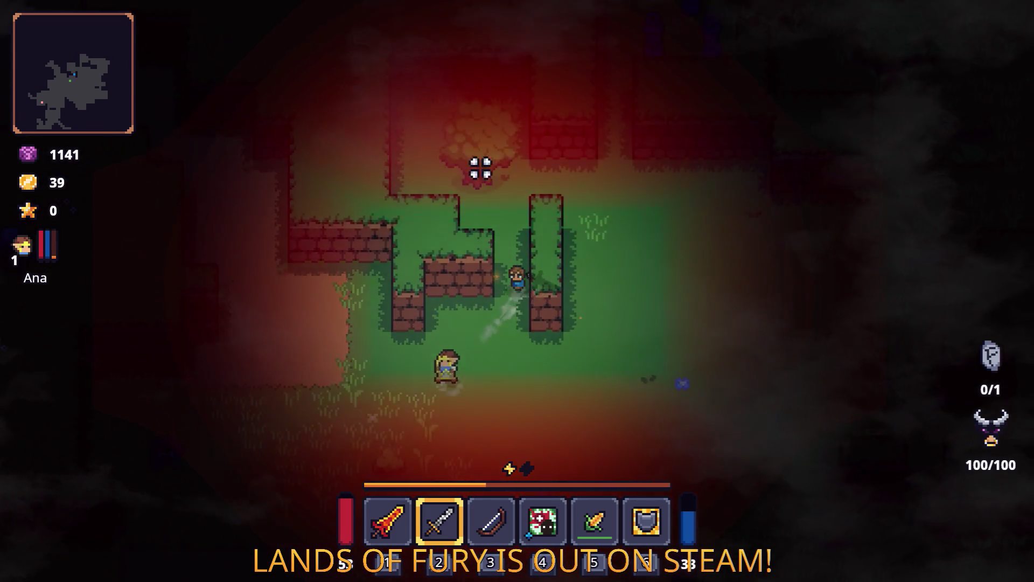
click(644, 293)
Attack the purple worms, then switch to the fire sword and unleash a fire attack
key(w)
key(d)
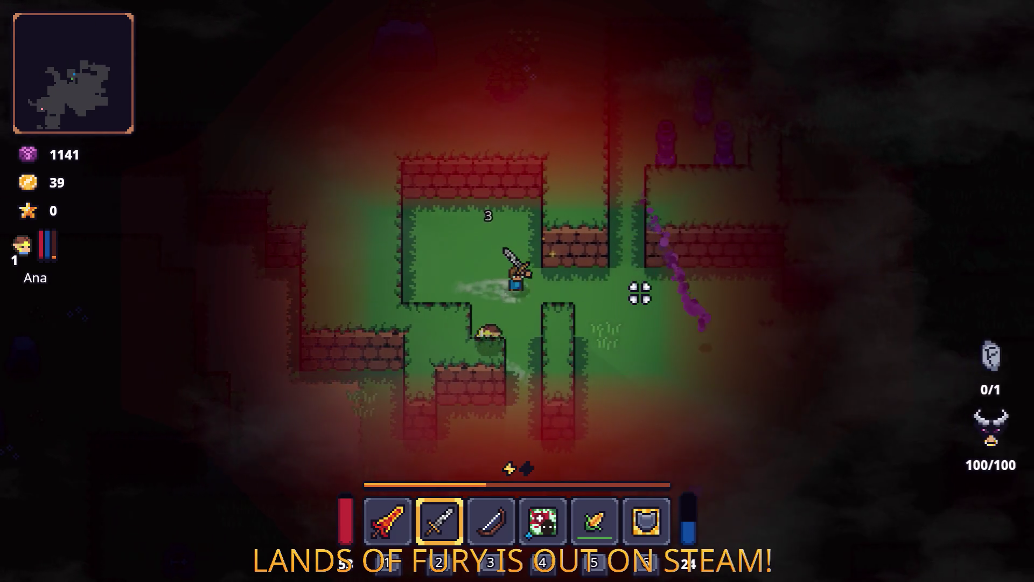
click(637, 332)
key(d)
click(619, 330)
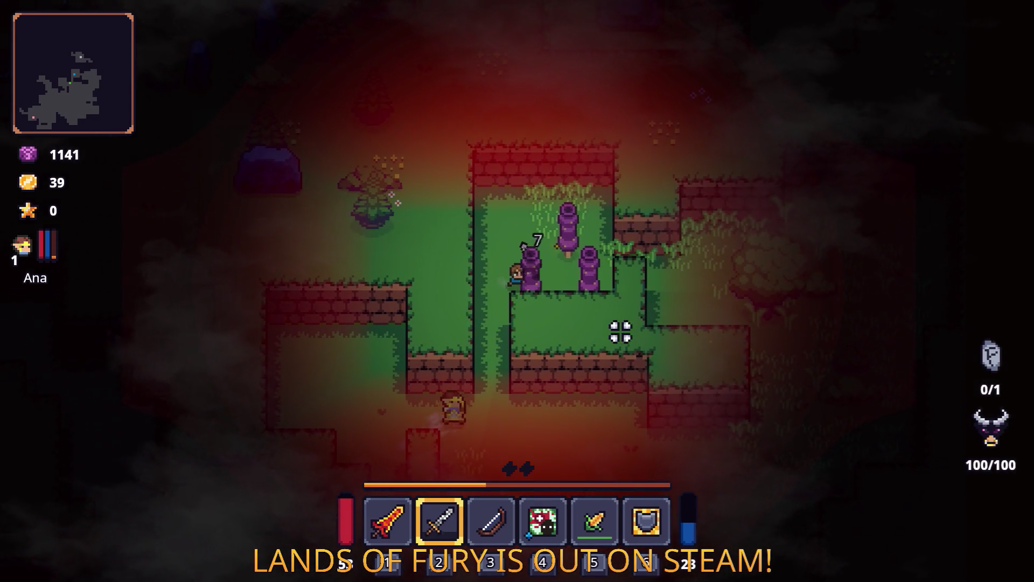
click(609, 347)
key(1)
click(603, 329)
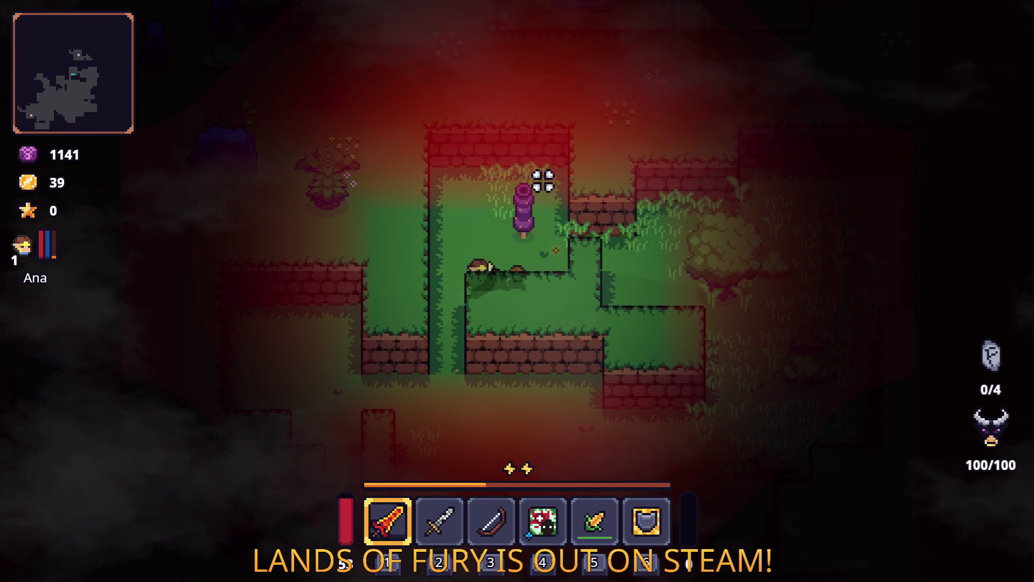
Finish off the last worm with the fire sword and dash left across the room
key(w)
click(544, 224)
key(d)
click(708, 311)
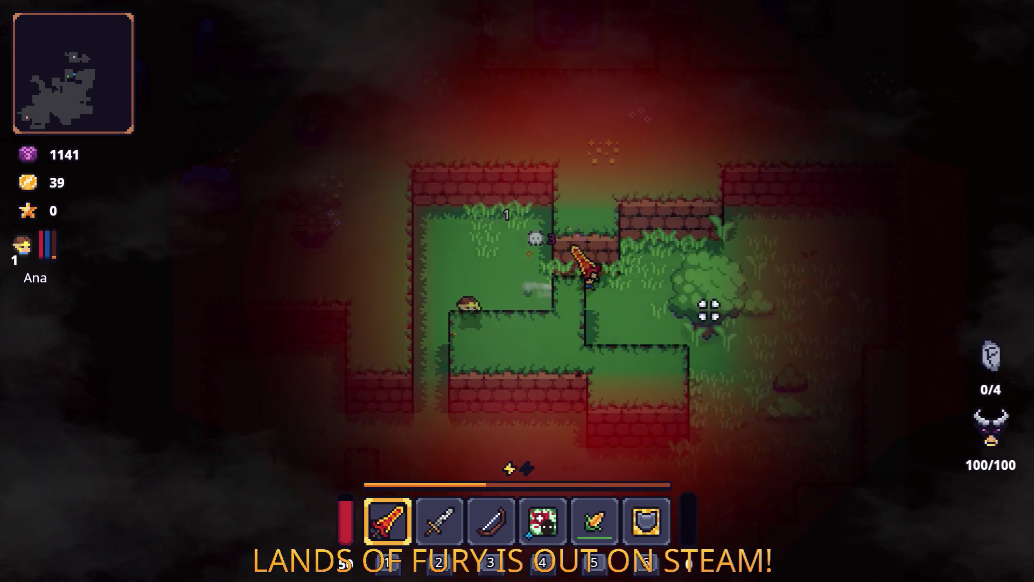
key(d)
key(s)
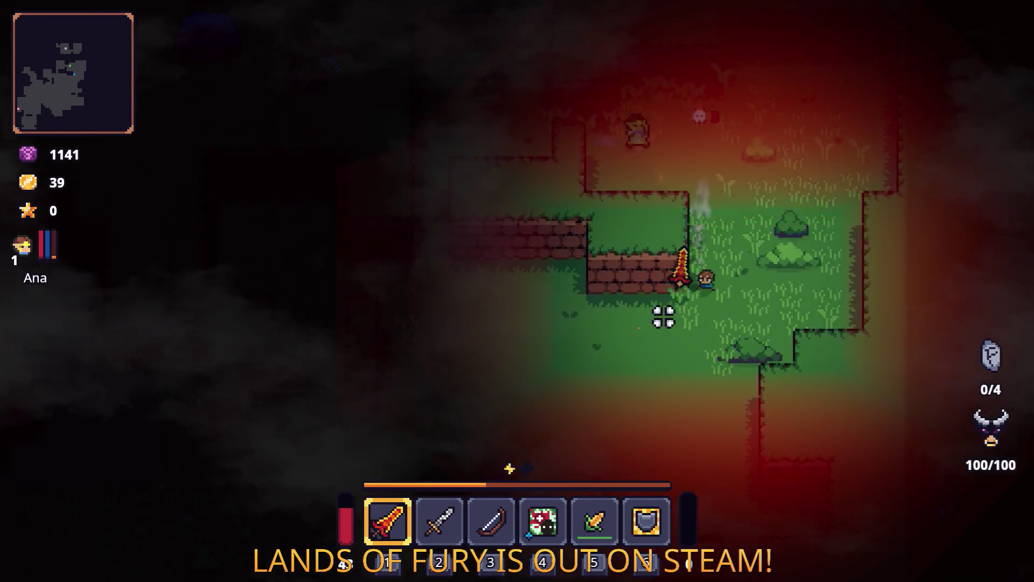
key(a)
key(space)
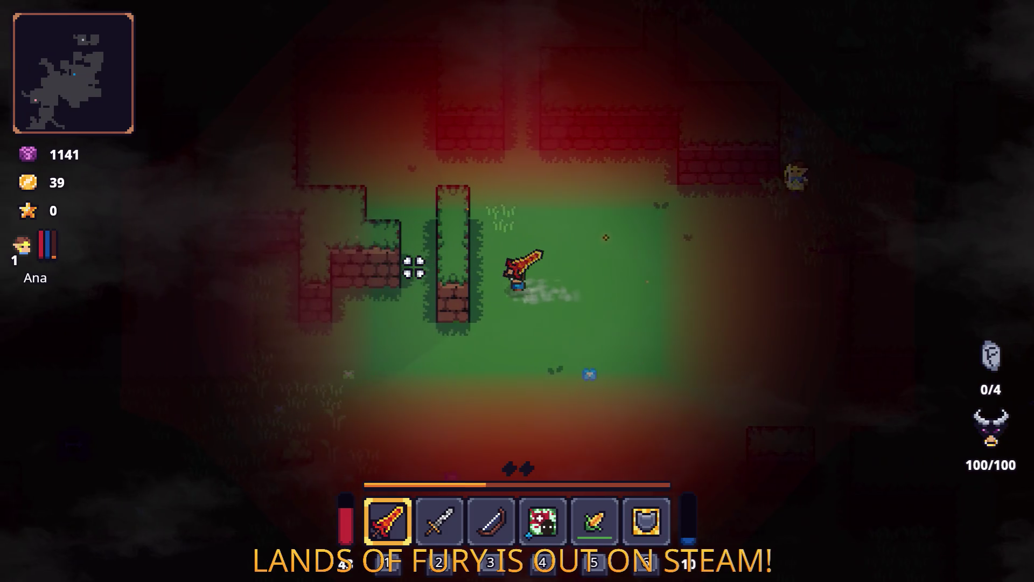
Travel up-left through the dungeon past the knight and into the next room
key(a)
key(w)
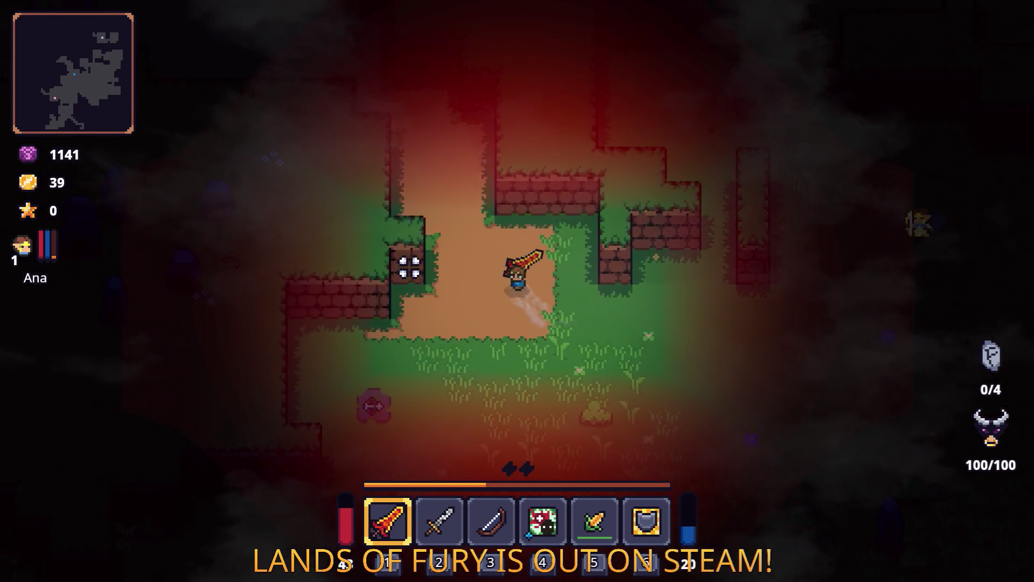
key(w)
key(a)
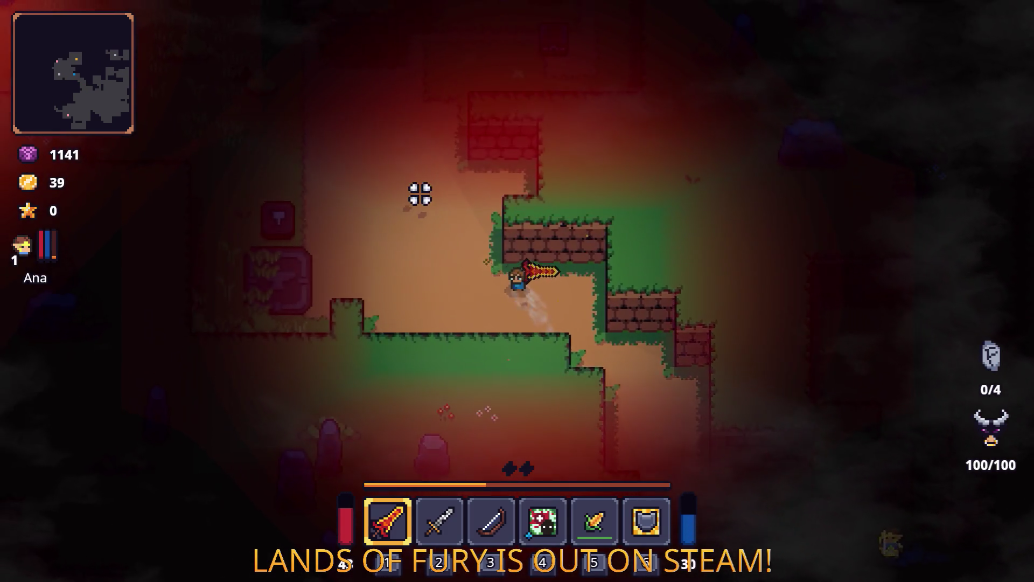
key(w)
key(a)
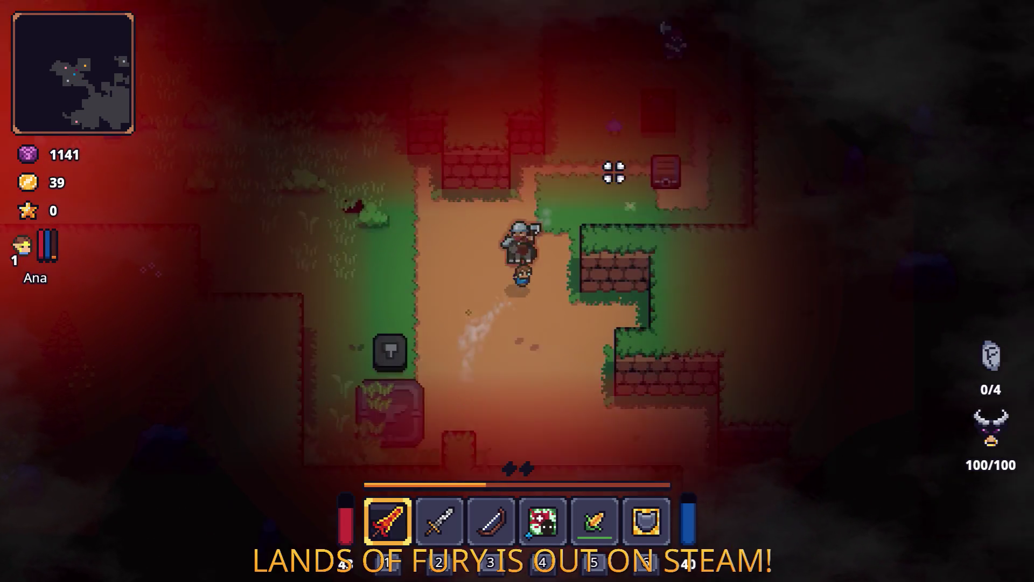
key(w)
key(d)
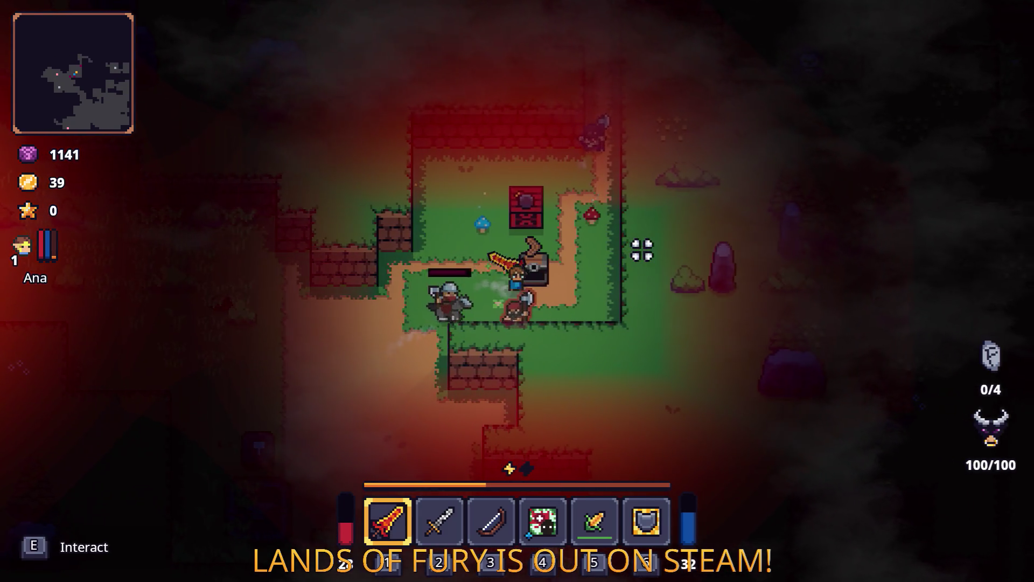
Switch to the sword in hotbar slot 2 while heading up-left through the level
key(d)
key(w)
key(2)
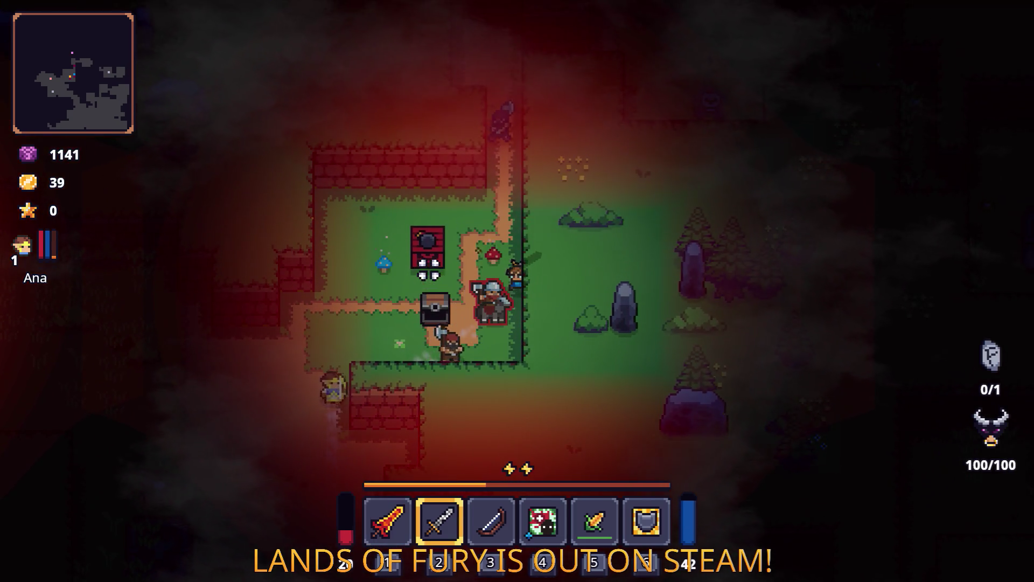
key(w)
key(a)
key(3)
key(2)
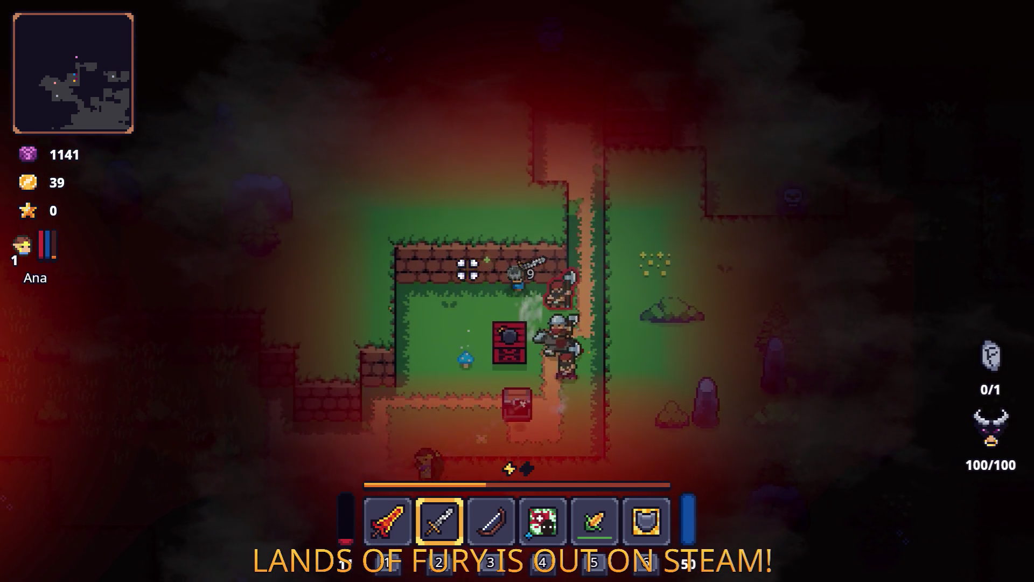
Move down-left and swing the sword at the nearby enemies
key(s)
click(524, 277)
key(a)
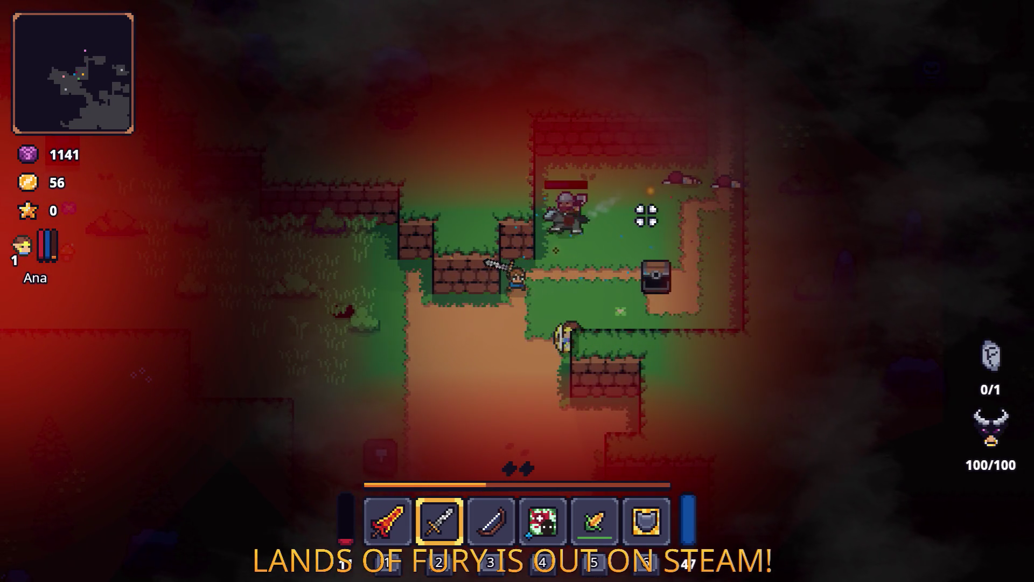
click(595, 185)
key(s)
key(a)
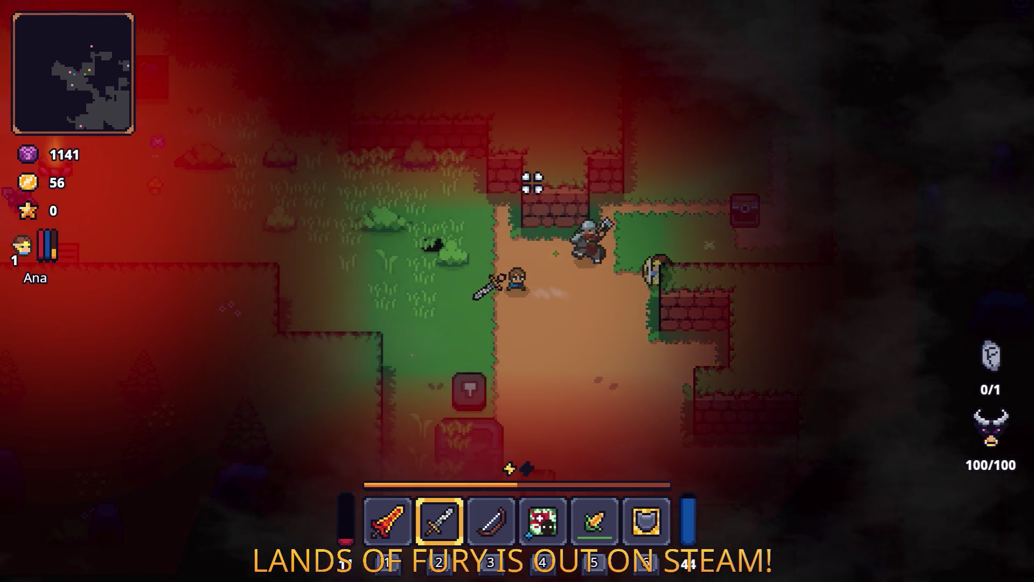
Walk left and slash at the approaching enemies
key(a)
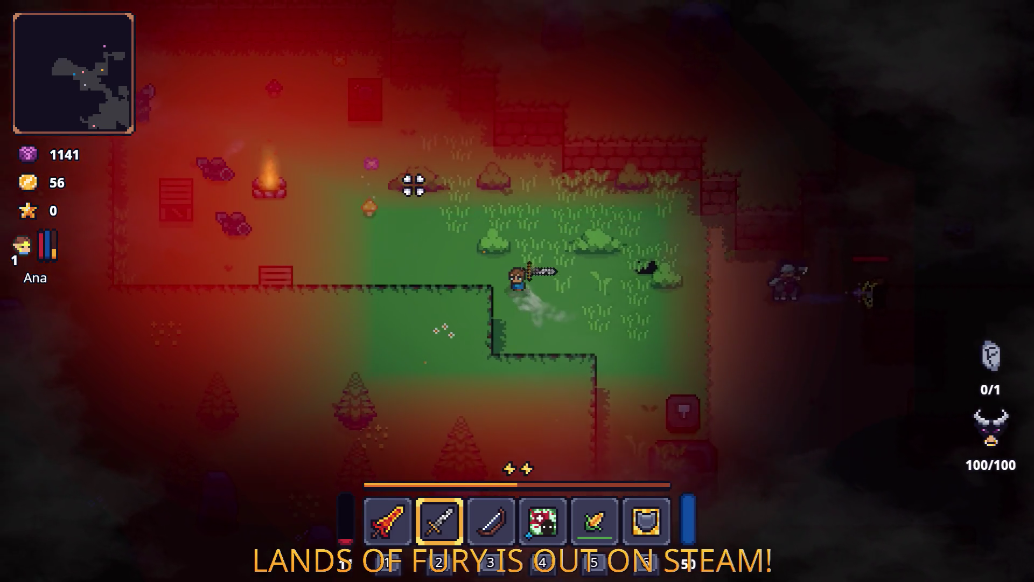
key(w)
key(a)
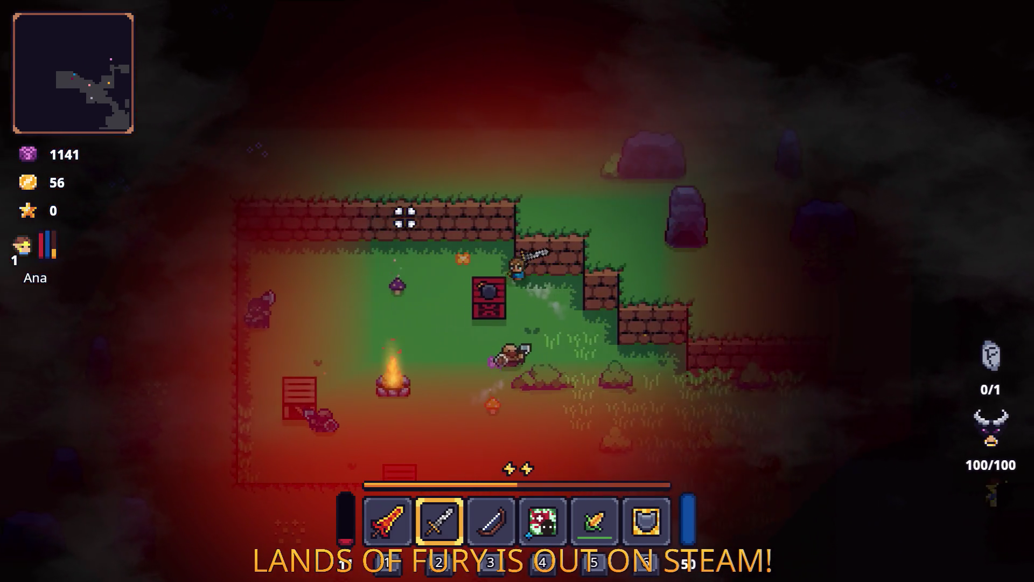
key(a)
click(341, 323)
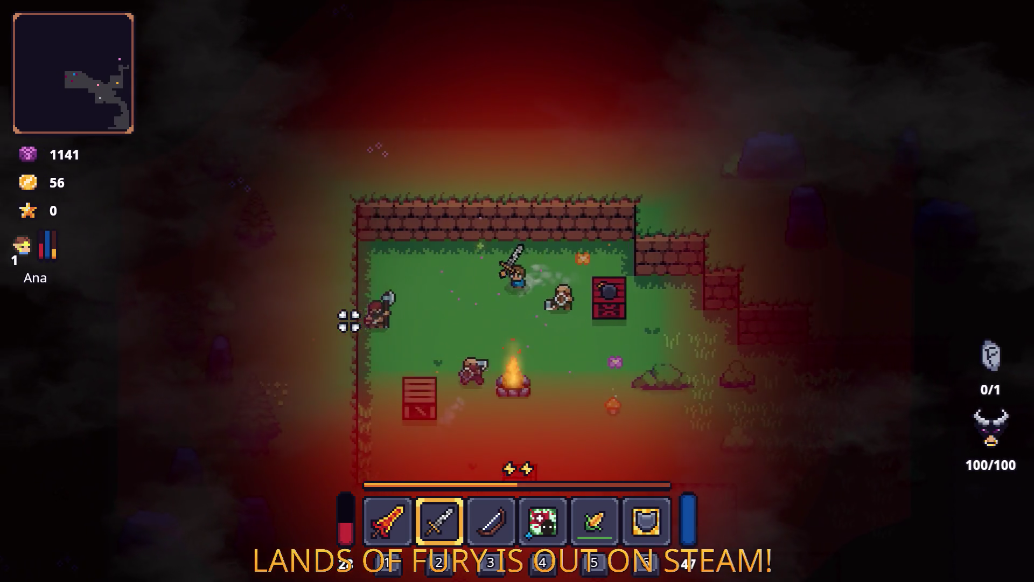
key(a)
click(356, 322)
key(d)
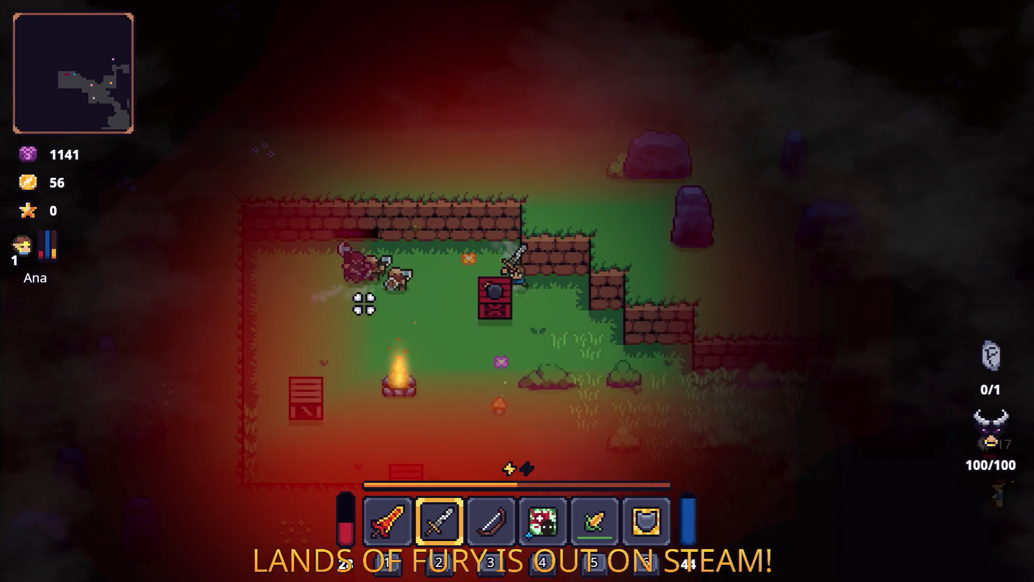
Circle down-right around the clearing to dodge enemies
key(s)
key(d)
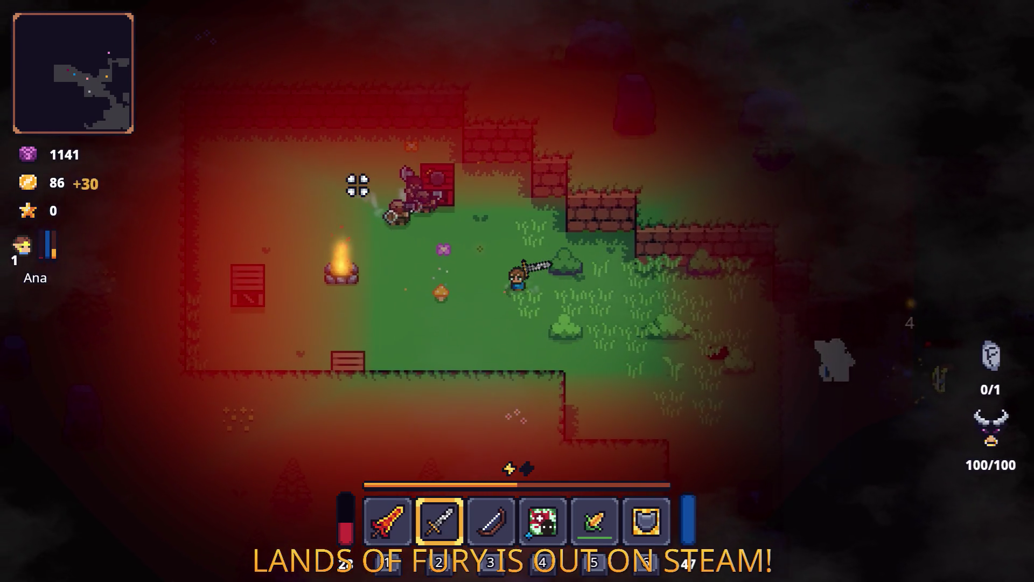
key(s)
key(d)
key(w)
key(a)
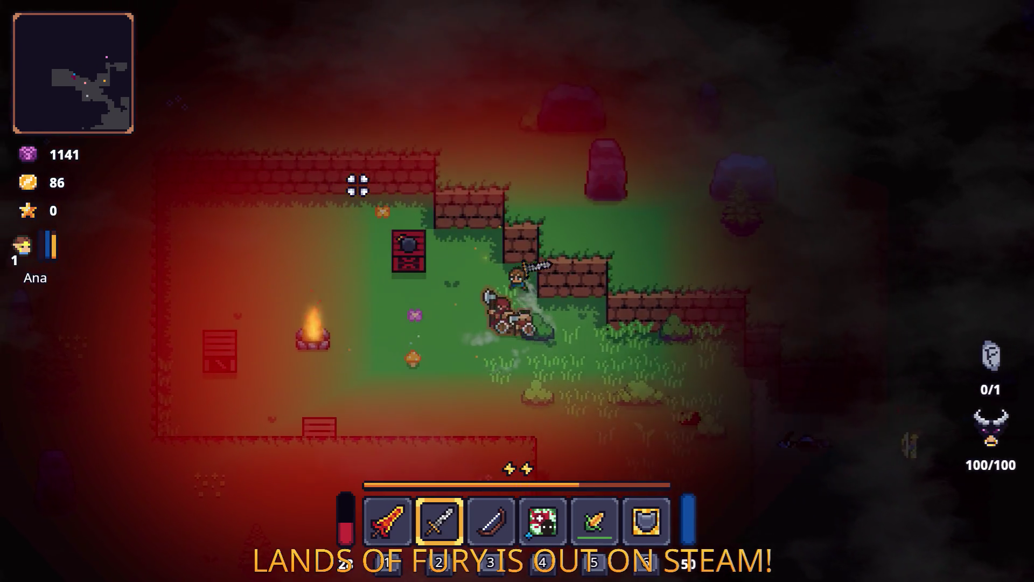
Keep weaving around until the run ends: 6 kills, 86 gold, score 68
key(a)
key(w)
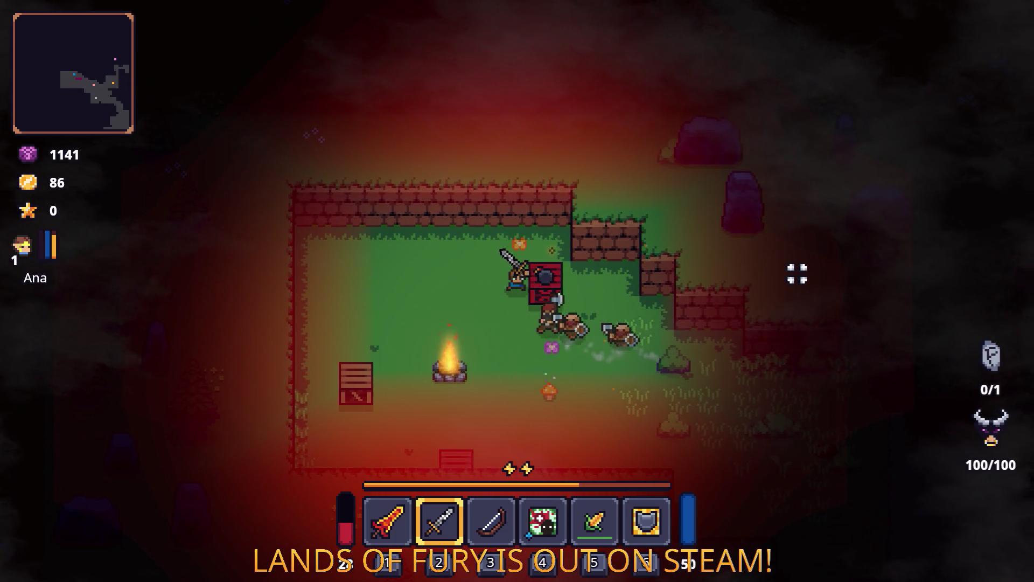
key(s)
key(a)
key(w)
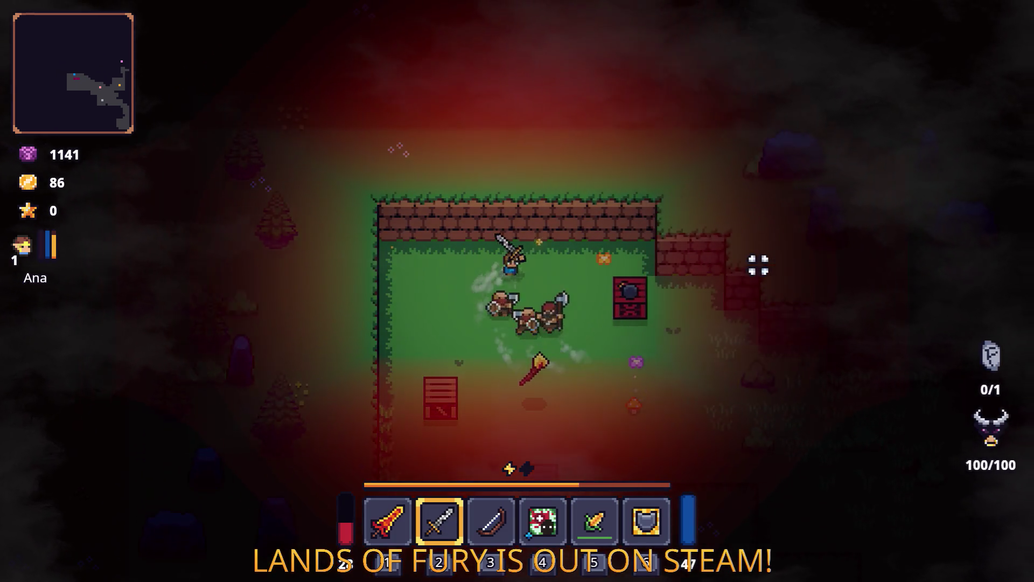
key(d)
key(s)
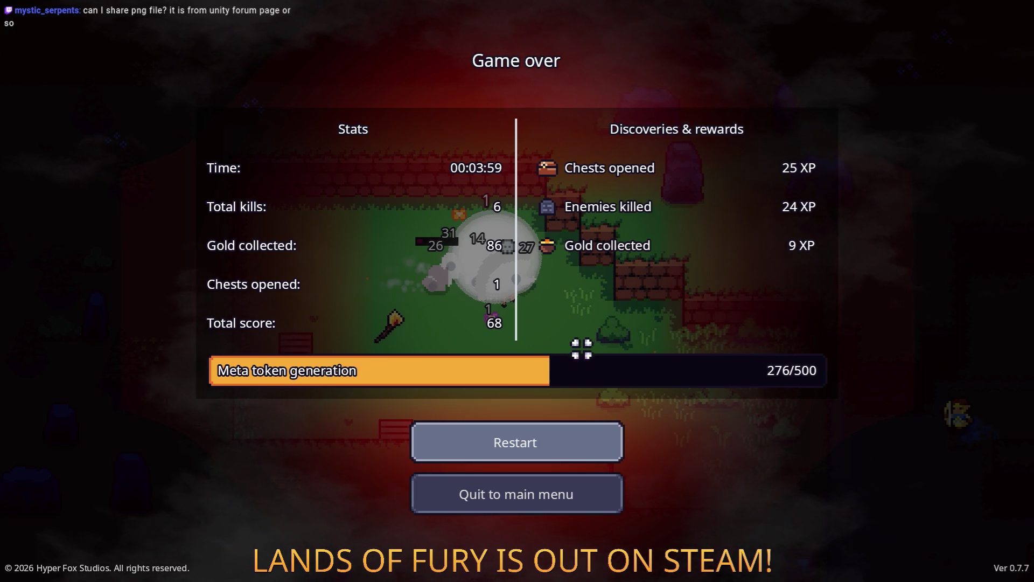
Quit from the Game over screen to the main menu and close the game window
click(559, 491)
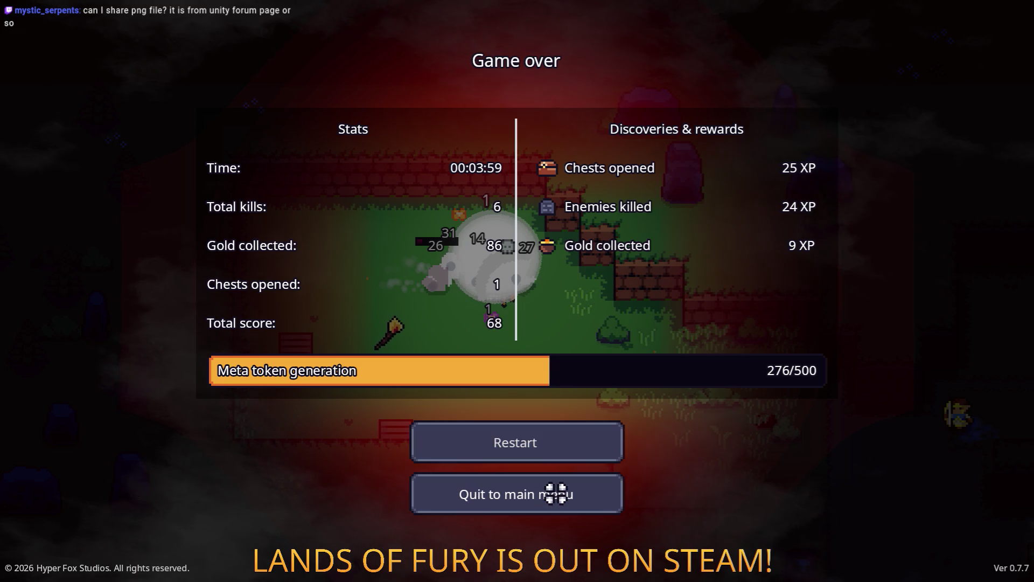
click(573, 451)
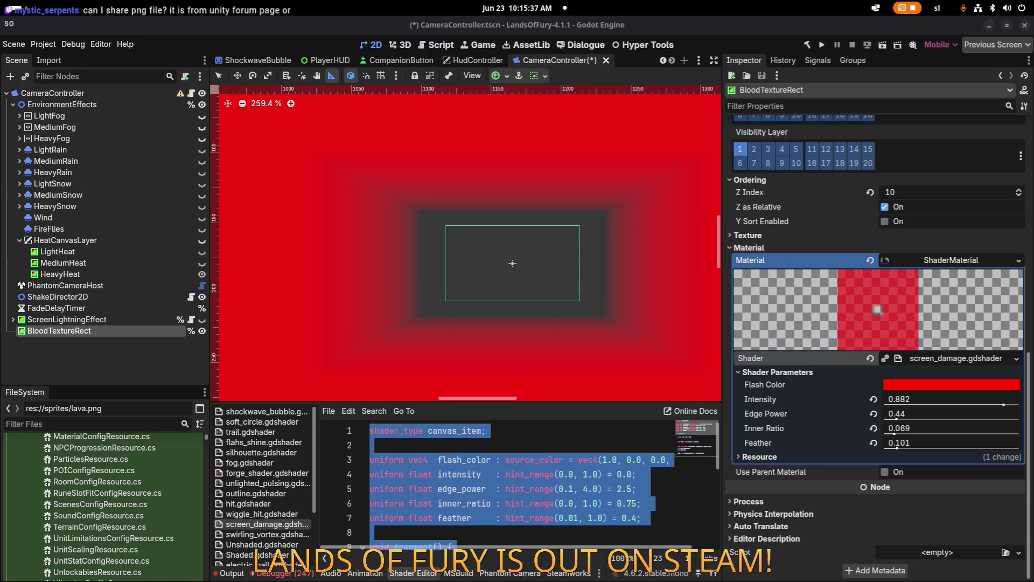
Paste the rounded-box shader code with a Corner Radius parameter into screen_damage.gdshader and save
scroll(530, 498, down, 5)
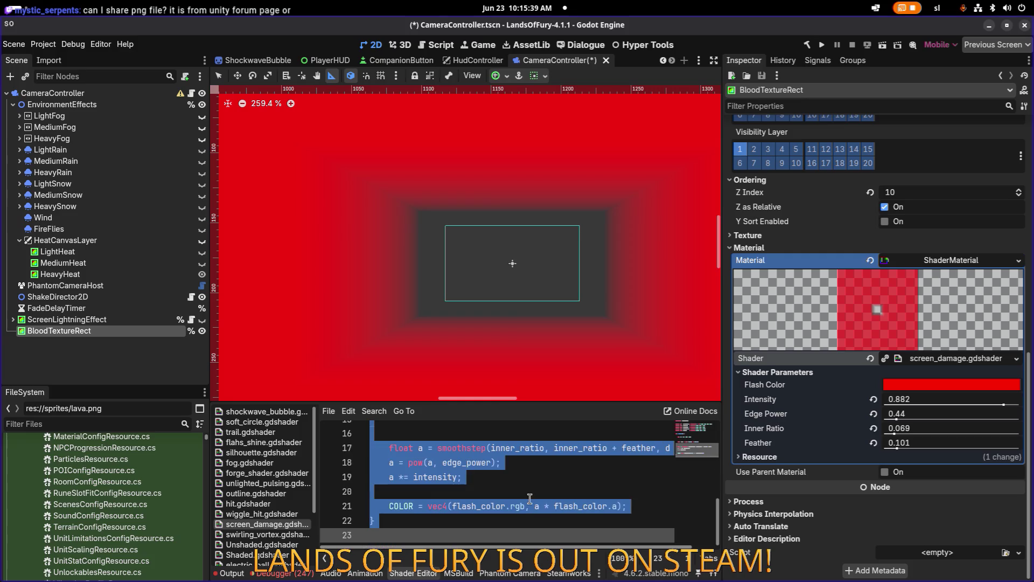
scroll(529, 498, up, 1)
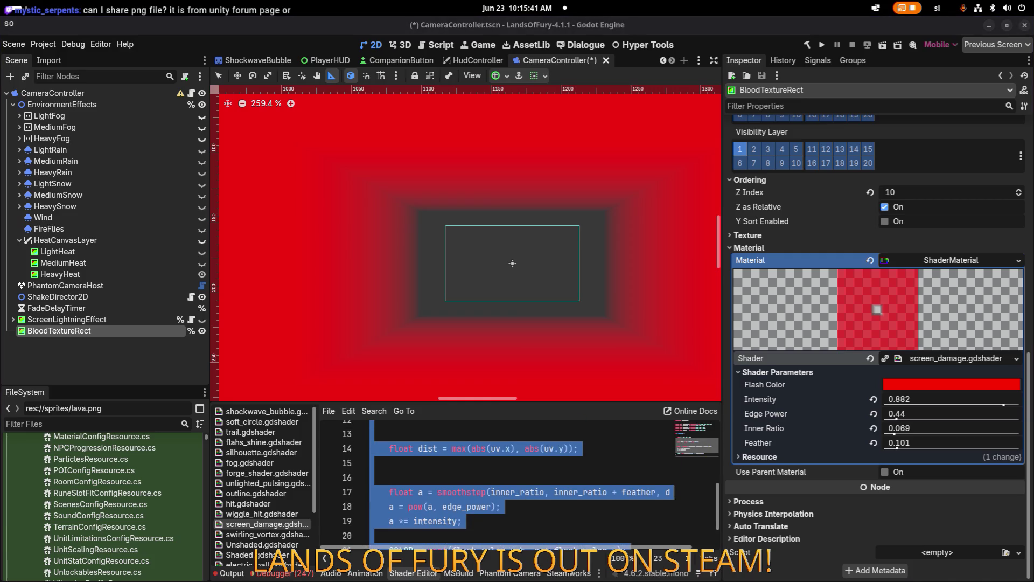
scroll(265, 376, up, 1)
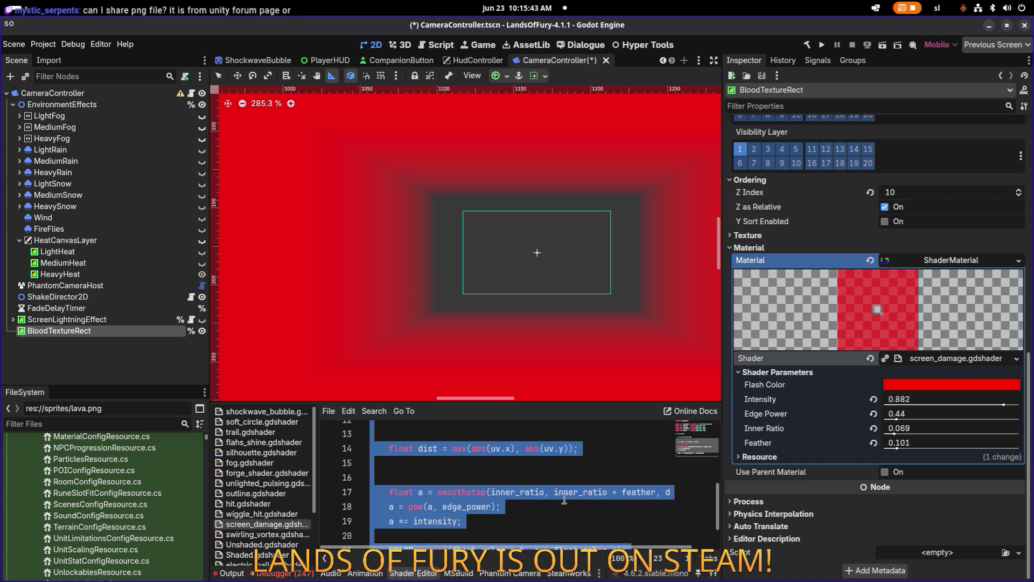
key(ctrl+v)
click(604, 493)
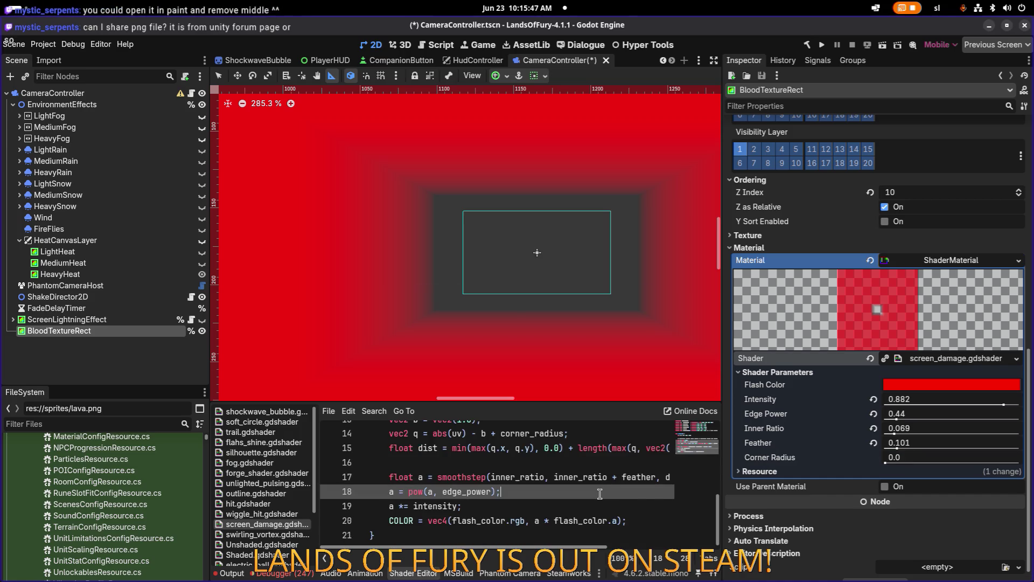
key(ctrl+s)
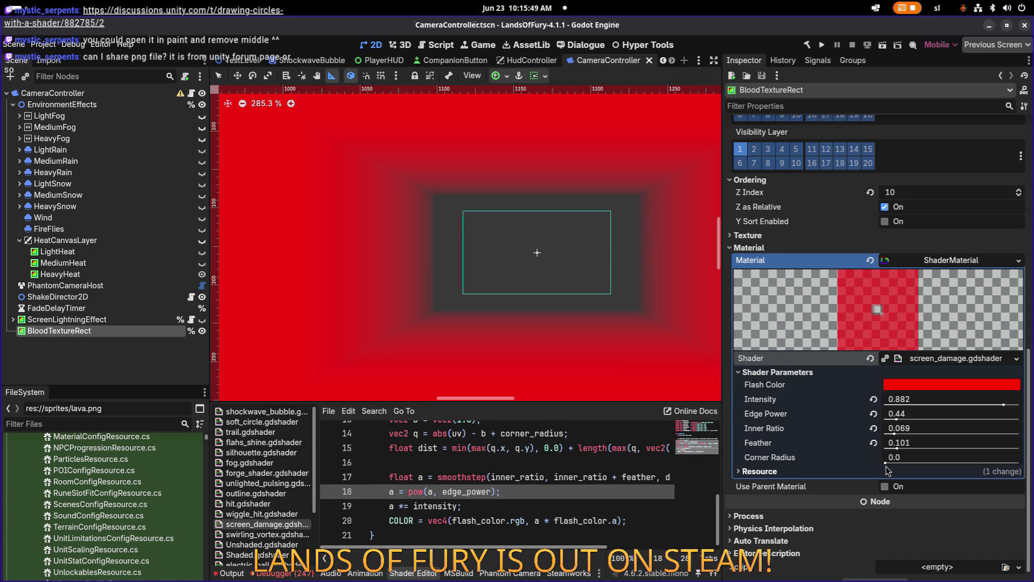
Raise Corner Radius to 1.0 to round the vignette into an oval
mouse_move(888, 462)
mouse_down()
mouse_move(1023, 468)
mouse_move(1013, 469)
mouse_up()
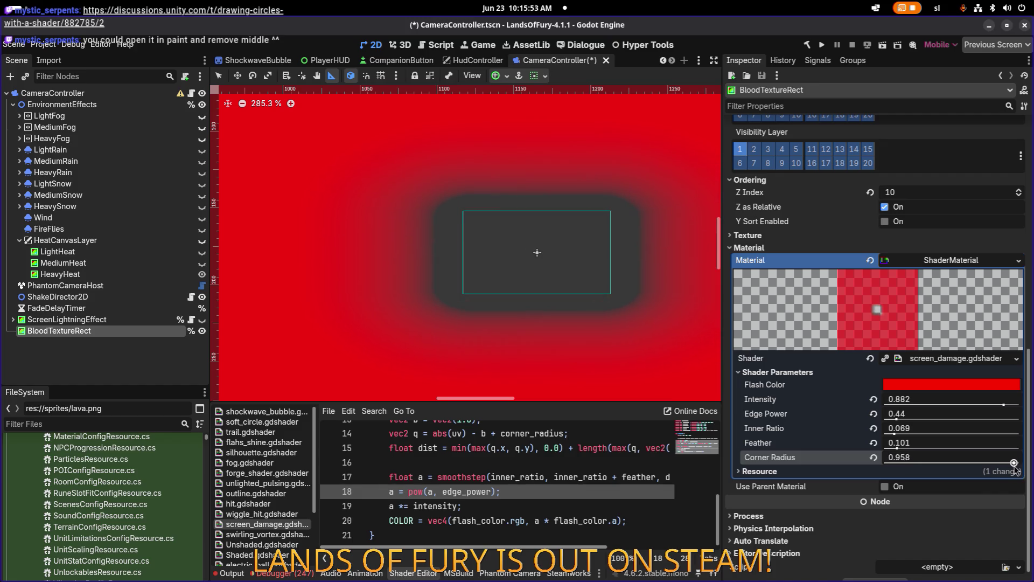
drag(1016, 469, 1020, 469)
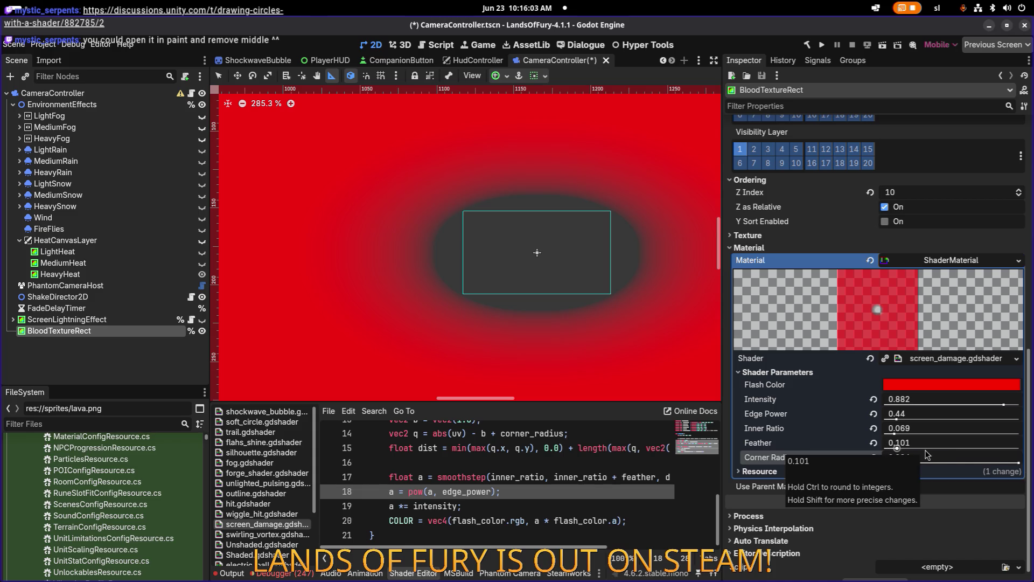
drag(1016, 463, 1030, 466)
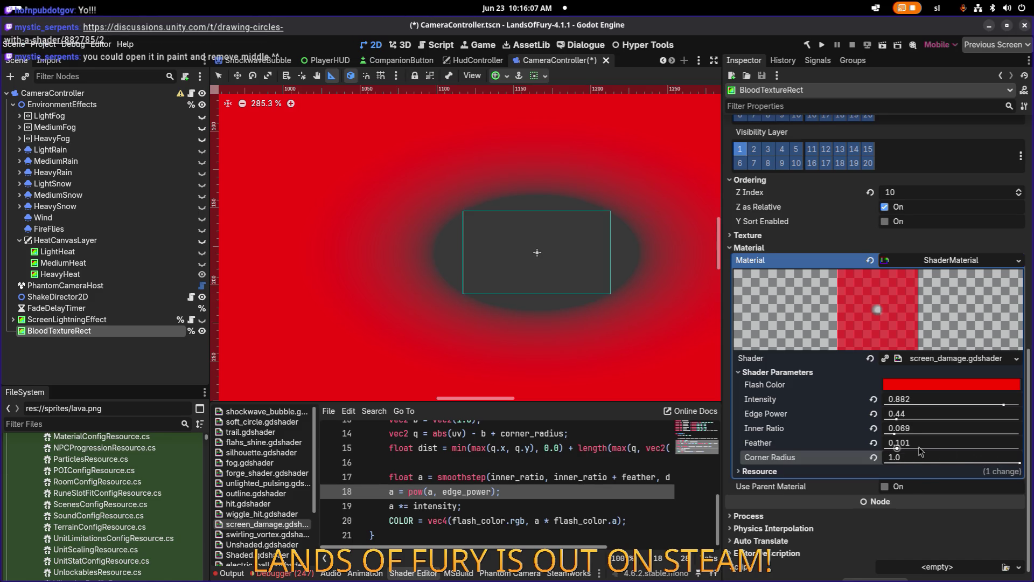
Try a softer Feather, revert it to 0.101, save, and run the project
drag(899, 450, 930, 452)
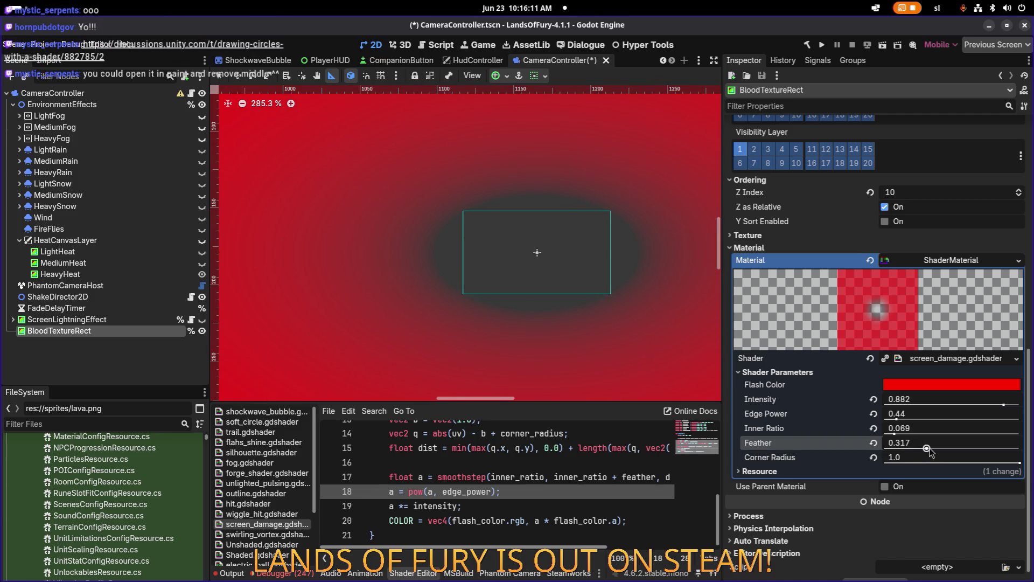
key(ctrl+z)
key(ctrl+s)
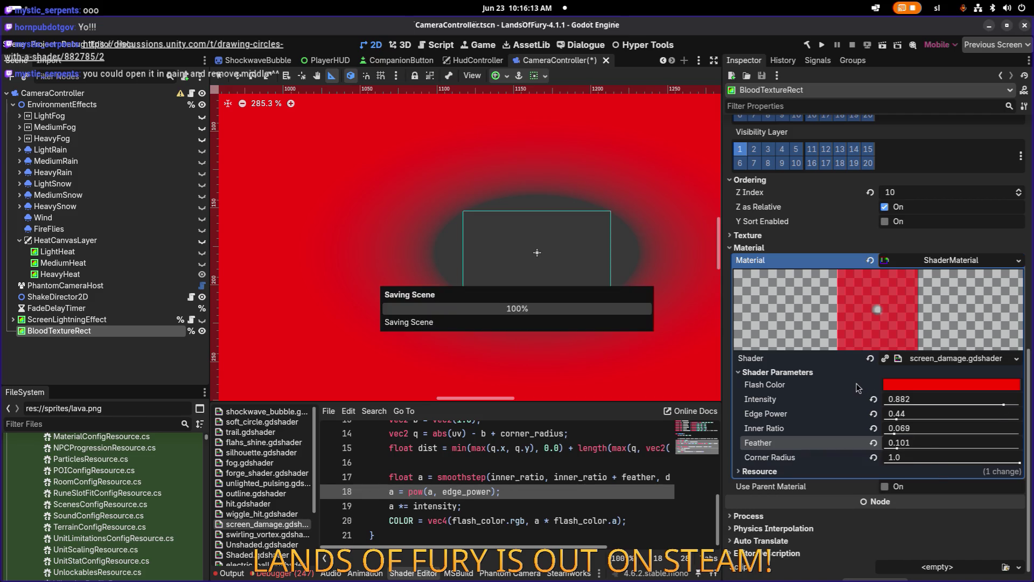
click(822, 45)
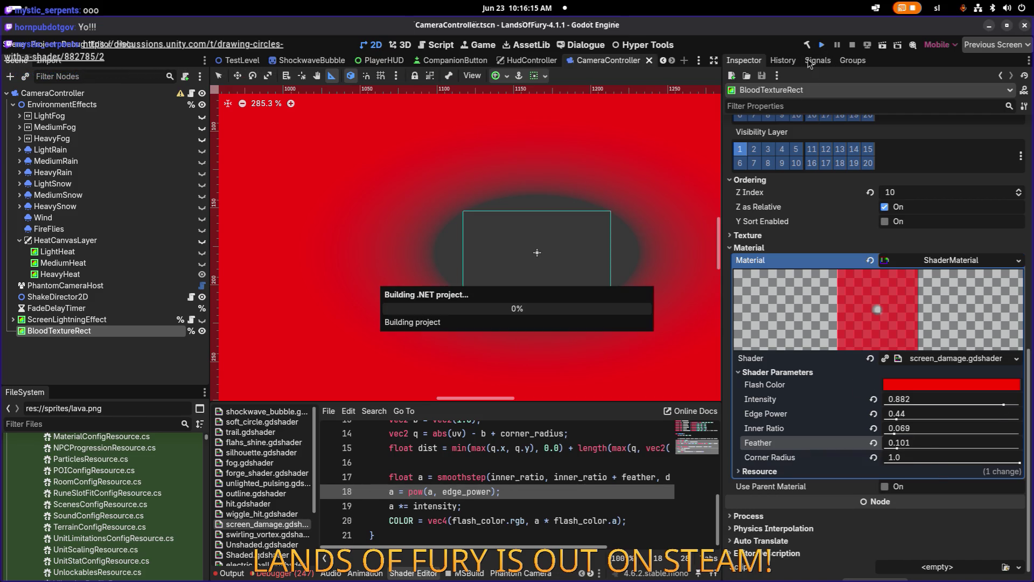
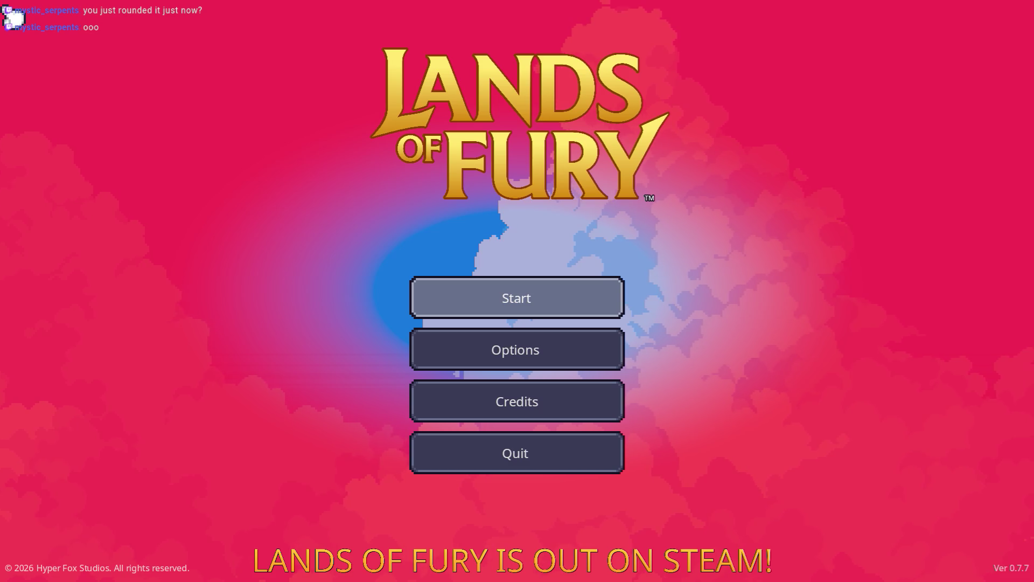
Start a new game from the main menu and walk the hero away from the bedroll
key(Return)
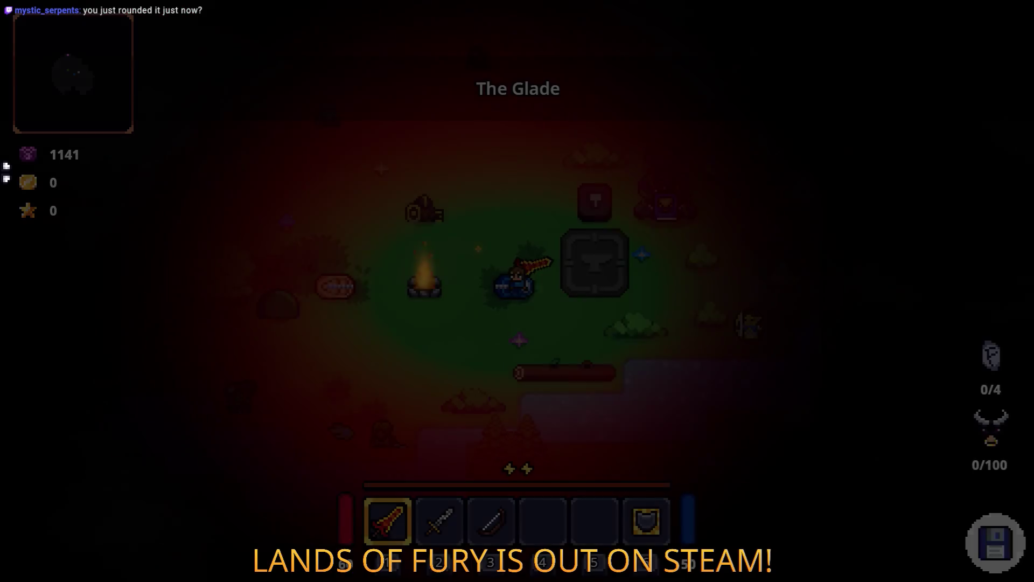
key(a)
key(s)
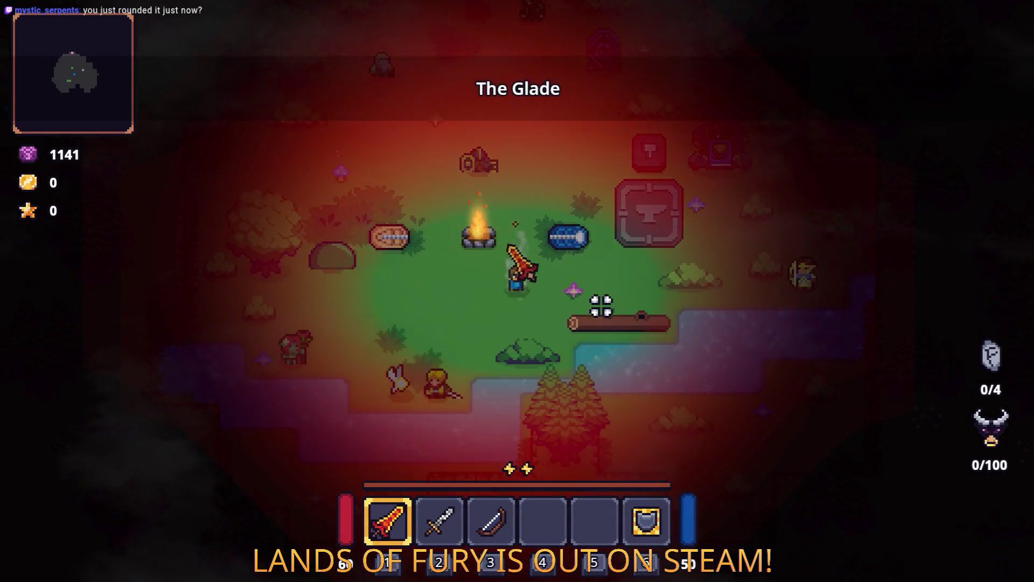
key(w)
Walk the hero around The Glade, down to the campfire and toward the anvil
key(d)
key(w)
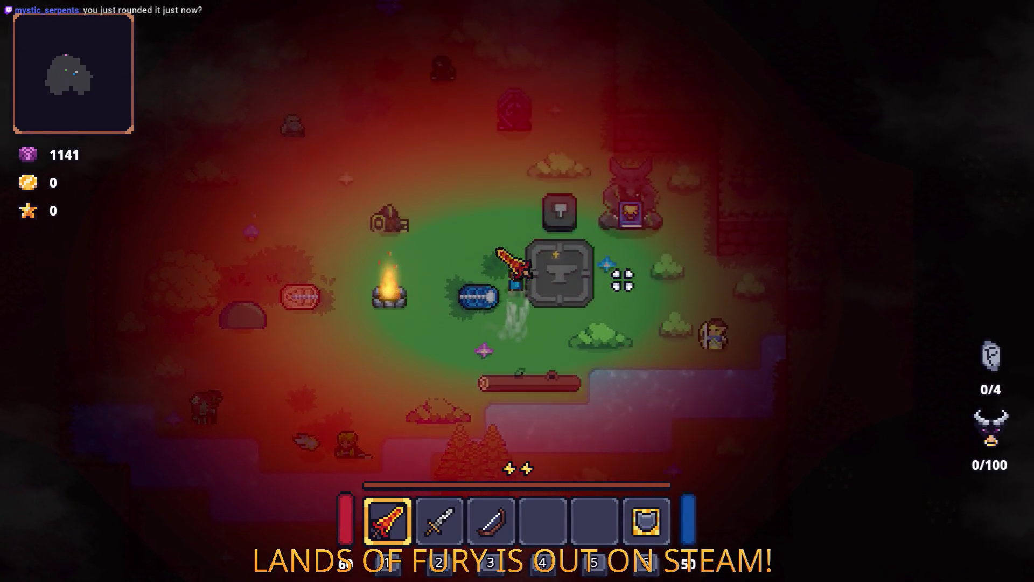
key(s)
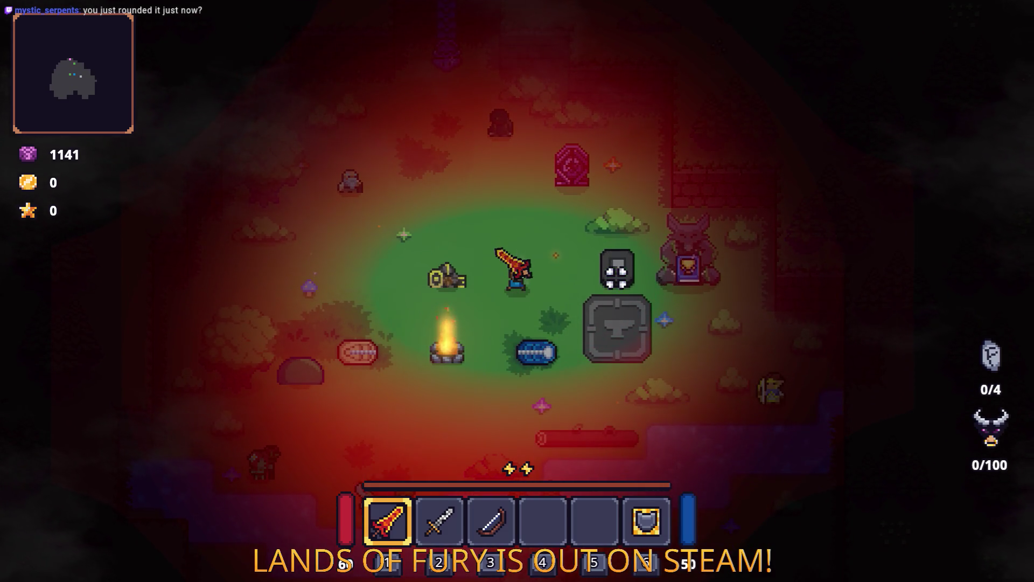
key(w)
key(w)
key(a)
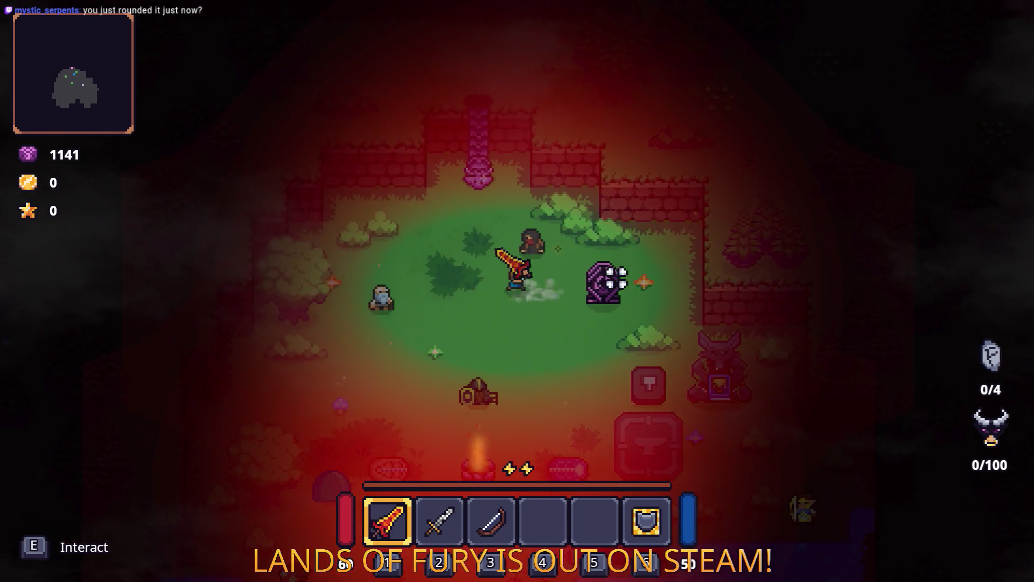
key(s)
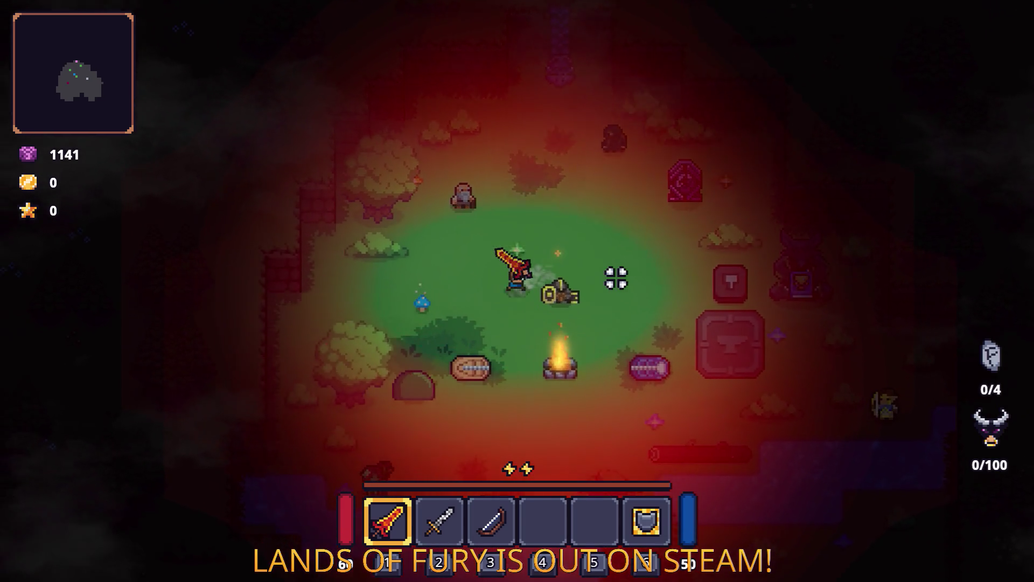
key(d)
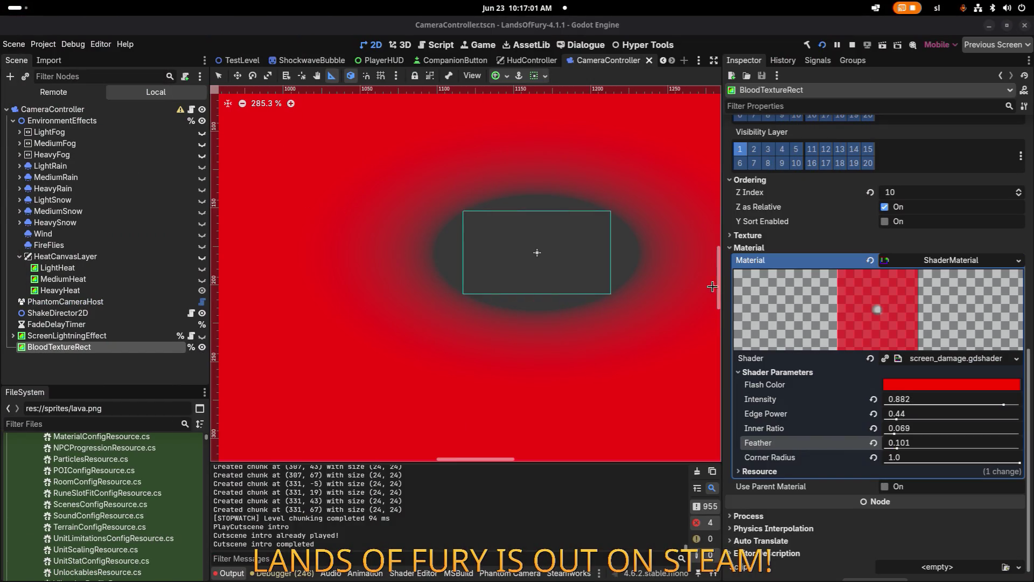
Drag BloodTextureRect's Feather slider from 0.101 up to 0.18
drag(895, 448, 898, 448)
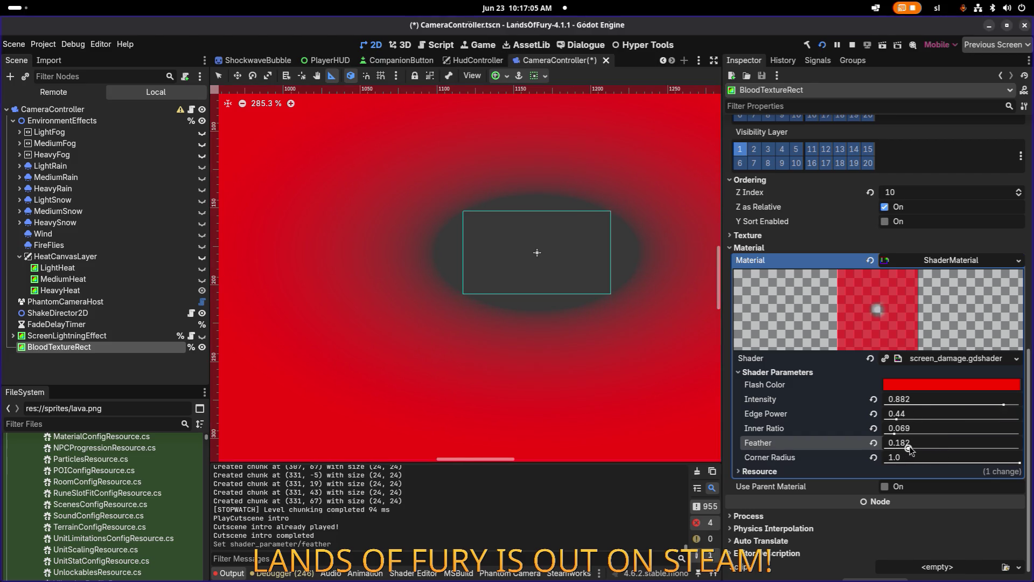
drag(908, 448, 908, 448)
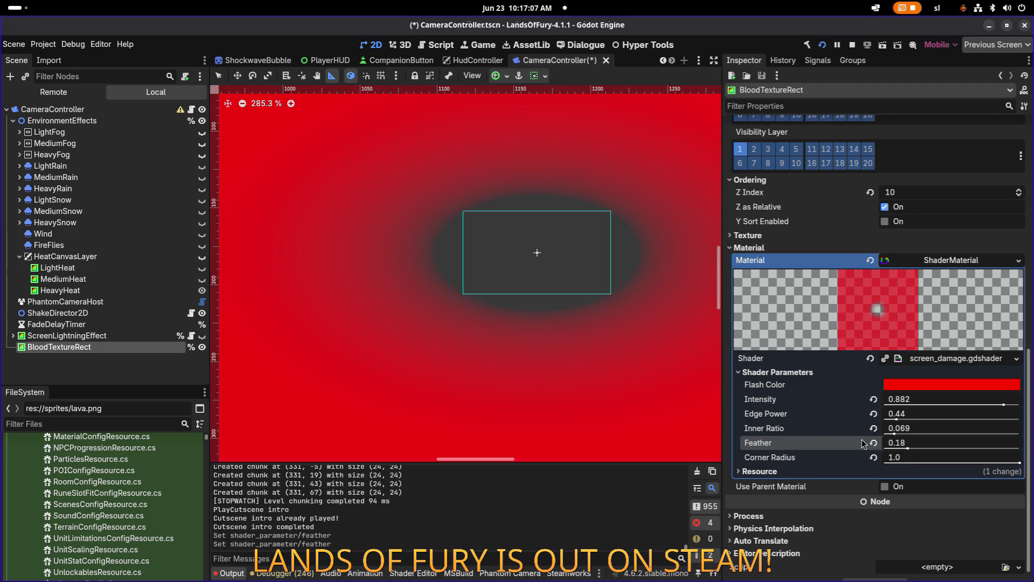
scroll(863, 443, down, 1)
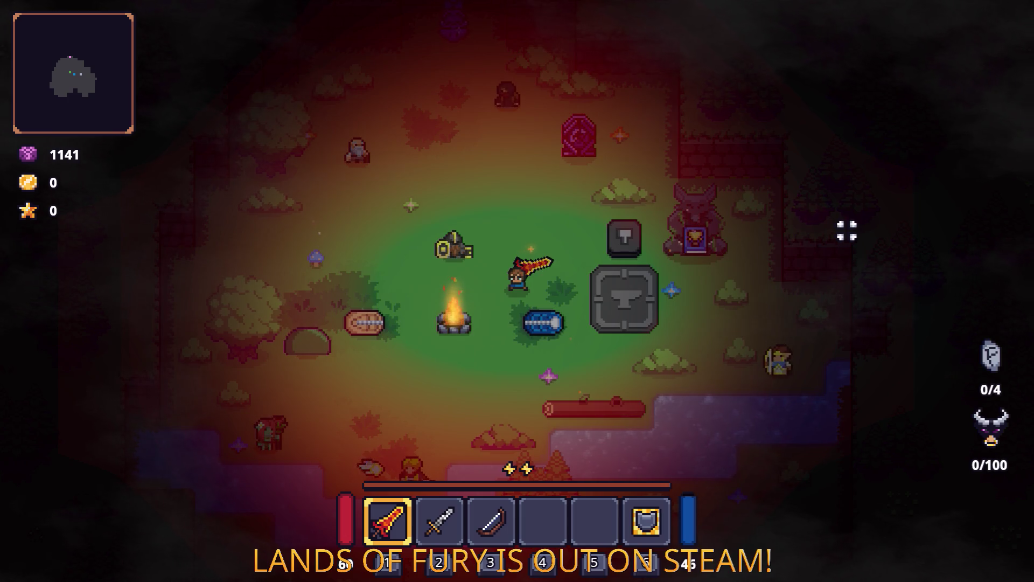
Walk the hero down and left past the campfire, then left and back right
key(s)
key(a)
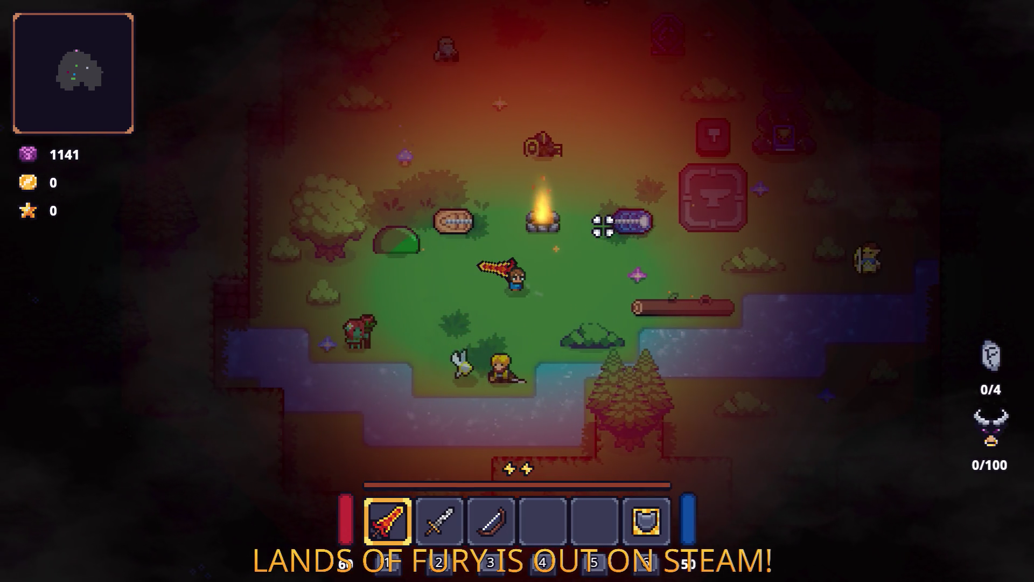
key(a)
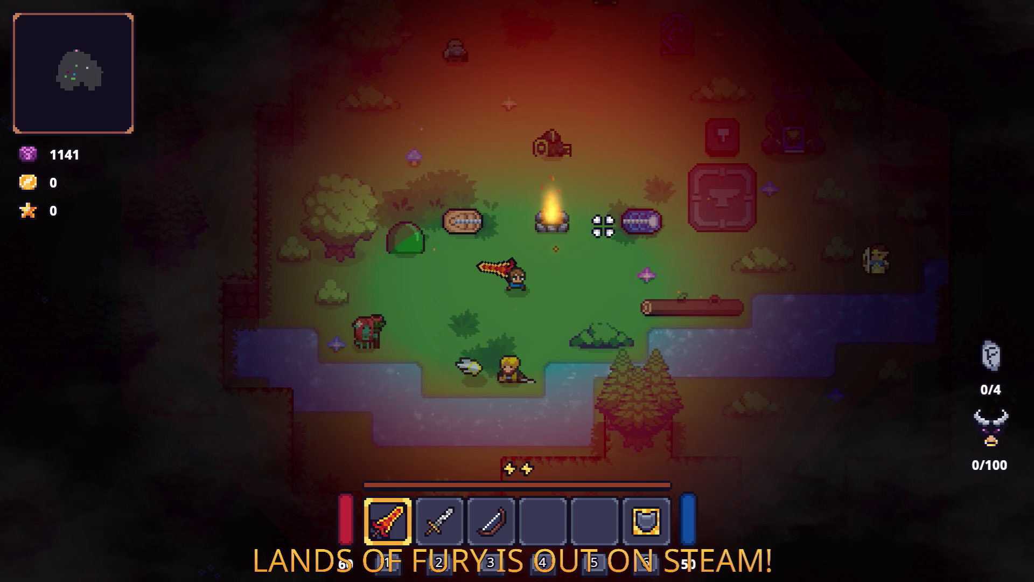
key(d)
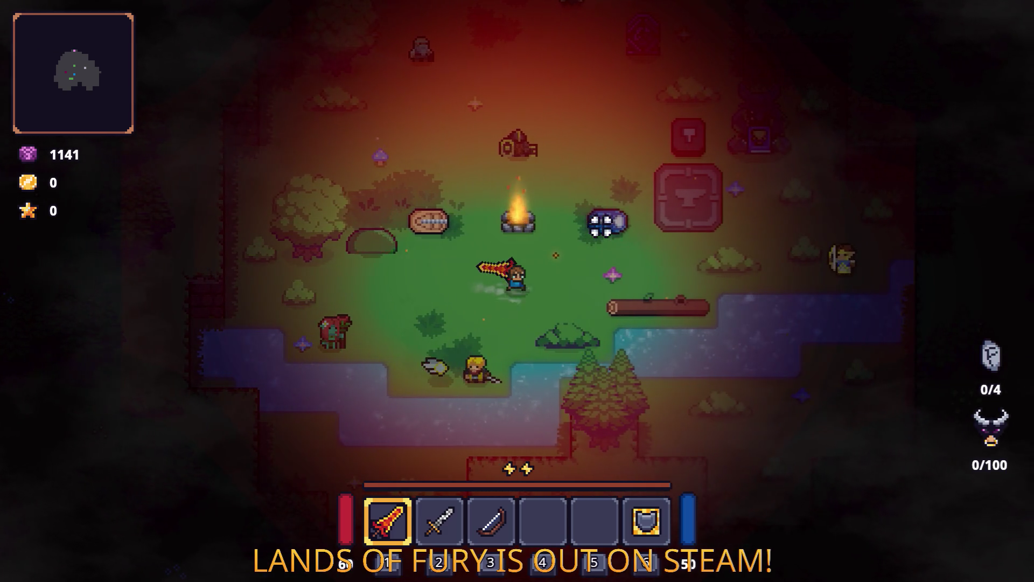
key(a)
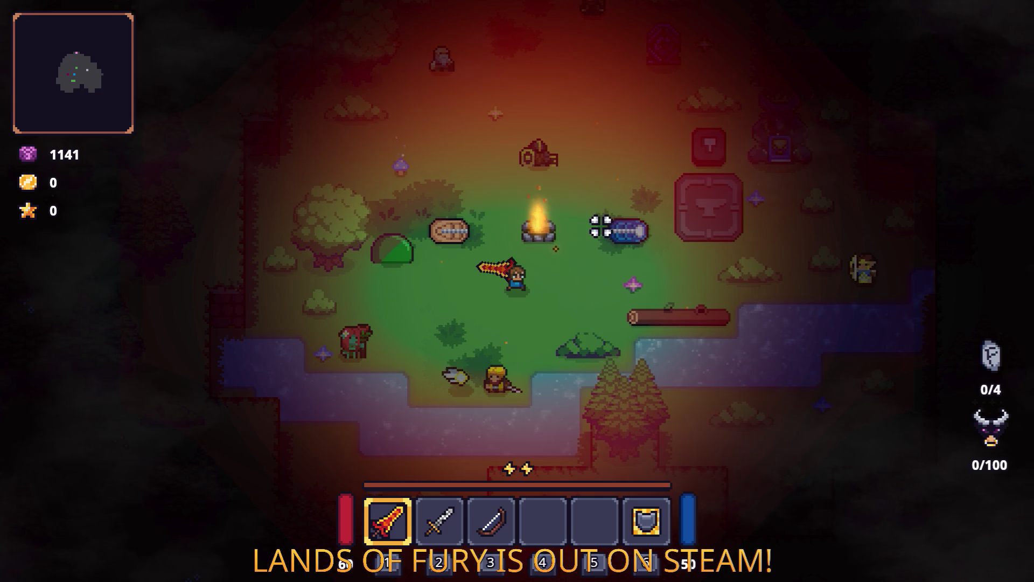
Walk the hero down, left, right and back up to the campfire, then return to the Godot editor
key(s)
key(a)
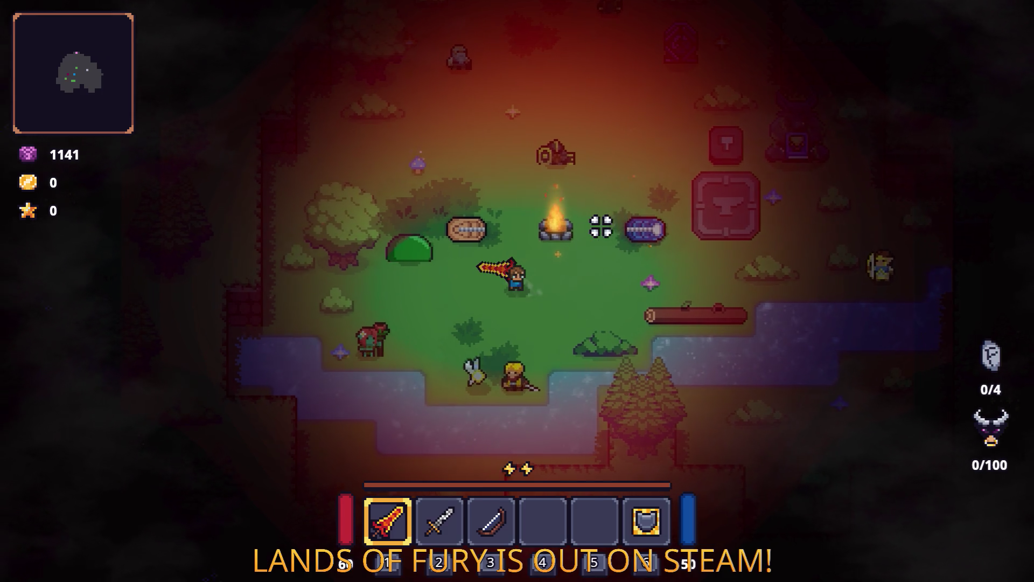
key(d)
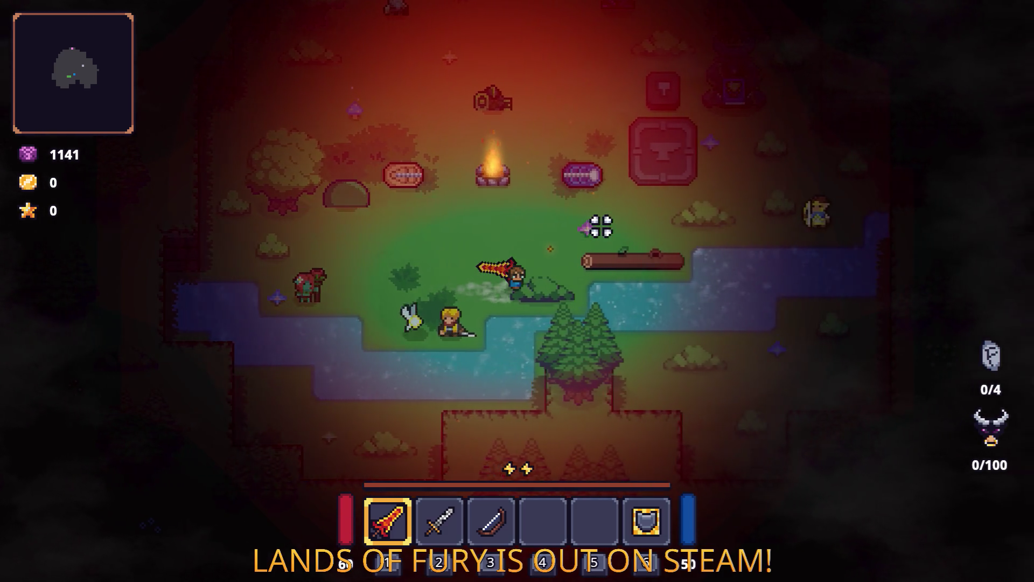
key(w)
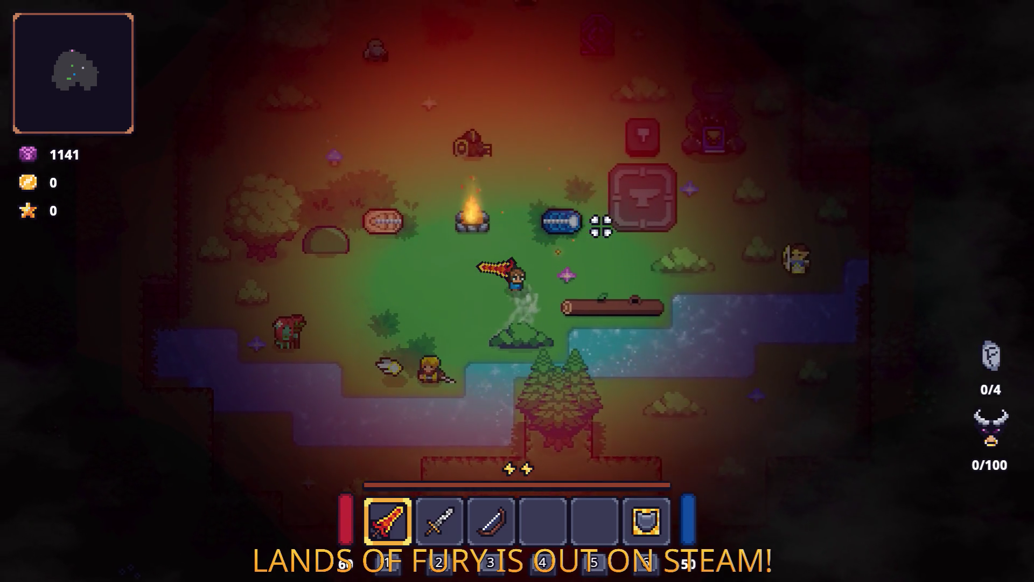
key(a)
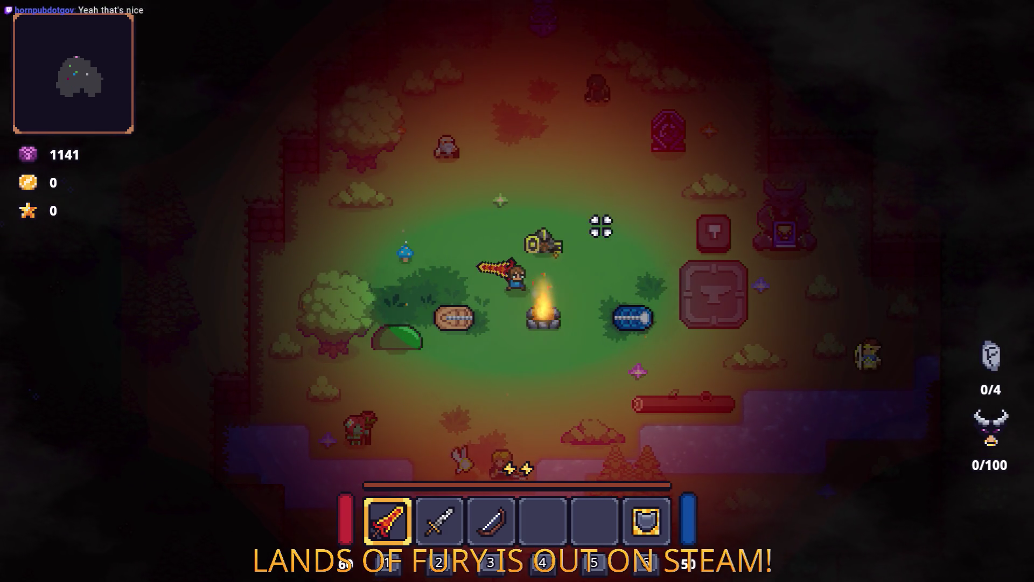
key(alt+Tab)
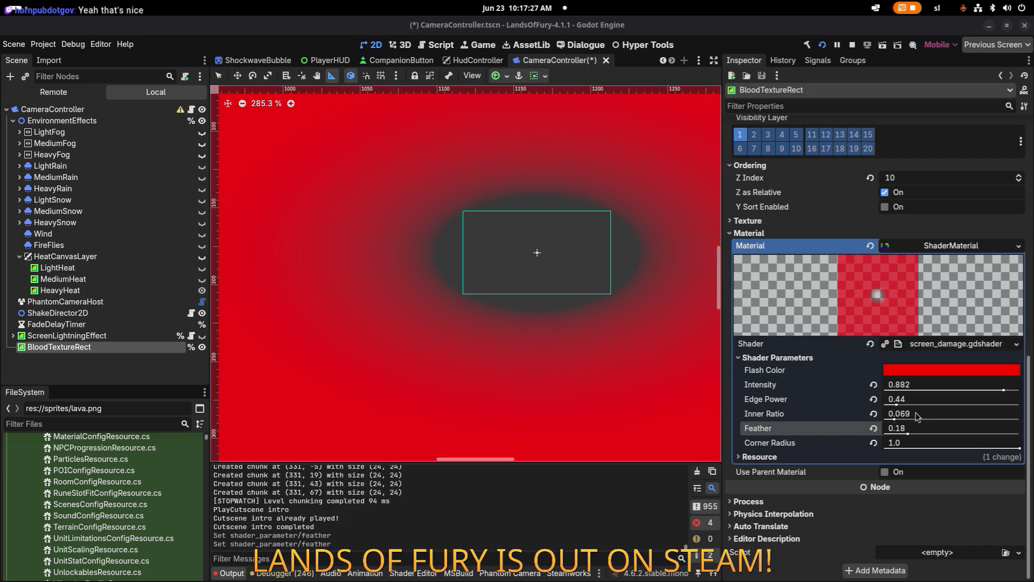
Try raising Feather further, then cancel and revert it to 0.18
drag(909, 434, 917, 434)
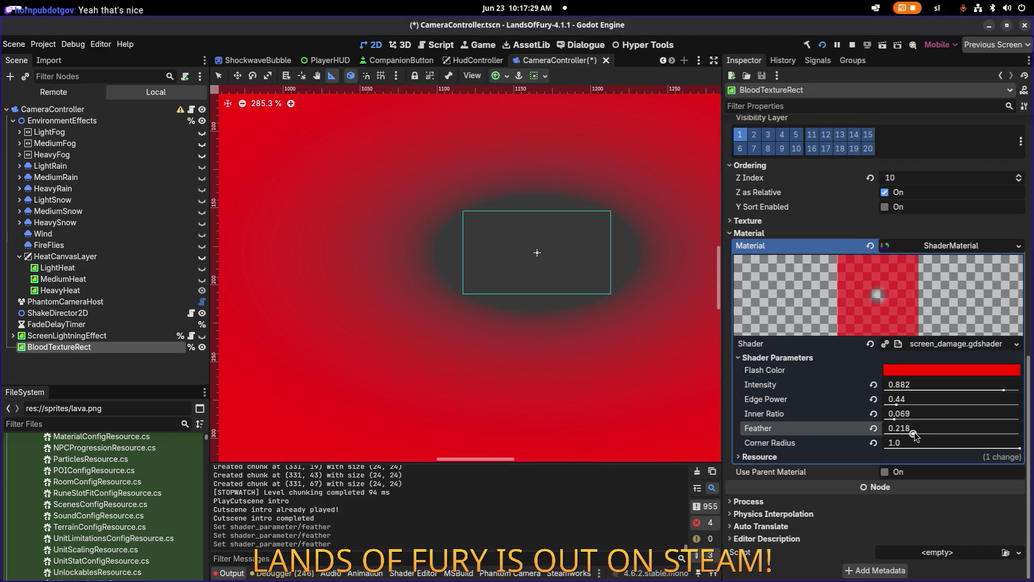
click(941, 433)
key(BackSpace)
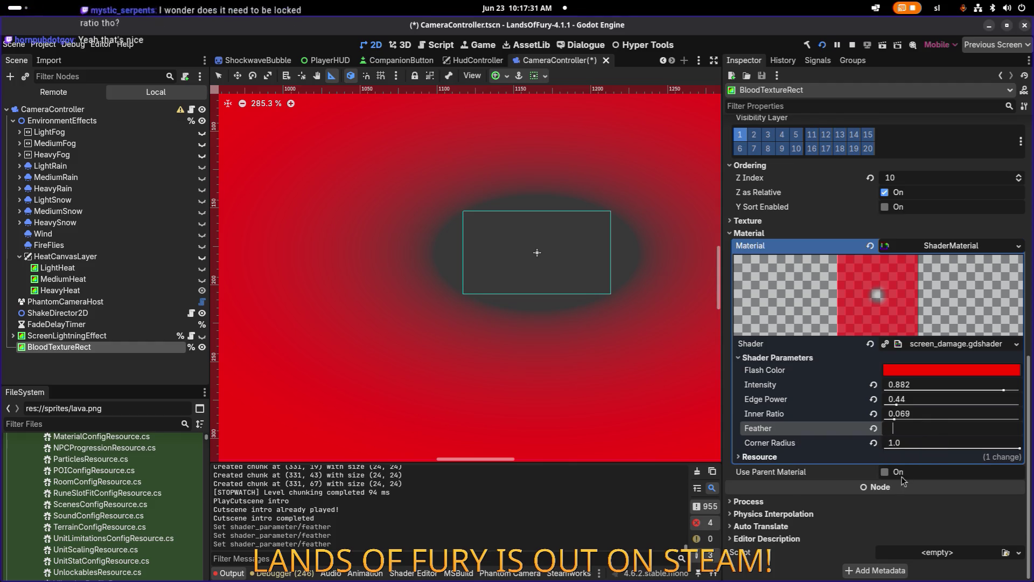
key(Escape)
key(ctrl+z)
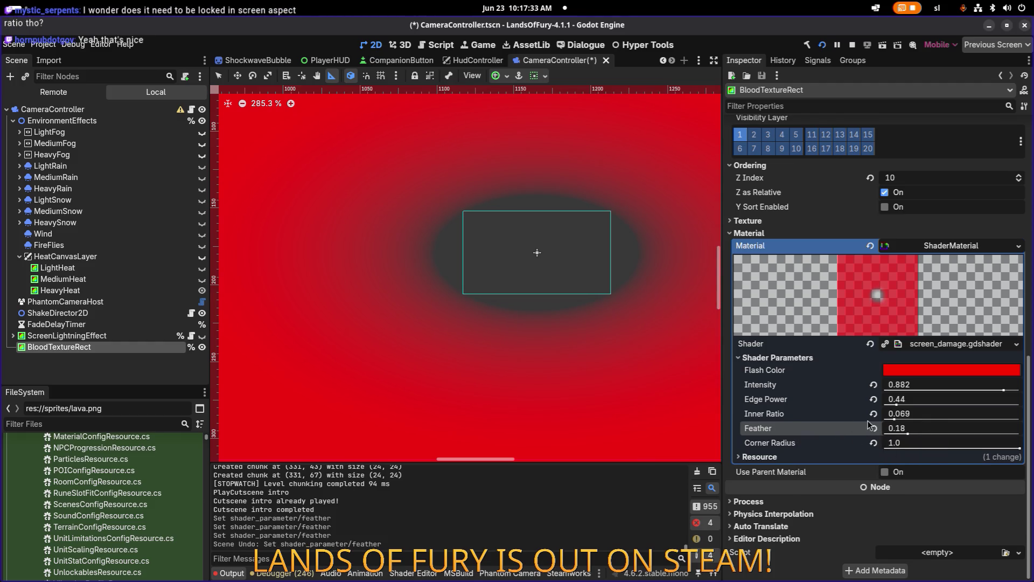
Set the vignette's Inner Ratio to 0.06 after undoing a slider tweak
drag(894, 419, 893, 418)
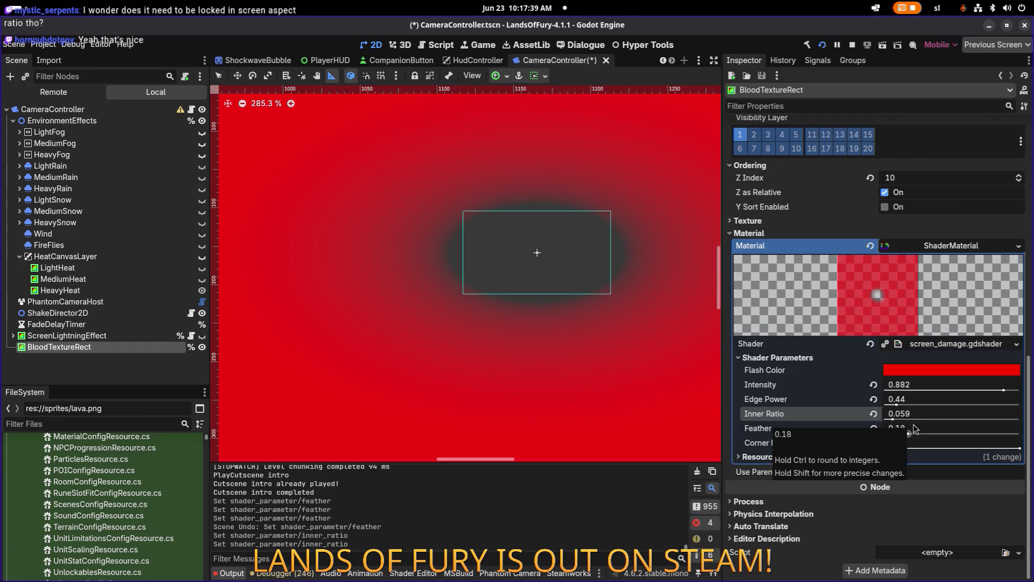
key(ctrl+z)
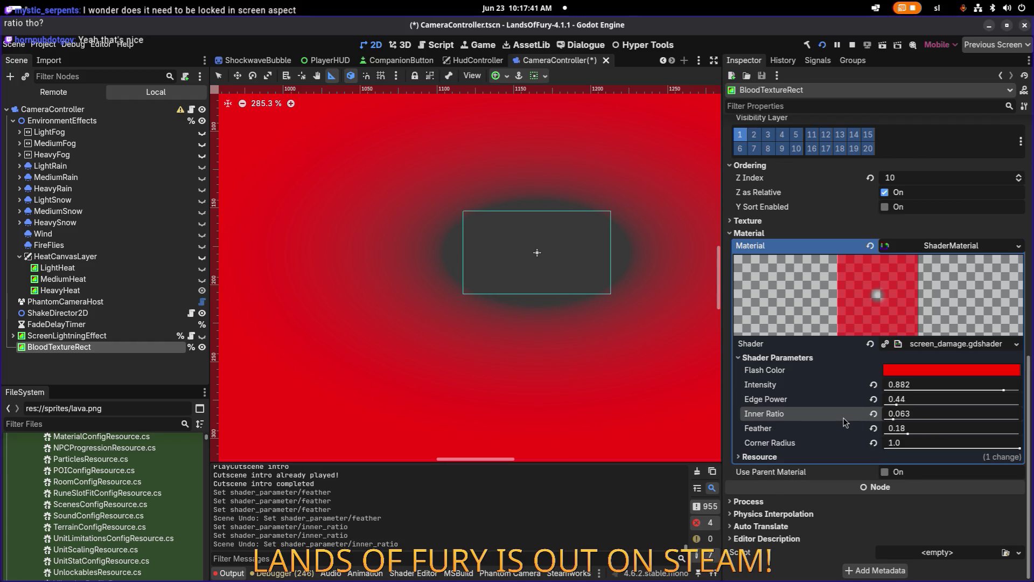
key(ctrl+z)
key(ctrl+z)
key(ctrl+shift+z)
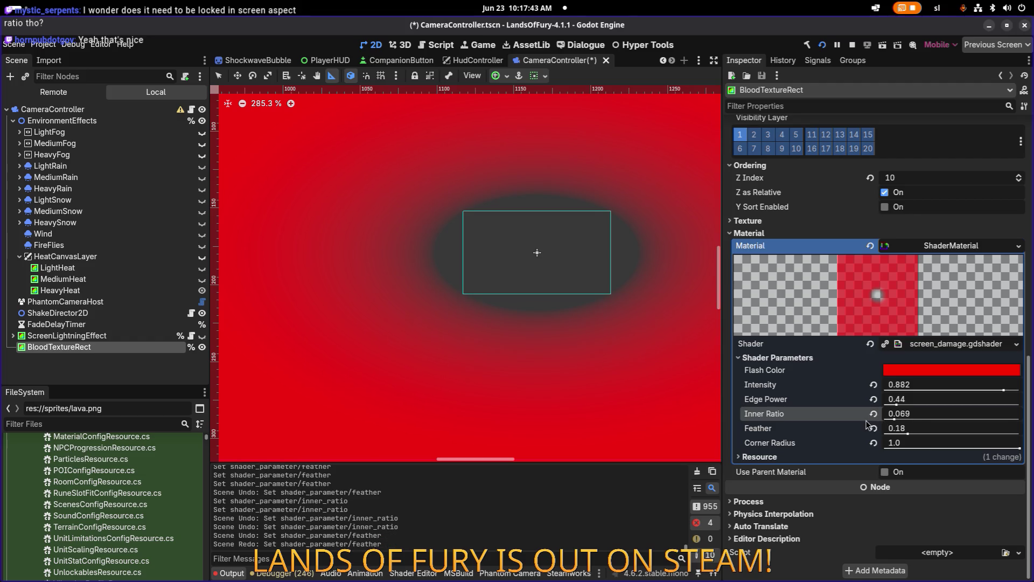
click(898, 420)
drag(904, 414, 958, 415)
key(Return)
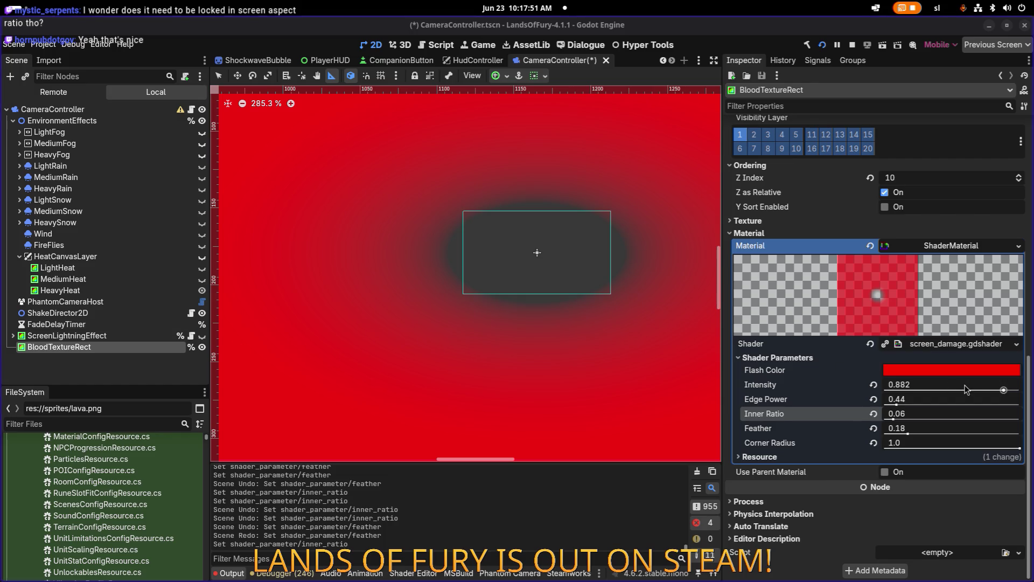
Lower Edge Power to 0.4 after trying 0.1 and undoing back to 0.44
mouse_move(897, 404)
mouse_down()
mouse_move(880, 405)
mouse_move(909, 407)
mouse_move(895, 404)
mouse_up()
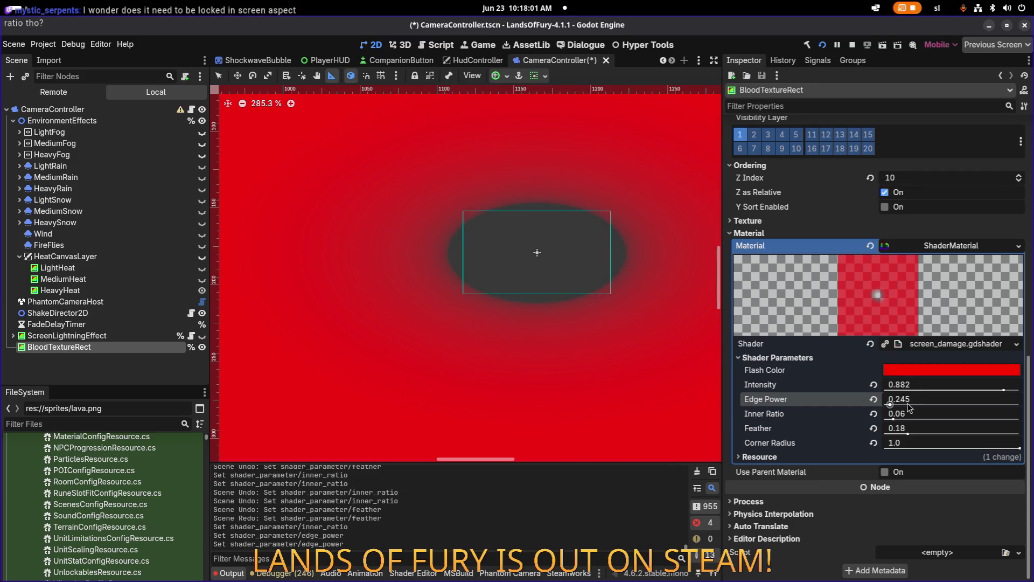
text(0.1)
key(Return)
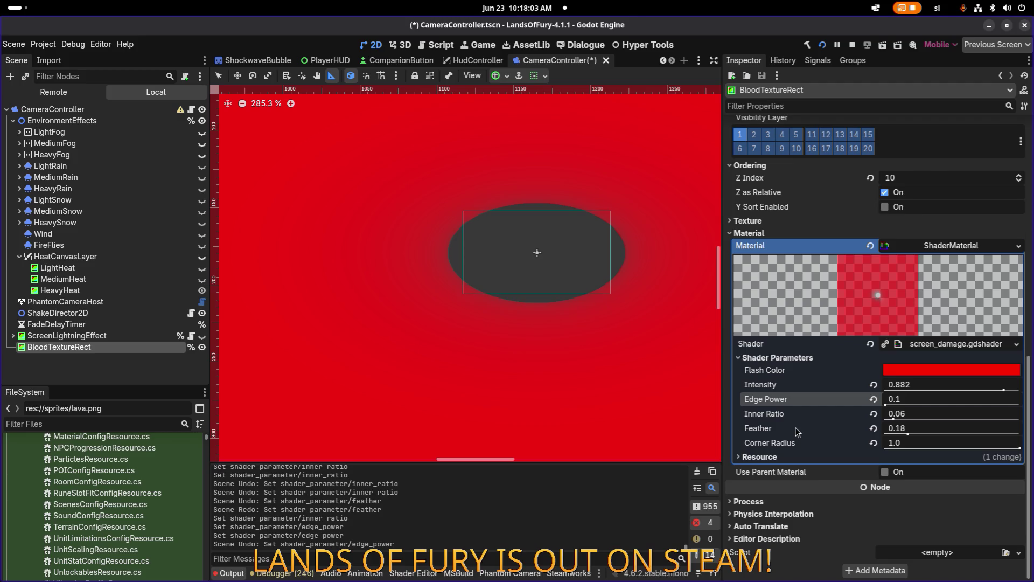
key(ctrl+z)
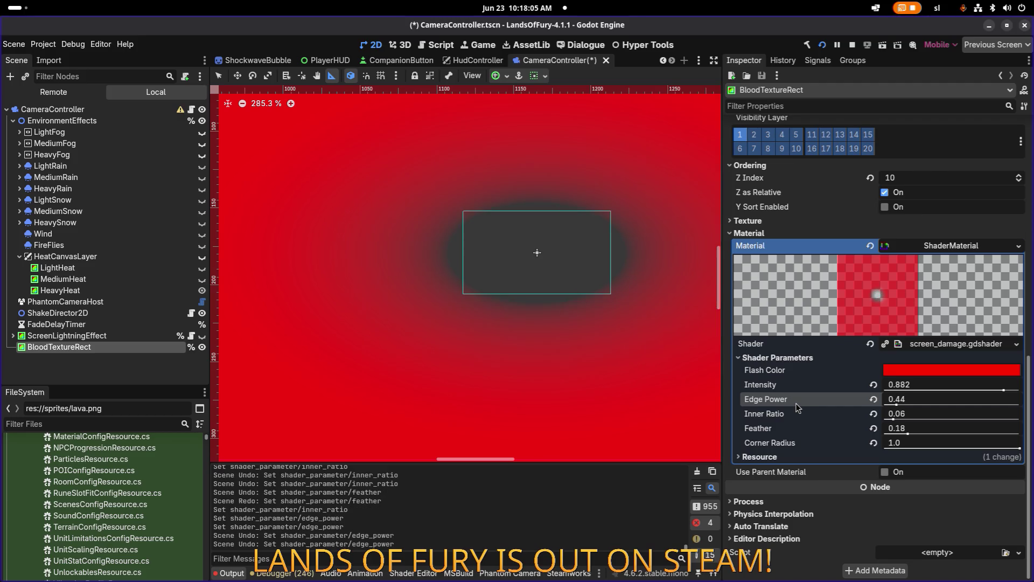
key(ctrl+z)
key(ctrl+shift+z)
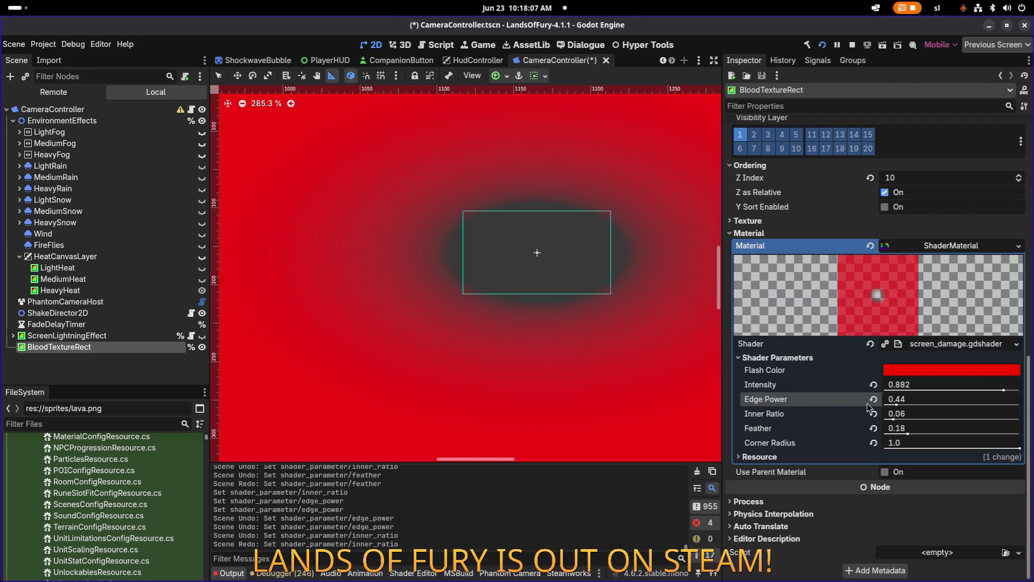
click(920, 397)
key(Return)
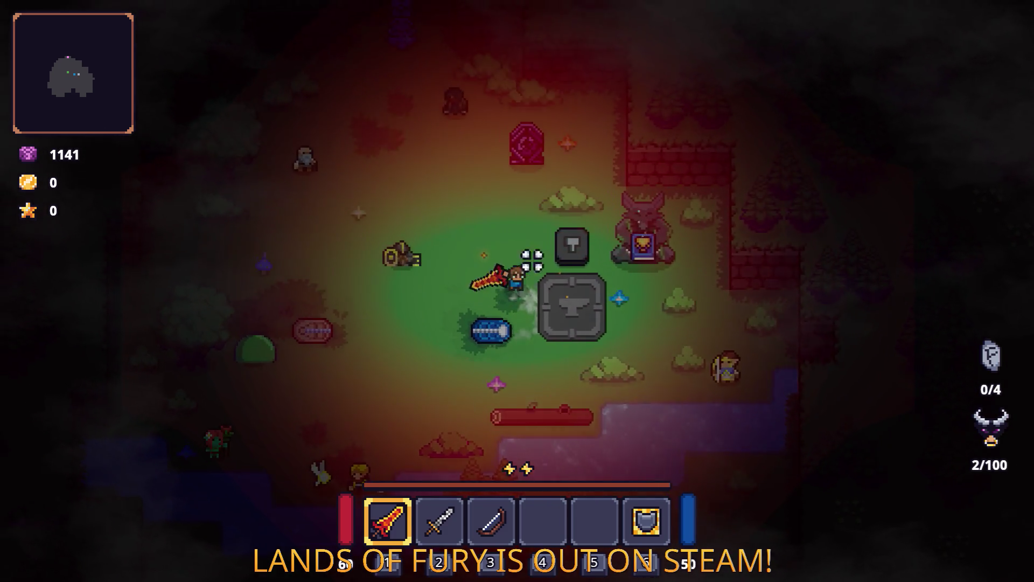
Walk the hero around the clearing and swing the fire sword twice while watching the vignette
key(w+a)
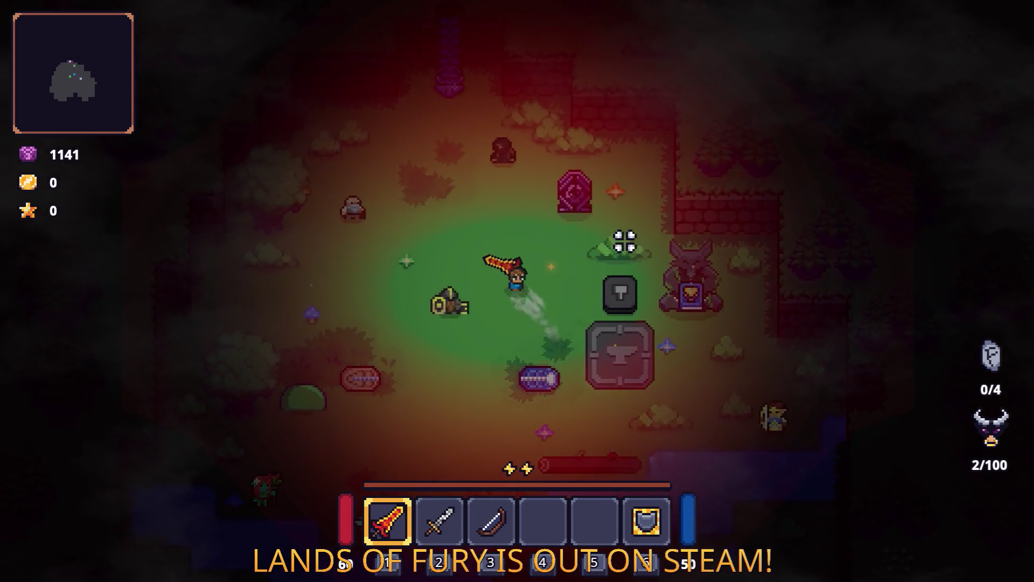
key(s+d)
key(s)
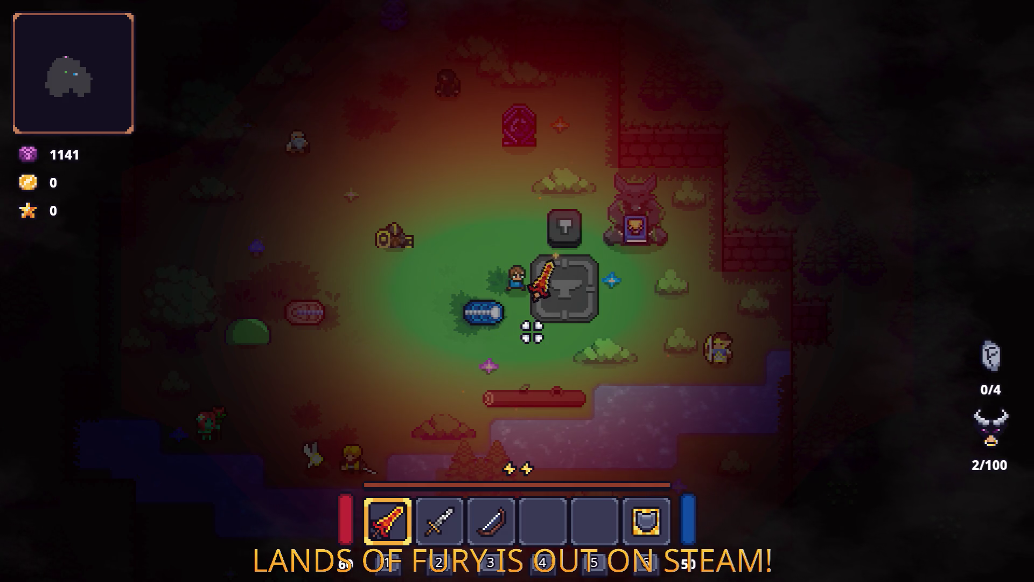
click(576, 330)
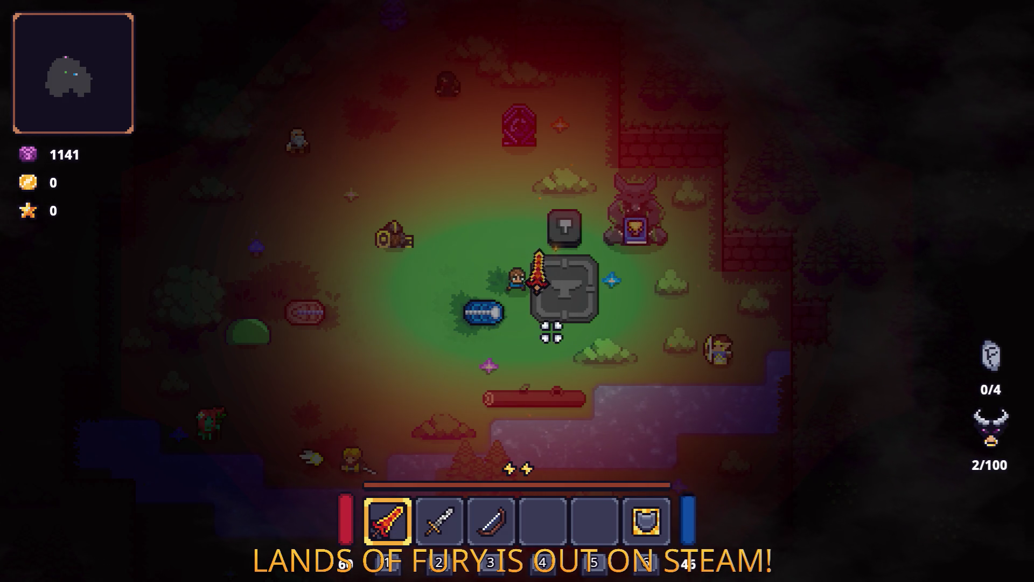
click(693, 243)
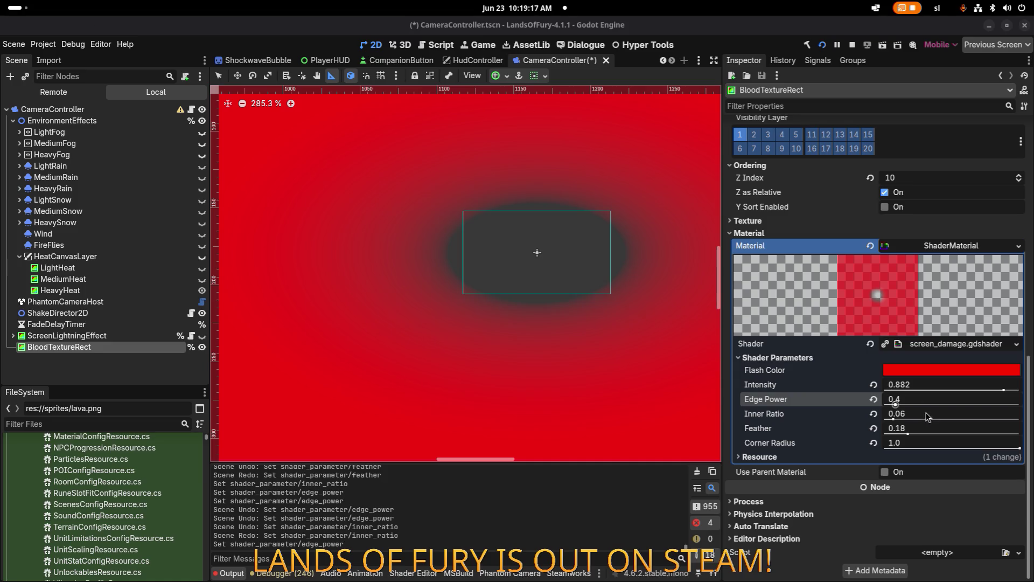
Raise Inner Ratio to 0.09 and run the game with F5
drag(894, 419, 894, 415)
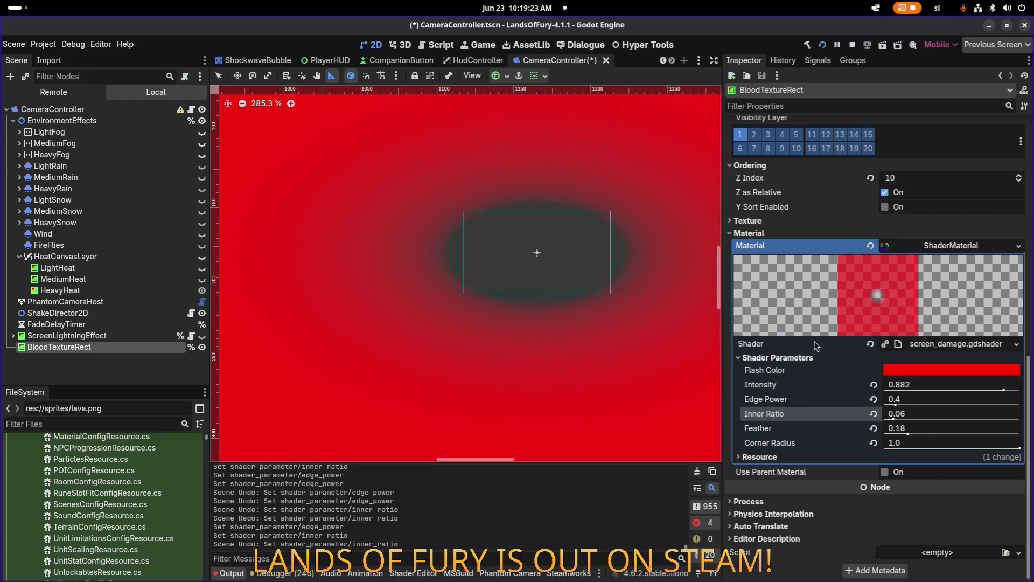
key(F5)
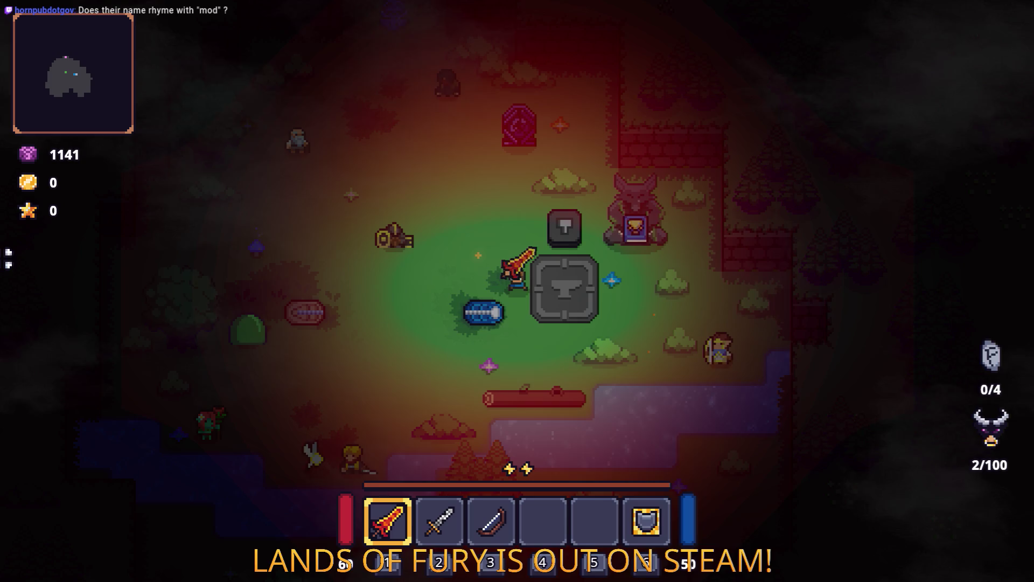
Walk the hero around the clearing past the anvil, then dash far to the west
key(w)
key(s)
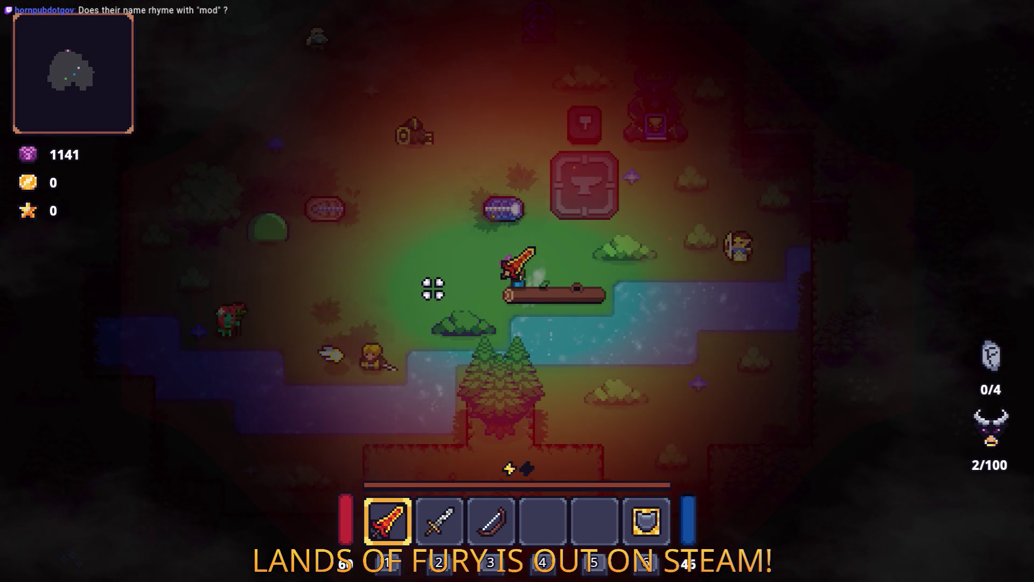
key(a)
key(a)
key(w)
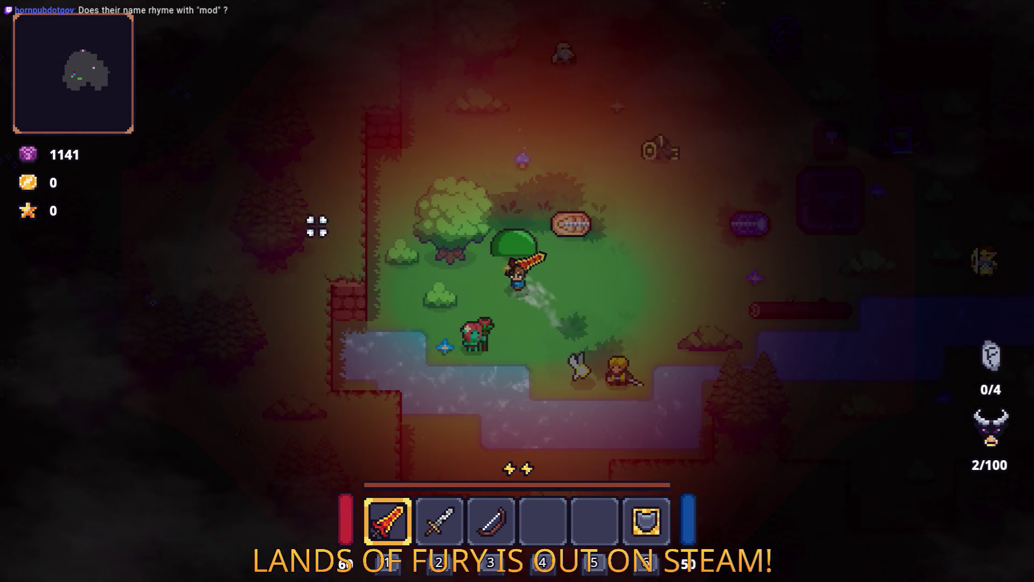
key(d)
key(w)
key(d)
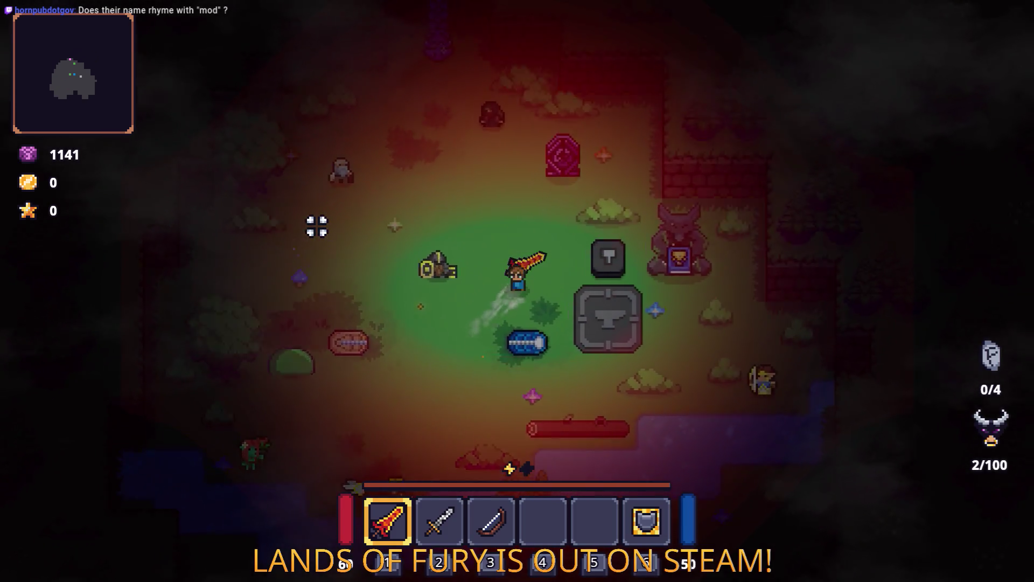
key(s)
key(a)
key(space)
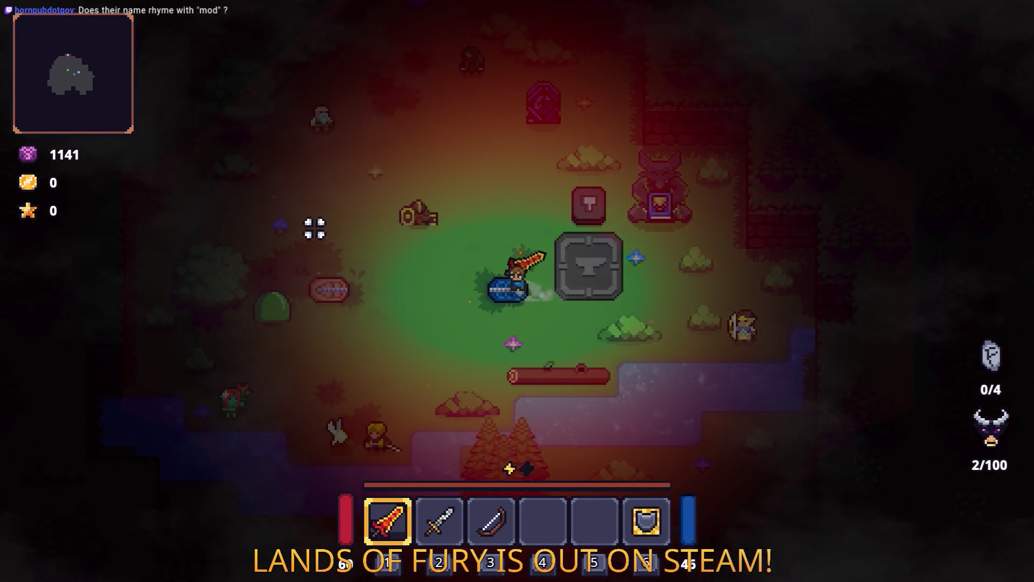
key(d)
Slash the slime with the plain sword, then switch to the fire sword and keep attacking it
key(2)
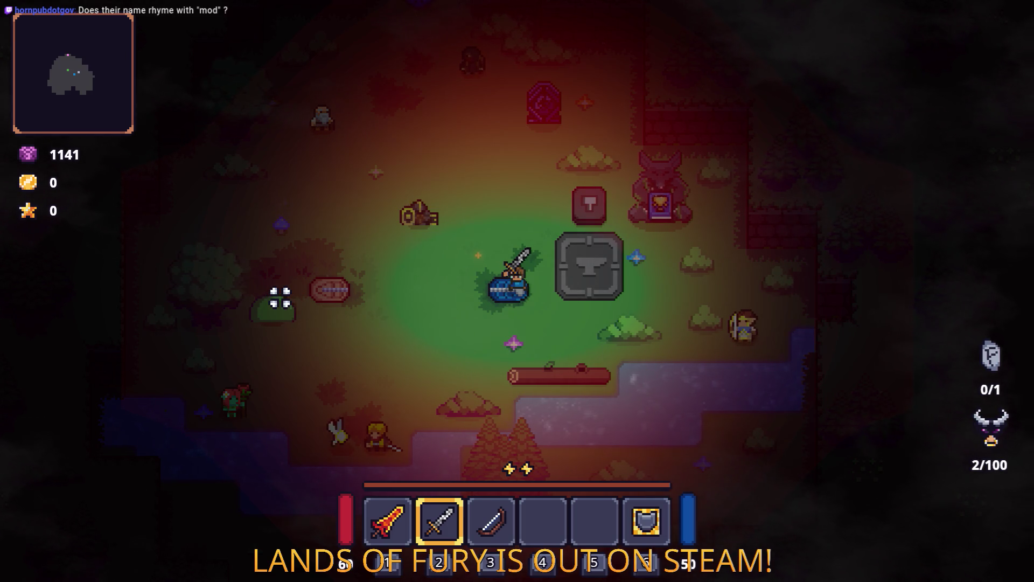
click(469, 314)
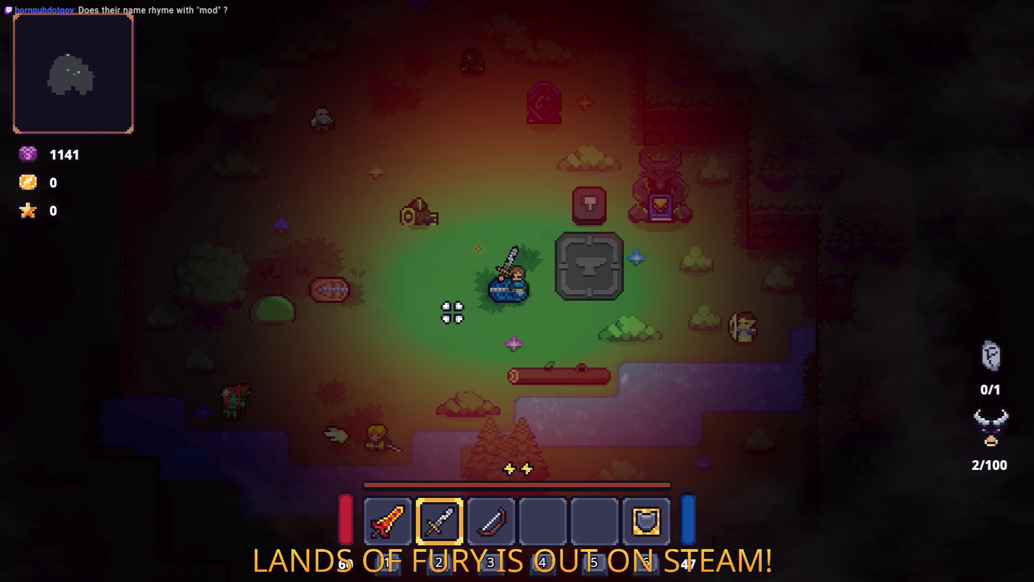
key(a)
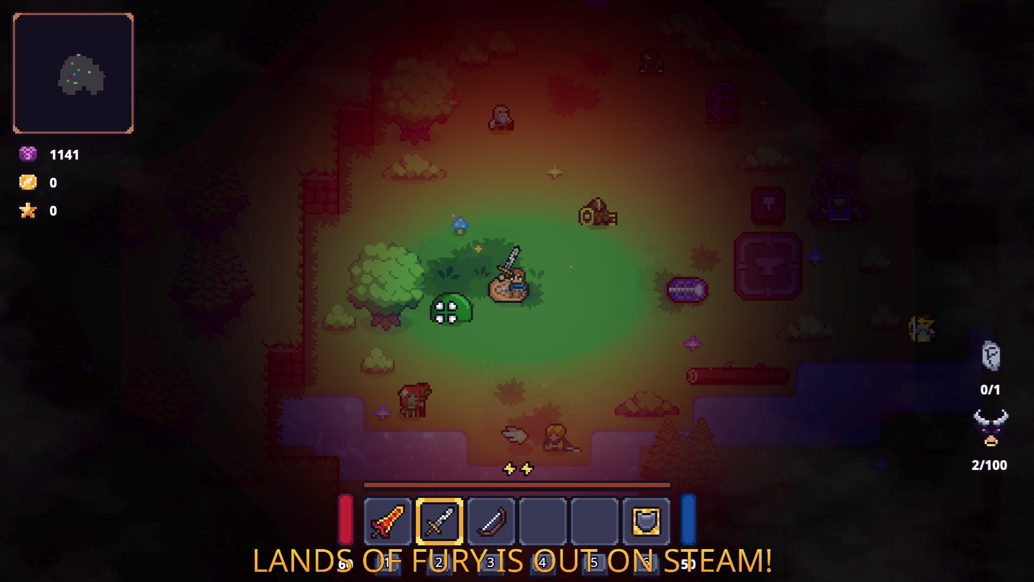
click(434, 317)
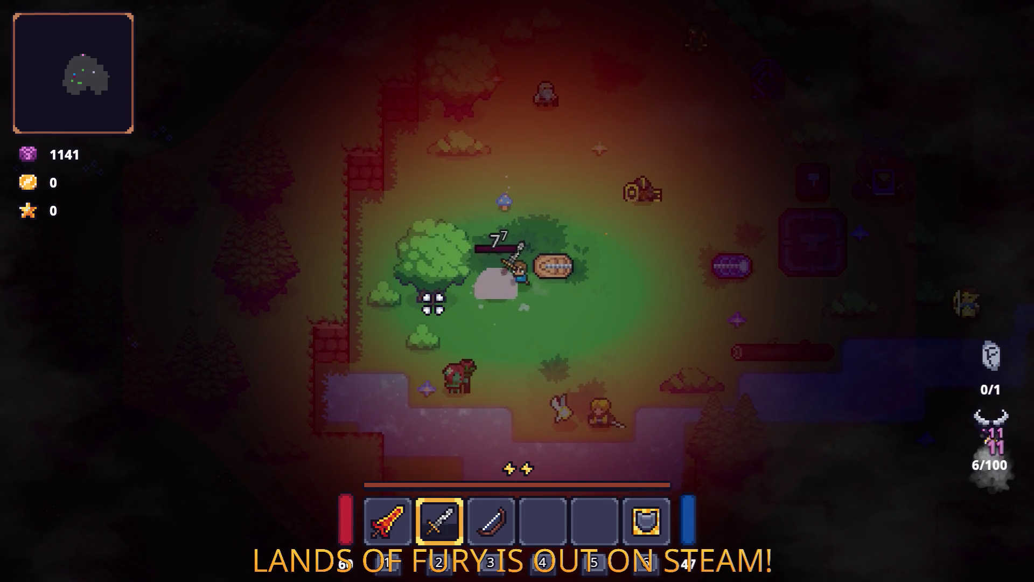
click(454, 254)
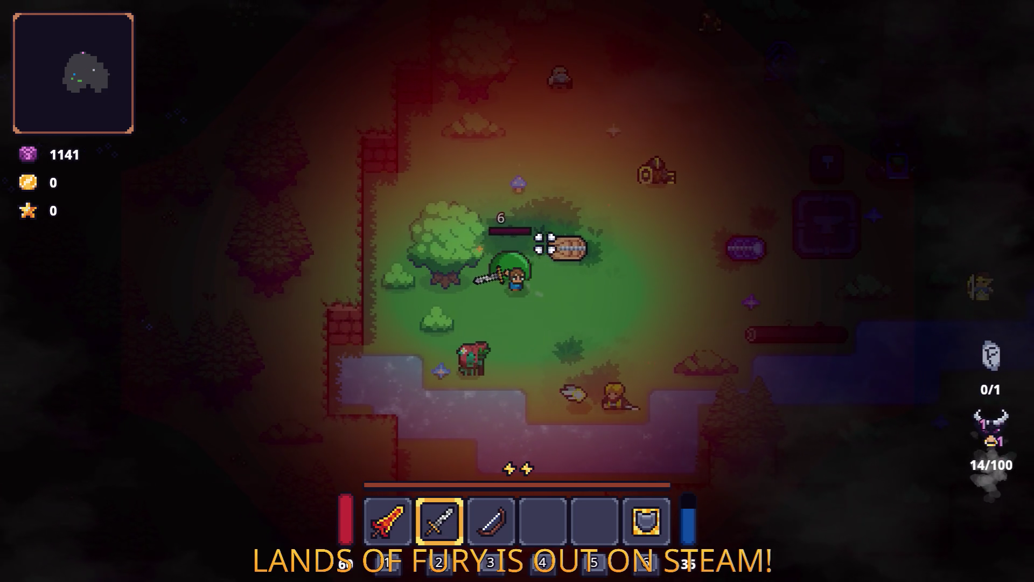
key(1)
click(667, 207)
click(670, 207)
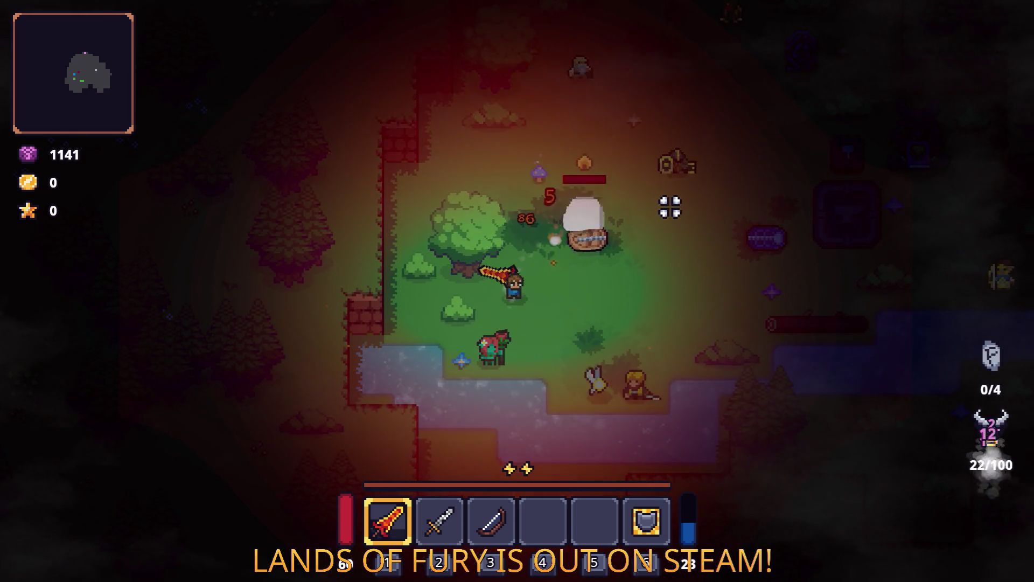
click(666, 208)
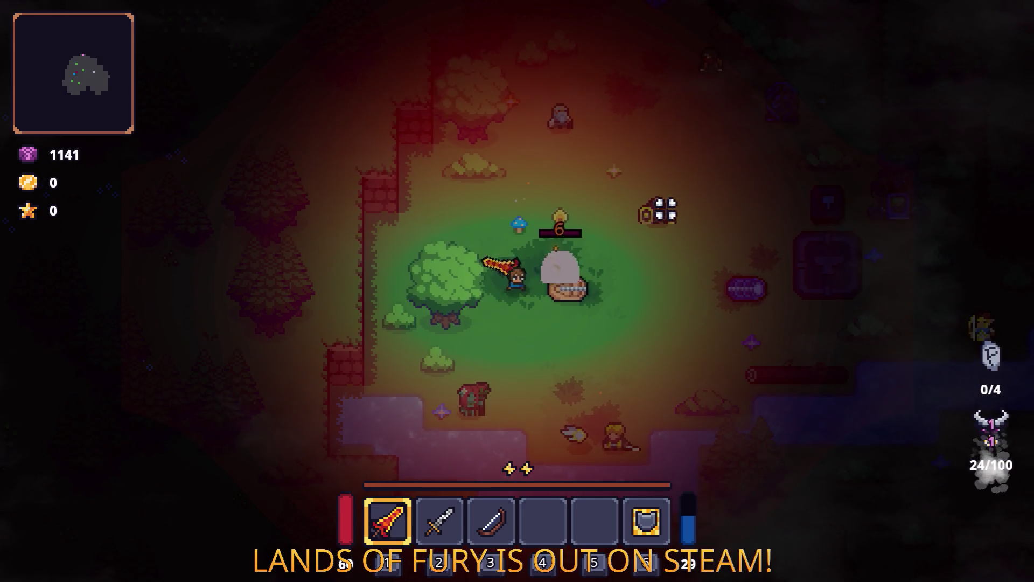
click(662, 212)
Walk the hero east, north-west and south, then dash south-west
key(d)
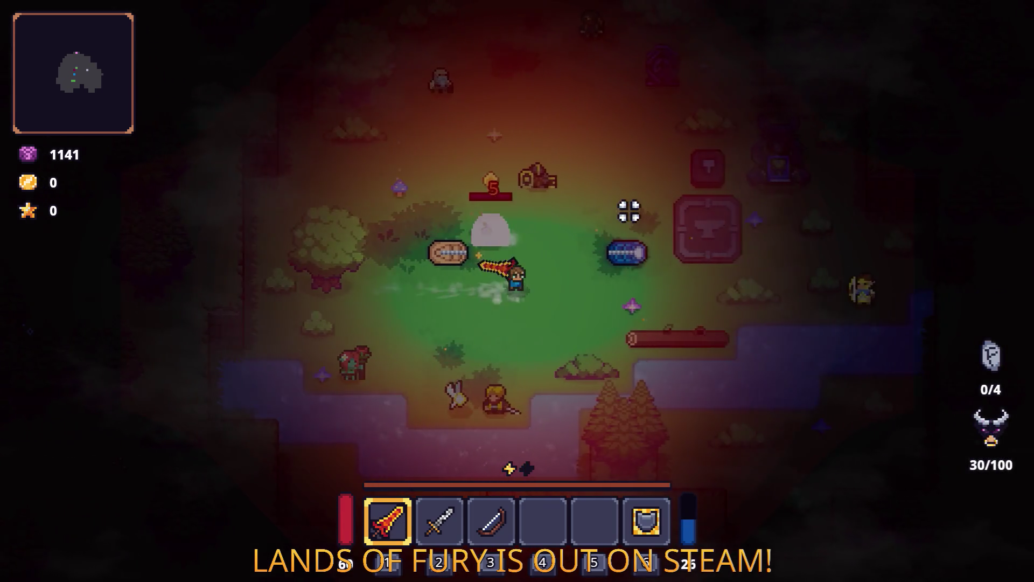
key(a)
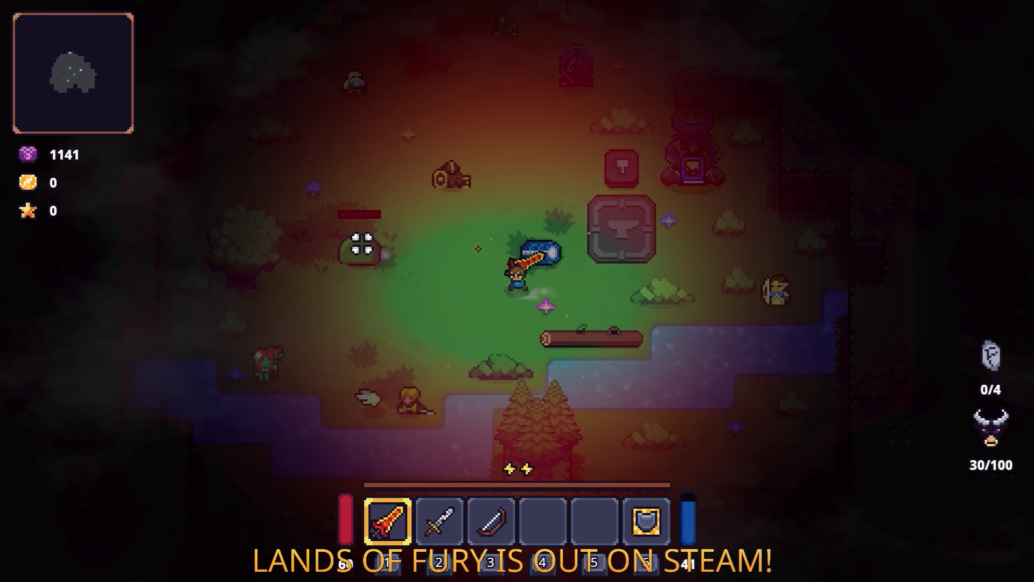
key(w)
key(a)
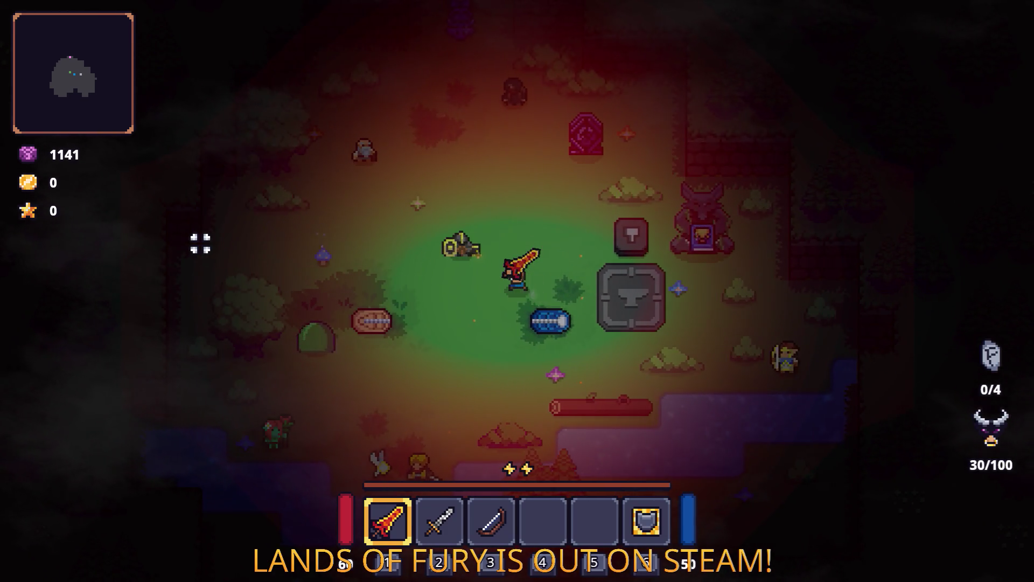
key(s)
key(d)
key(w)
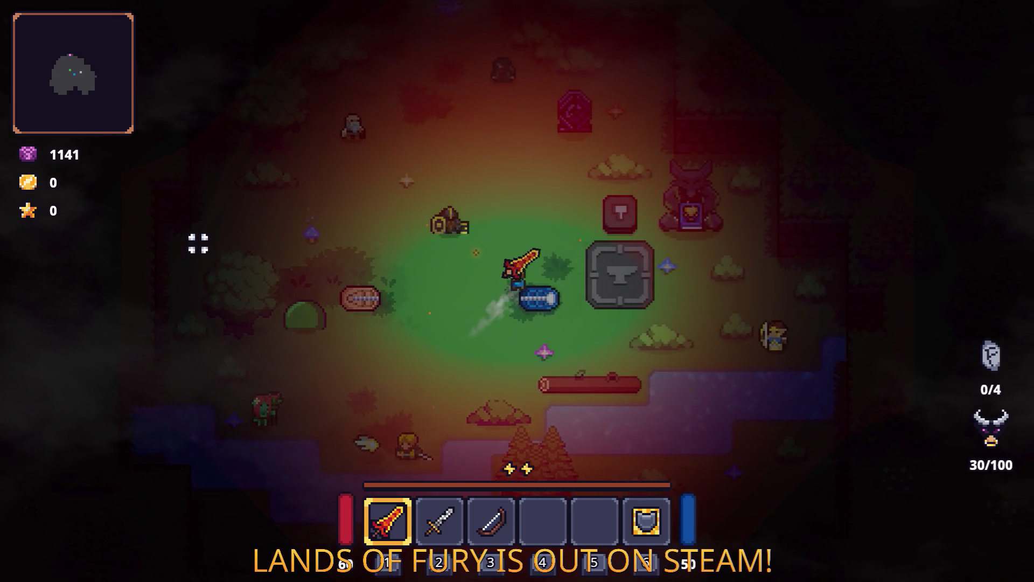
key(a)
key(s)
key(space)
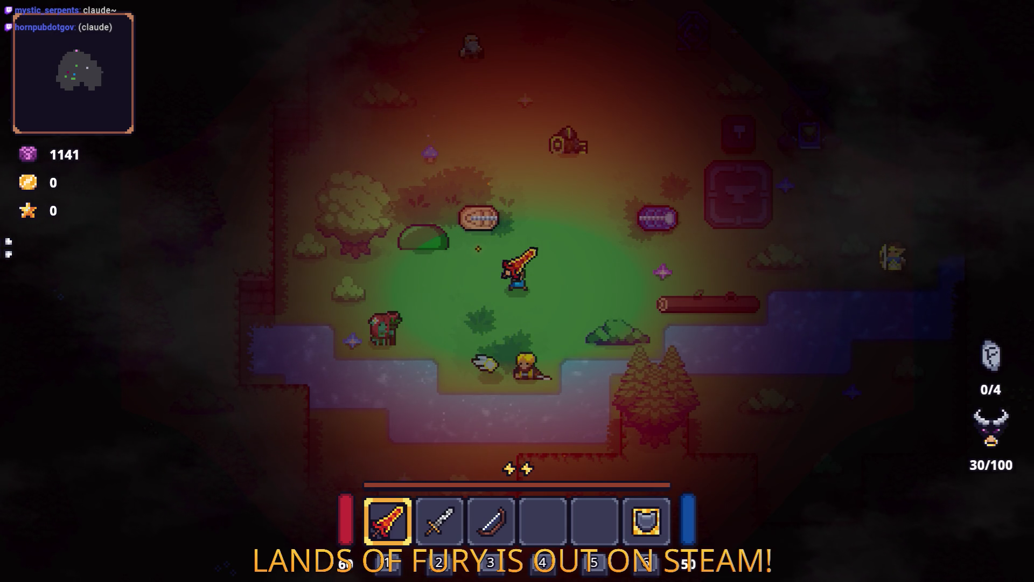
Swing the fire sword, then walk the hero through the stream and onto the upper grass ledge
click(345, 285)
key(d)
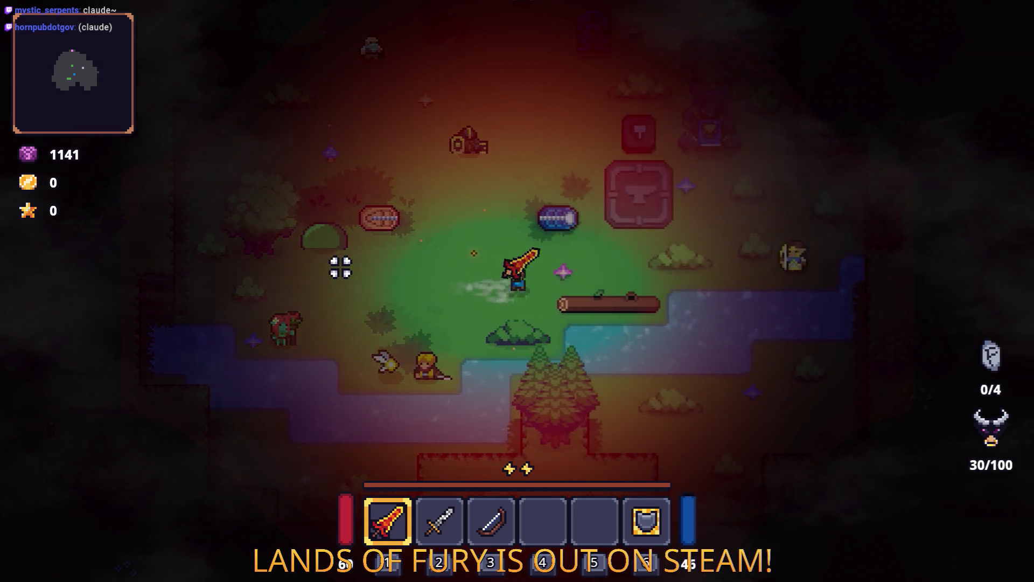
key(d)
key(w)
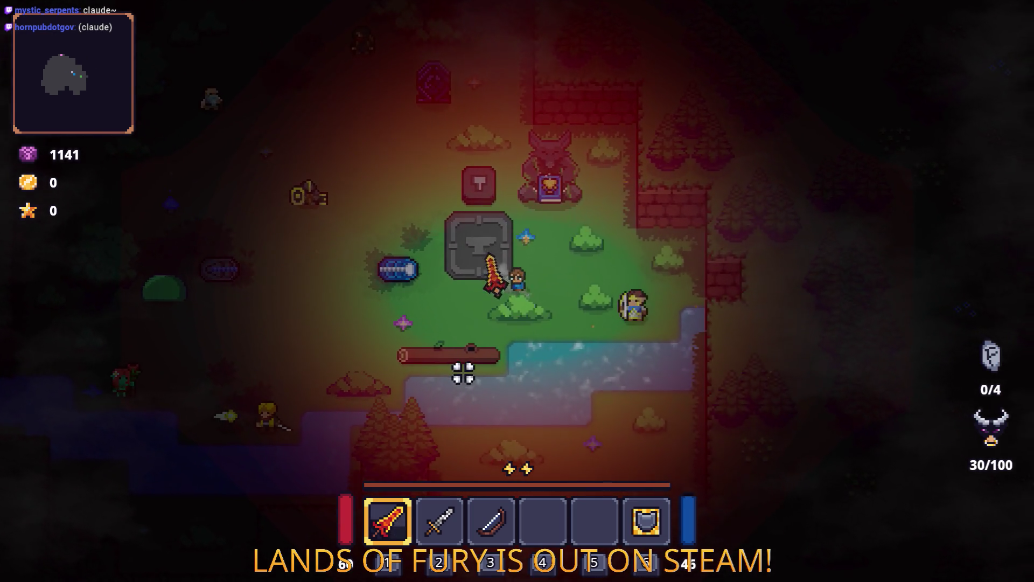
key(s)
key(a)
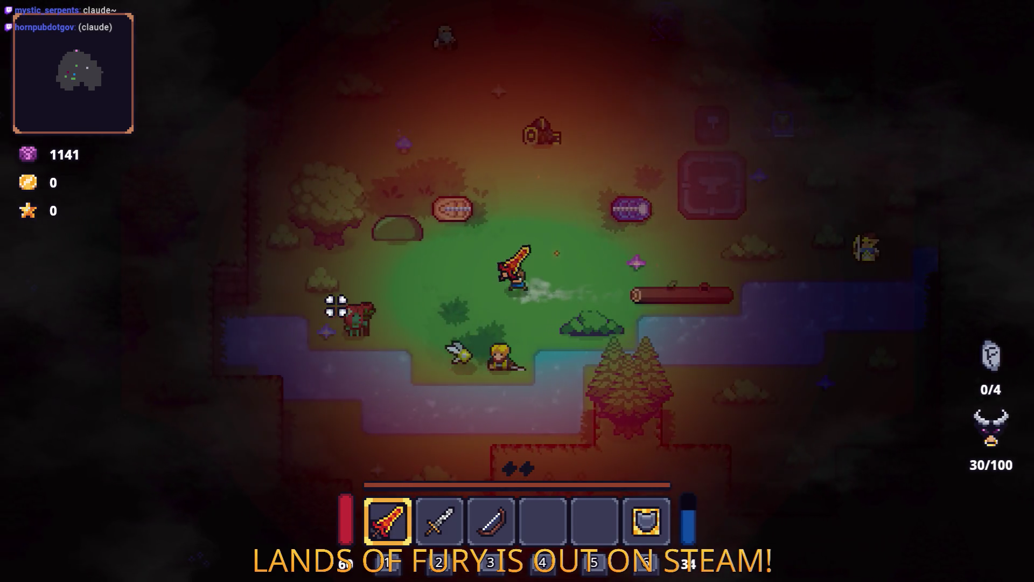
key(s)
key(a)
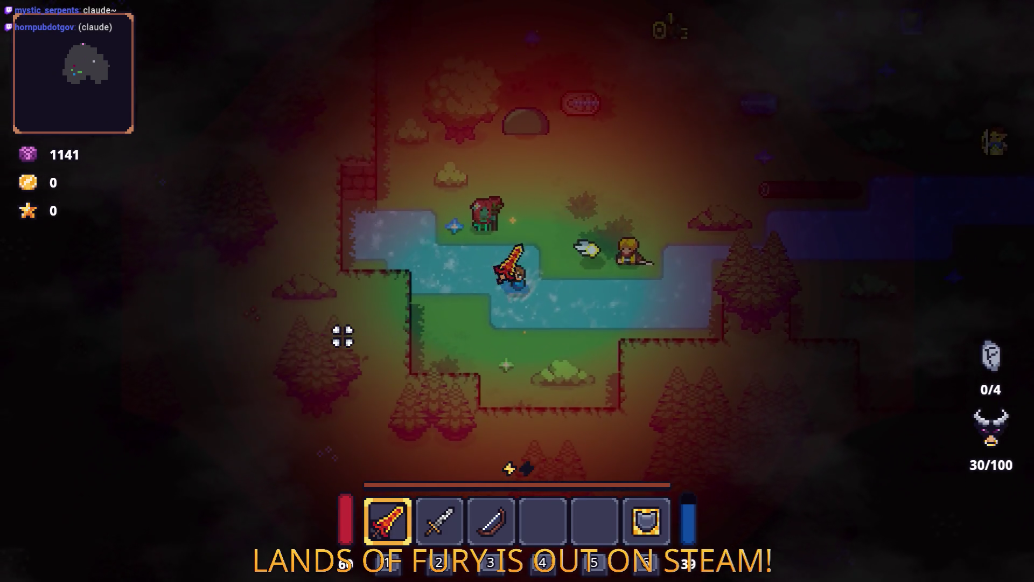
key(s)
key(d)
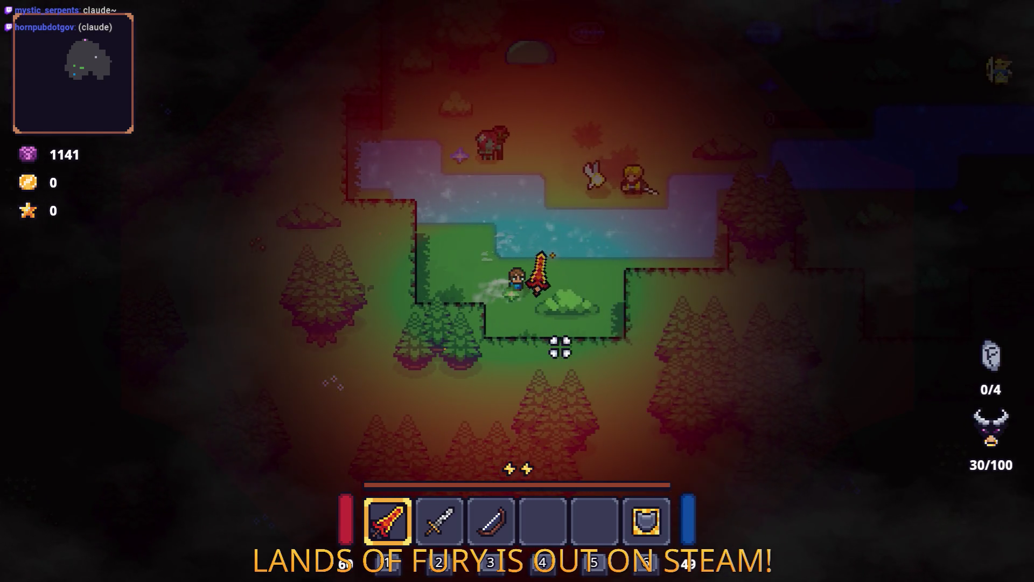
key(w)
key(d)
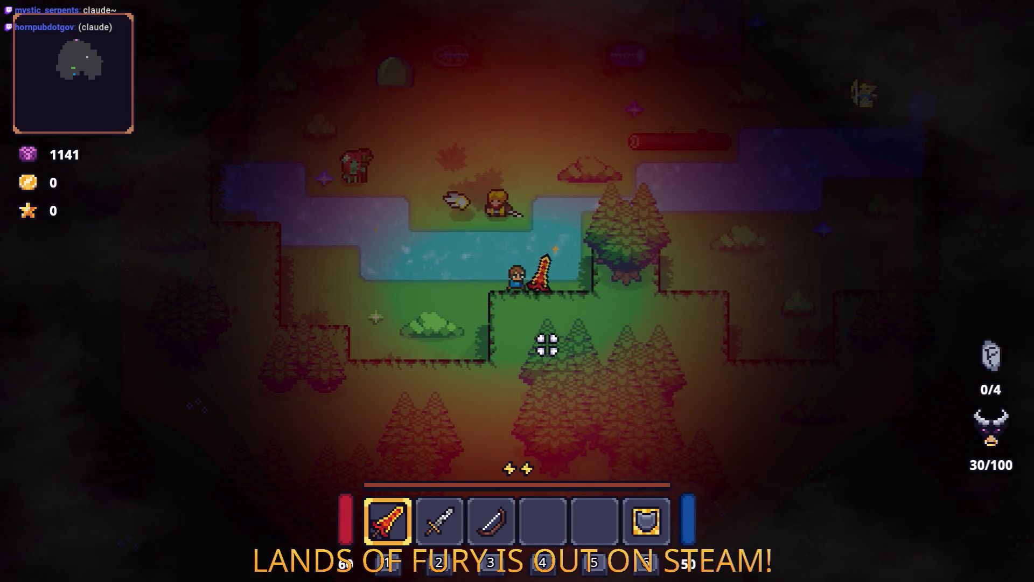
key(a)
key(w)
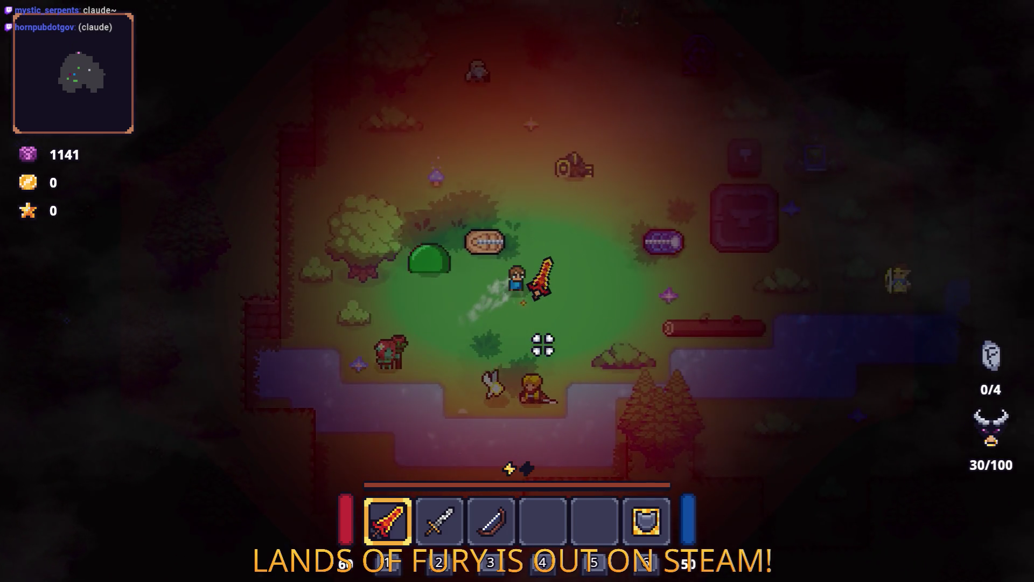
Walk the player past the anvil toward the portal, then pause and quit to the editor
key(d)
key(w)
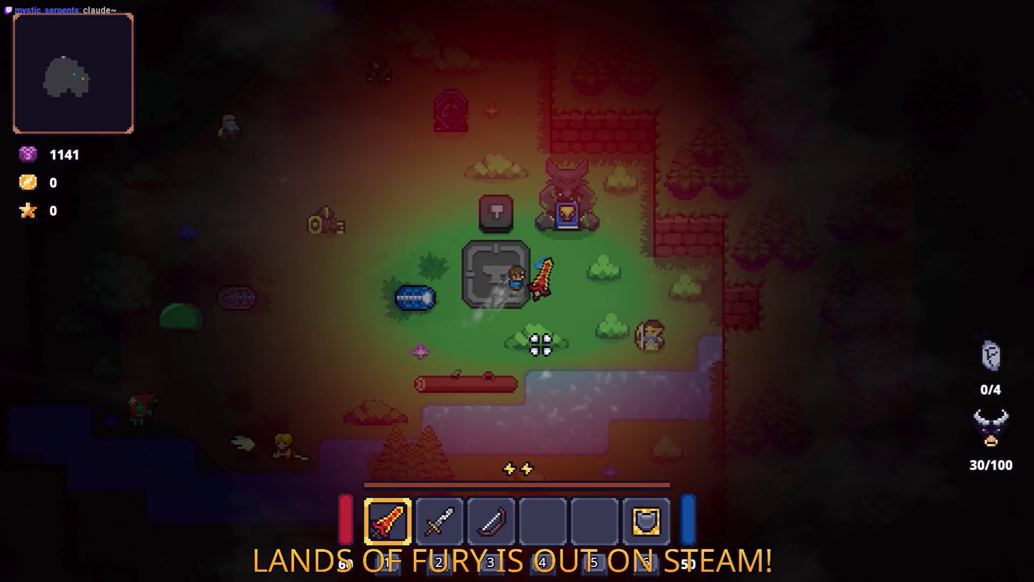
key(d)
key(a)
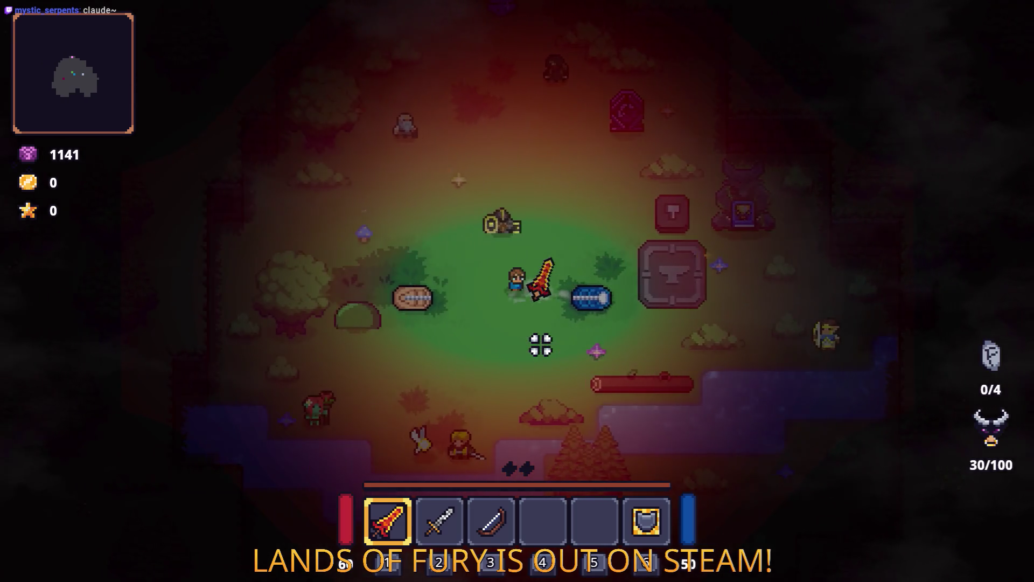
key(a)
key(w)
key(s)
key(w)
key(d)
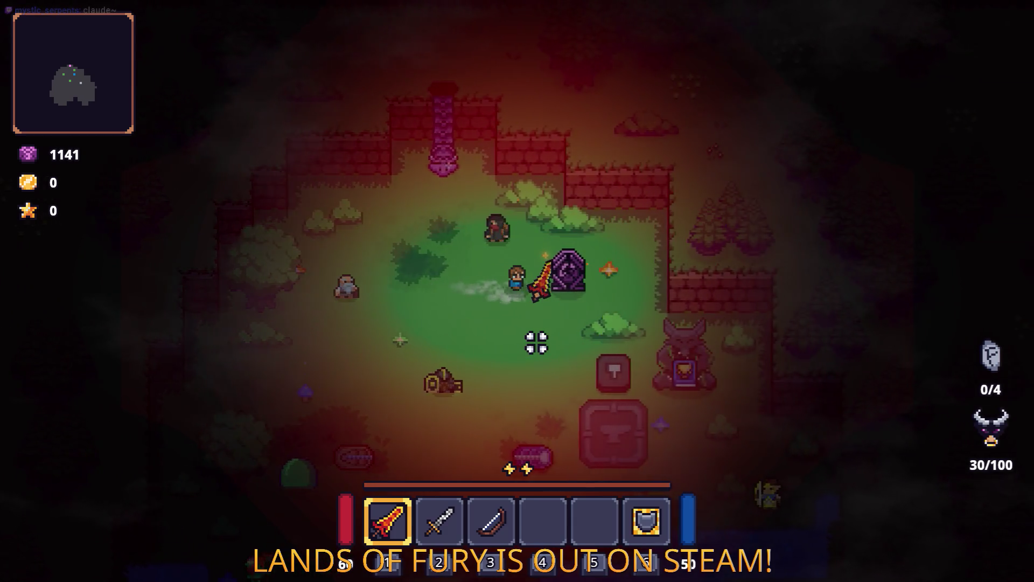
key(s)
key(d)
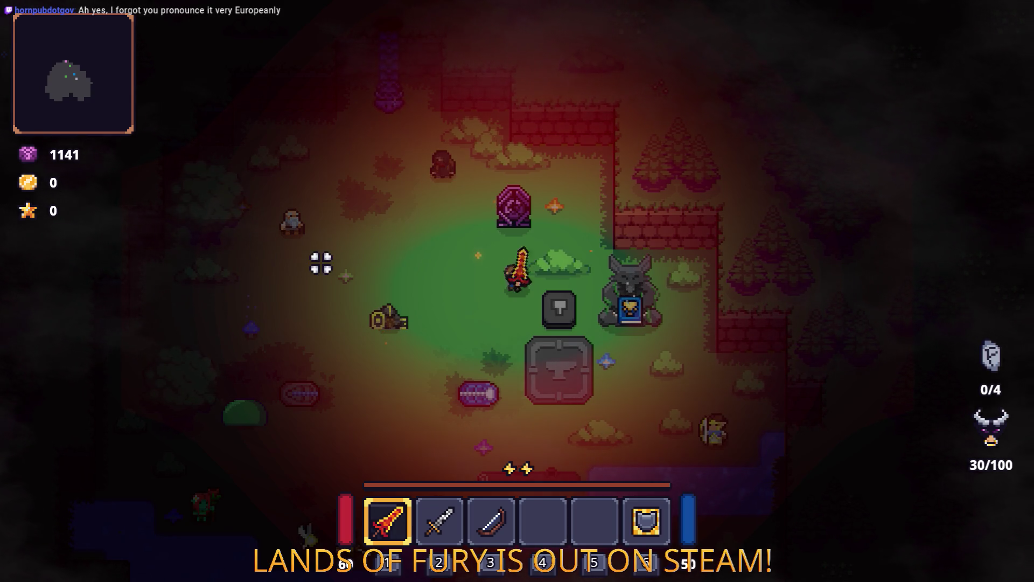
key(Escape)
click(560, 498)
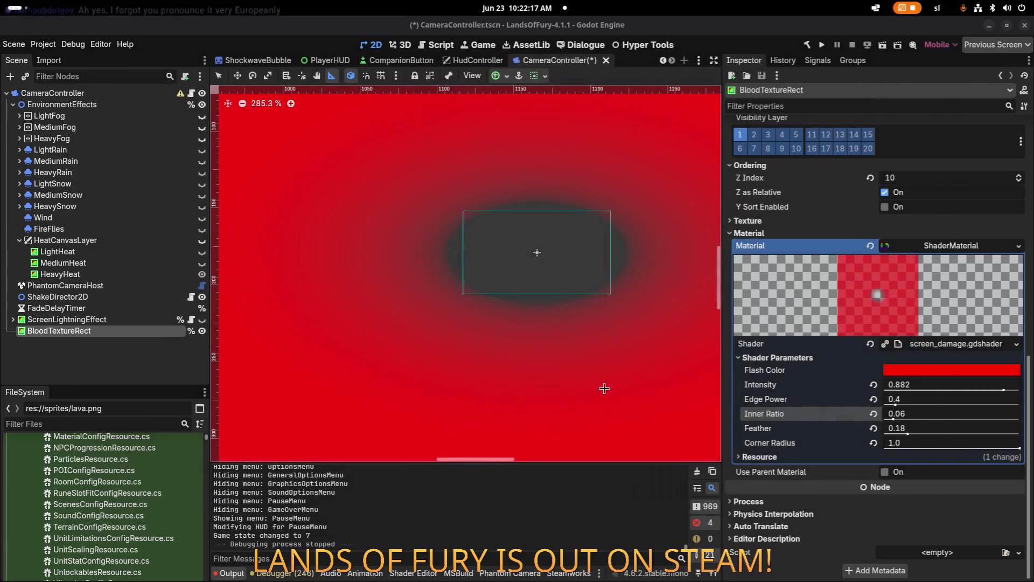
Open the screen_damage shader code, review its intensity and edge_power lines, and save the CameraController scene
click(928, 349)
scroll(570, 494, down, 2)
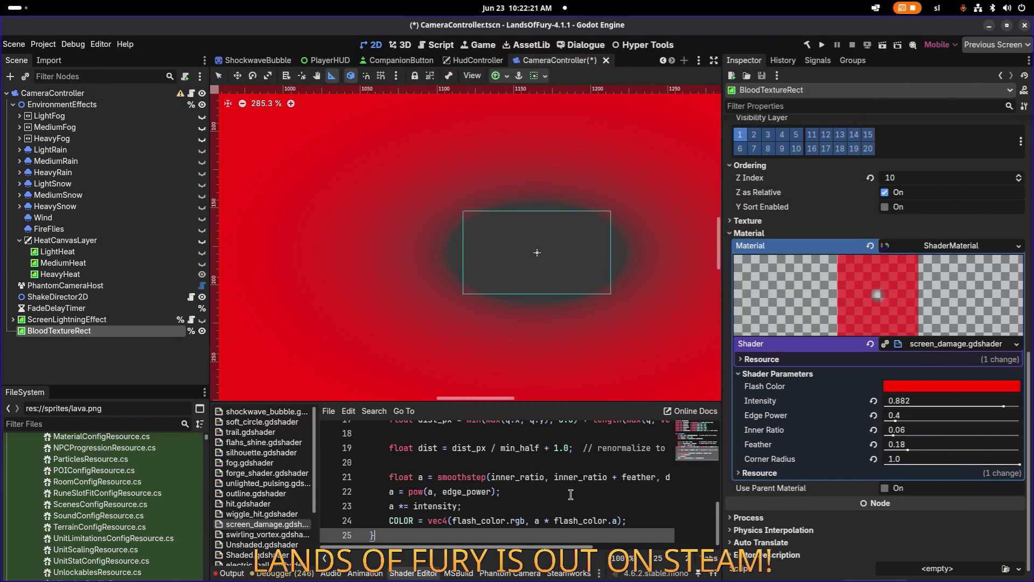
click(568, 501)
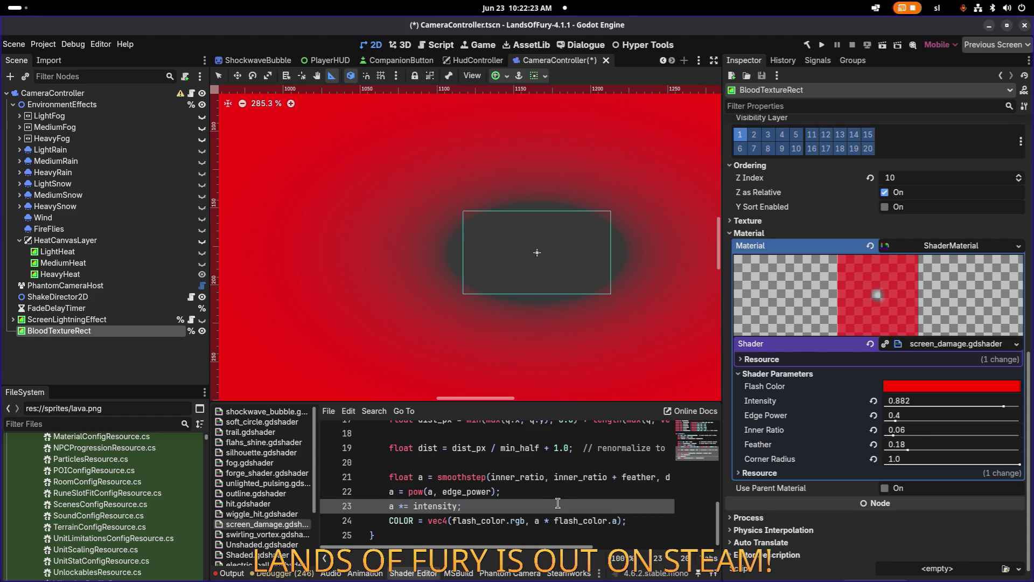
click(561, 498)
key(ctrl+s)
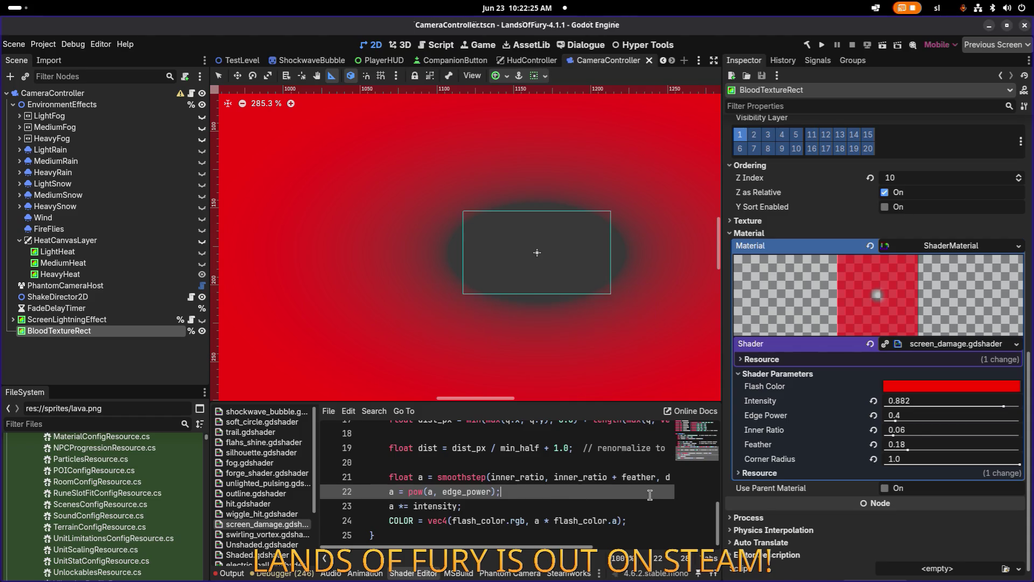
Select the Edge Power parameter and jump to the shader's smoothstep line
scroll(496, 285, up, 2)
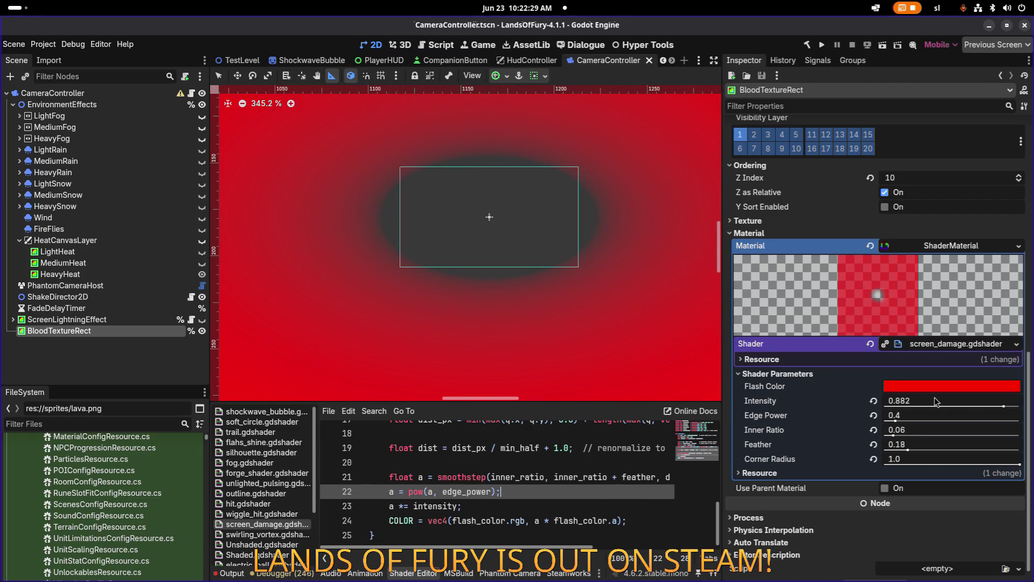
click(895, 420)
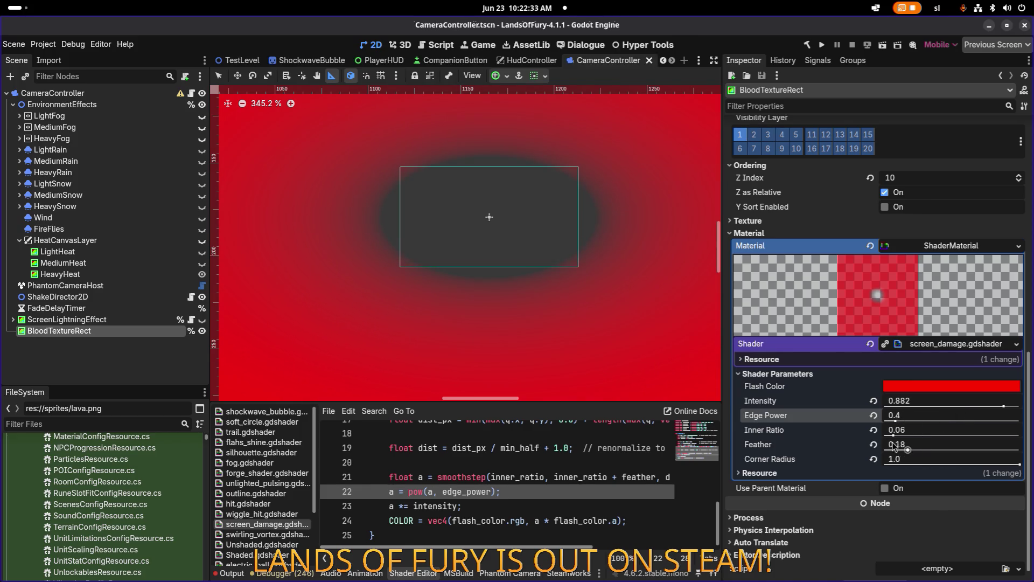
click(494, 477)
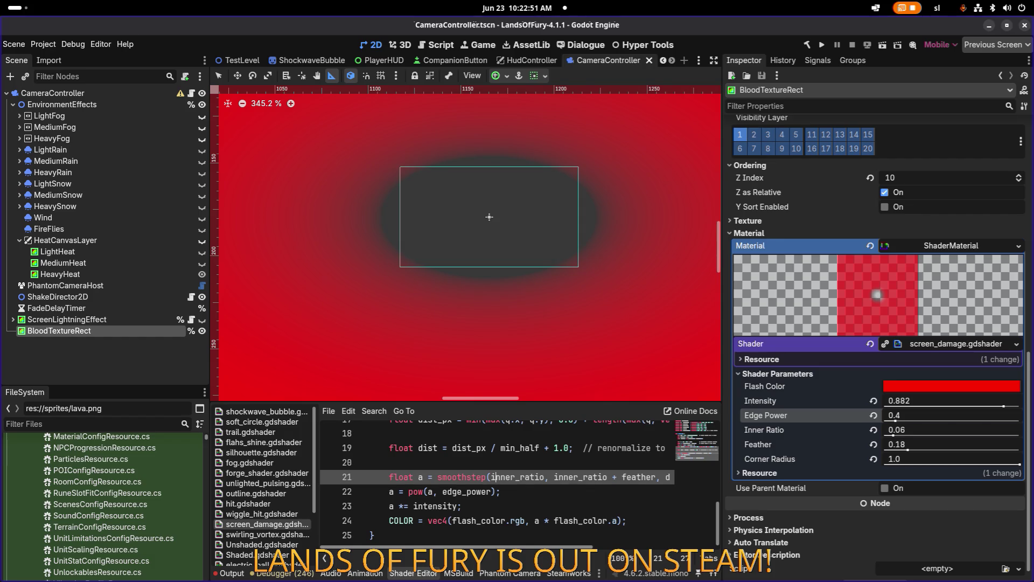
Undo the last edit in the screen_damage shader code
scroll(398, 270, down, 12)
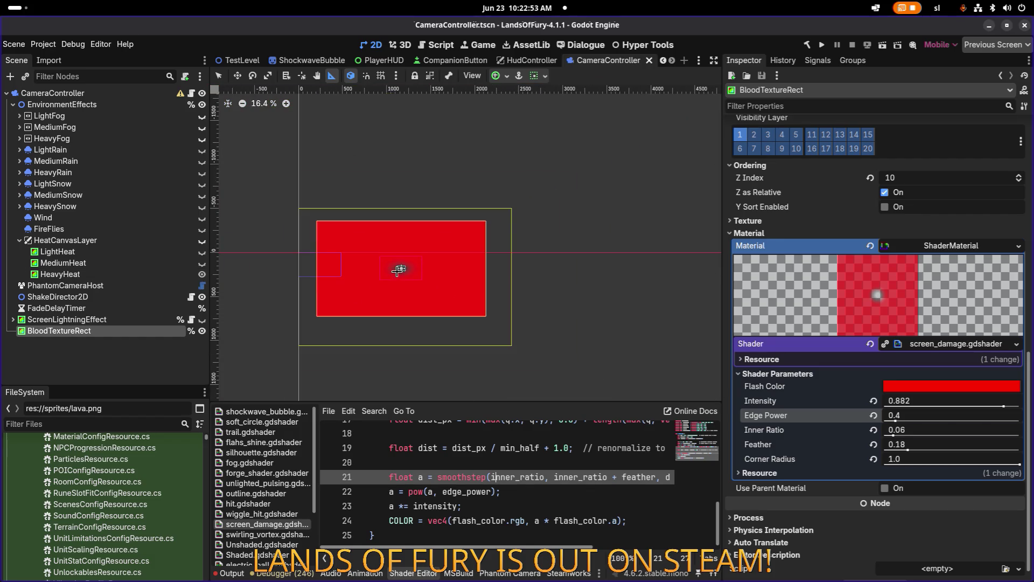
scroll(394, 272, up, 2)
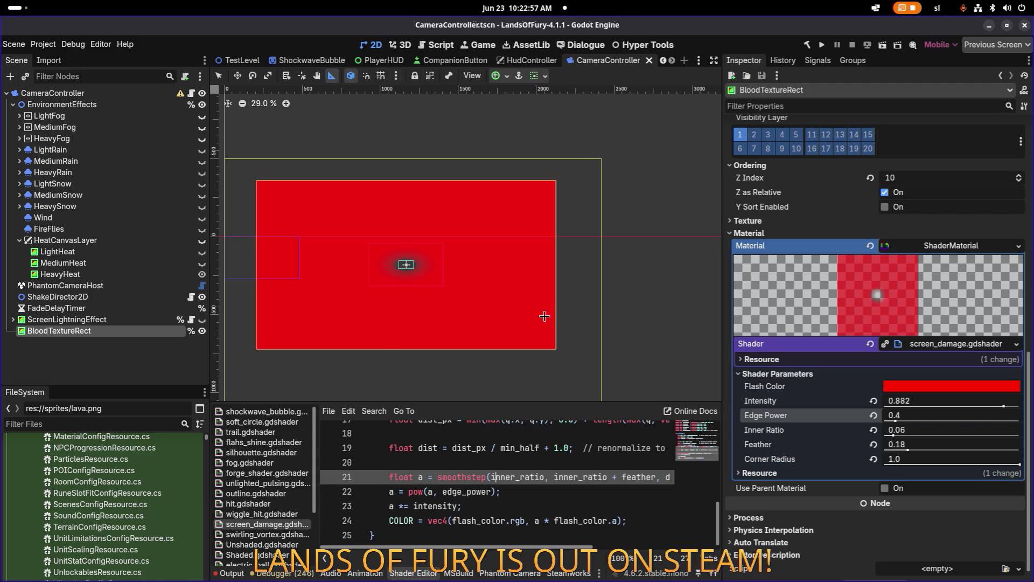
click(508, 508)
key(ctrl+z)
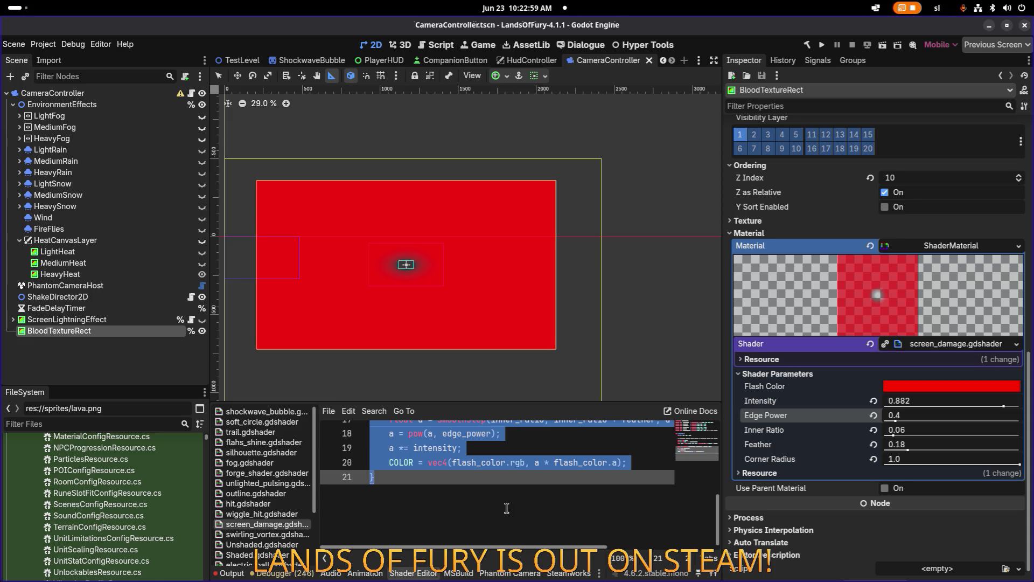
click(506, 508)
scroll(229, 291, down, 1)
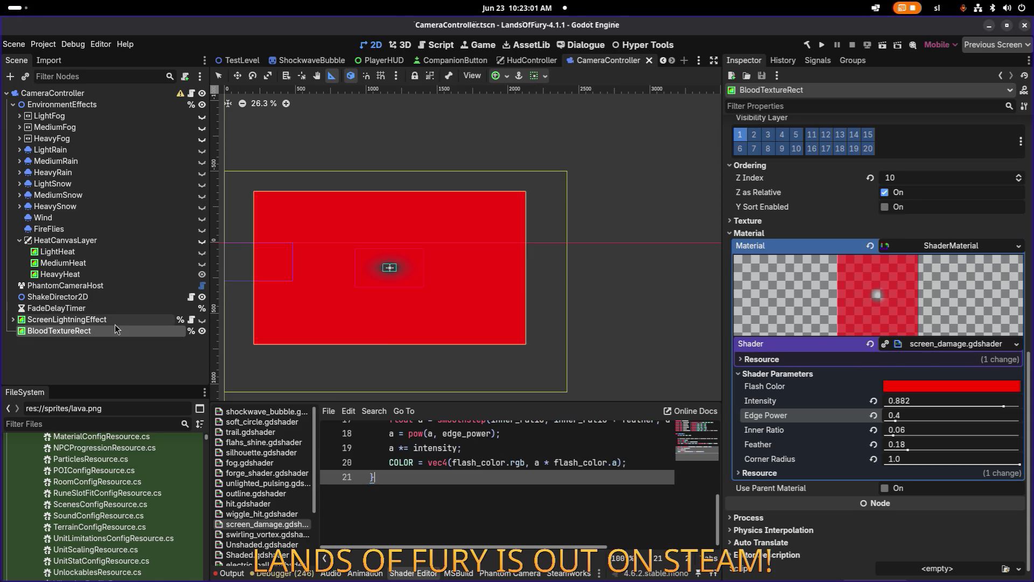
Set BloodTextureRect's Custom Minimum Size height to 1920 px and save the CameraController scene
click(117, 329)
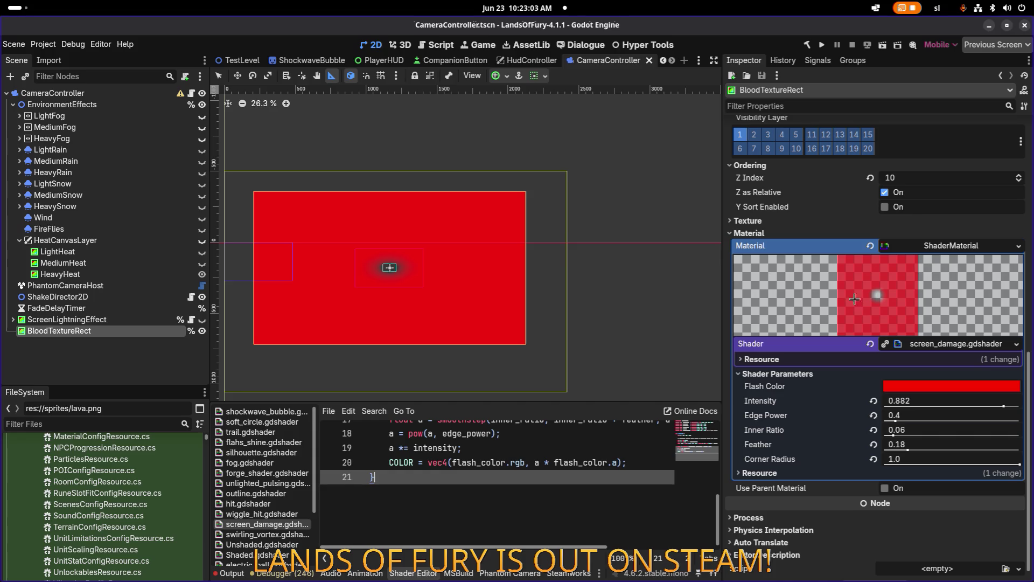
scroll(867, 241, up, 10)
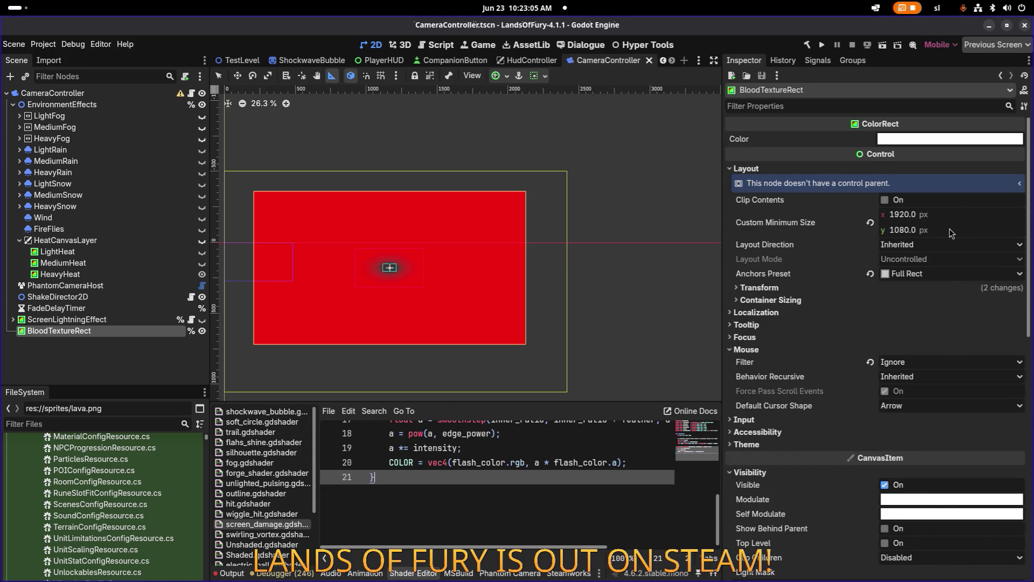
click(946, 230)
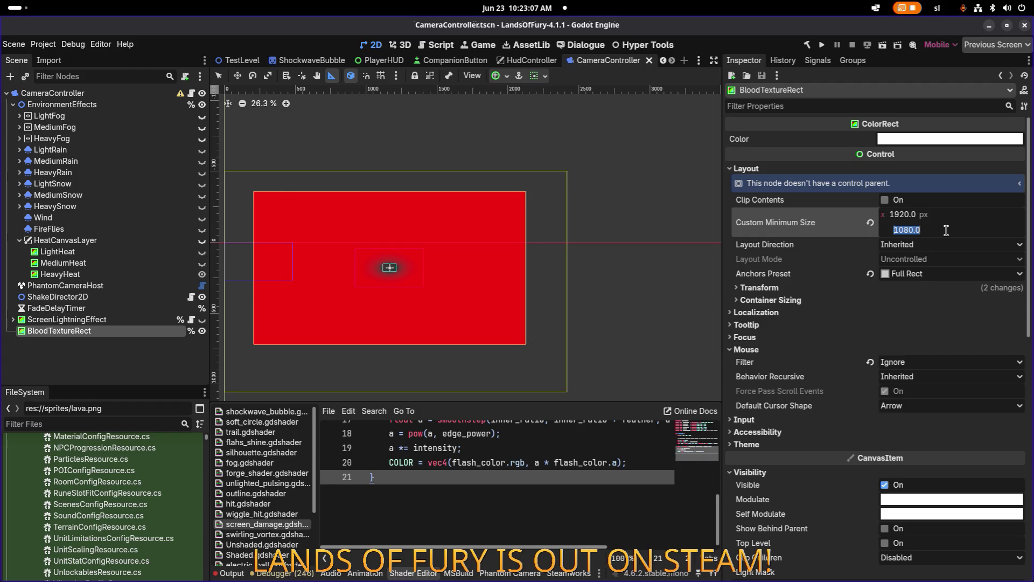
text(1920)
key(Return)
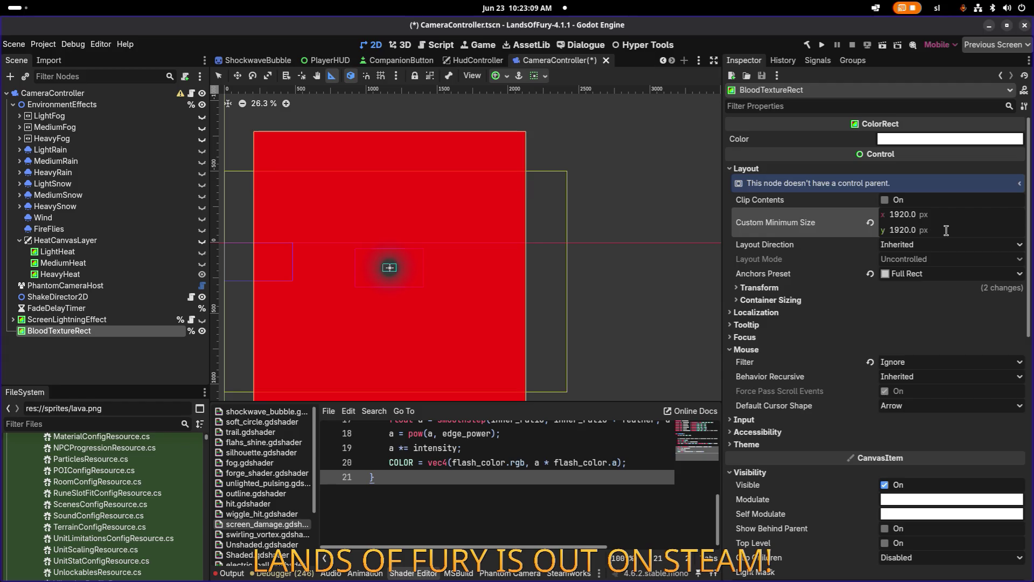
scroll(388, 267, up, 7)
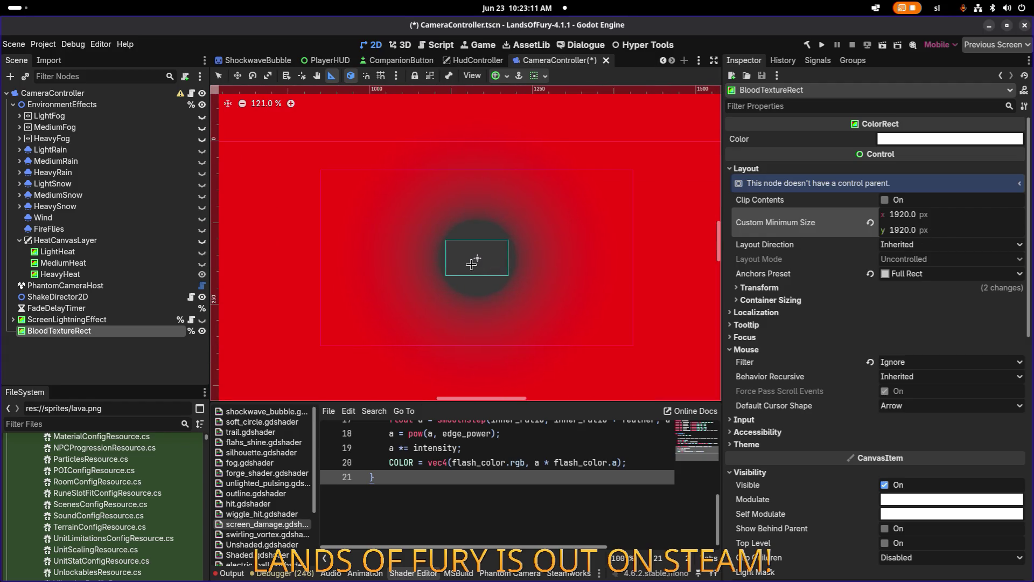
scroll(473, 264, up, 4)
key(ctrl+s)
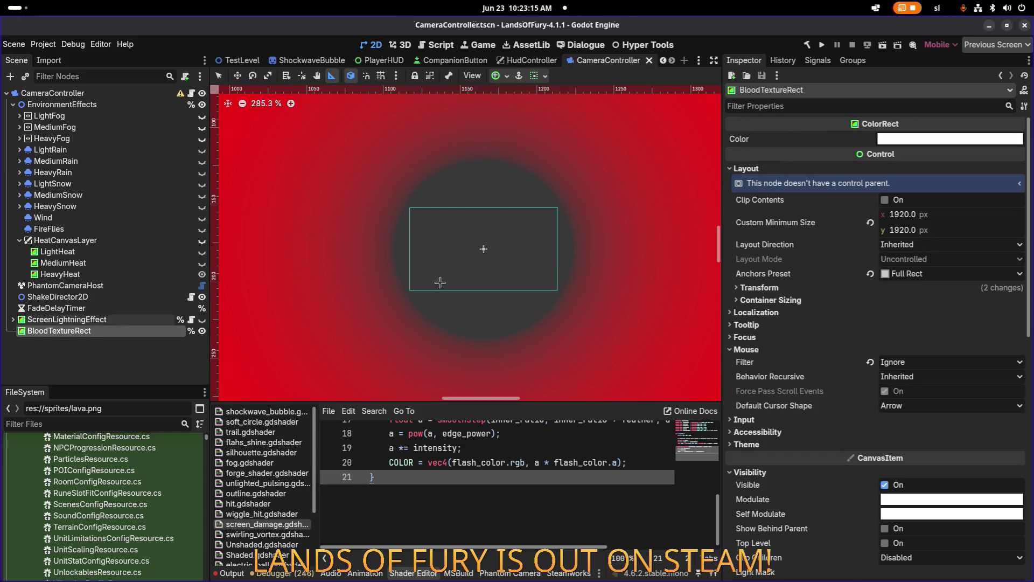
Run the project to reach the Lands of Fury main menu
scroll(867, 317, down, 5)
scroll(874, 316, down, 4)
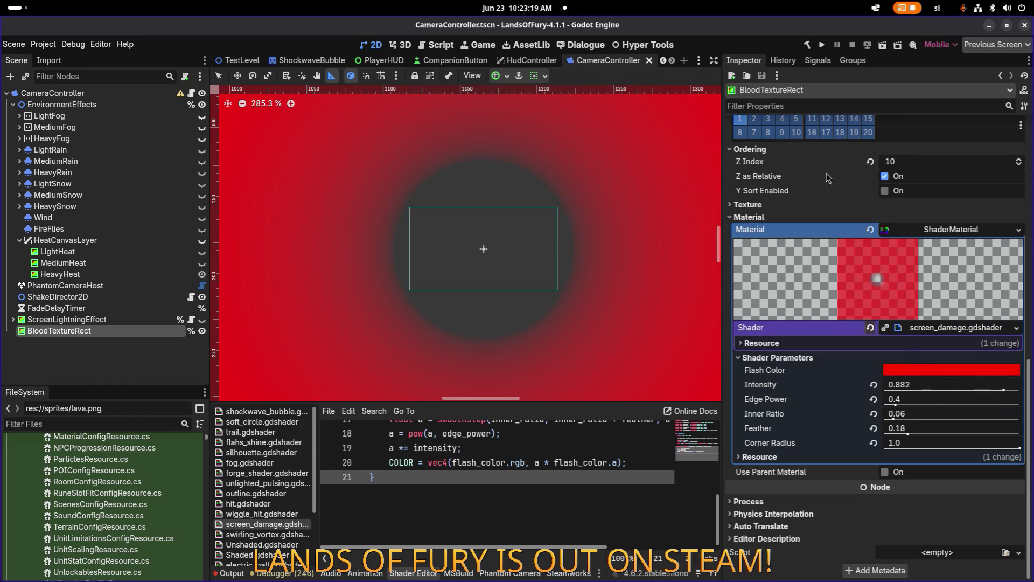
click(821, 44)
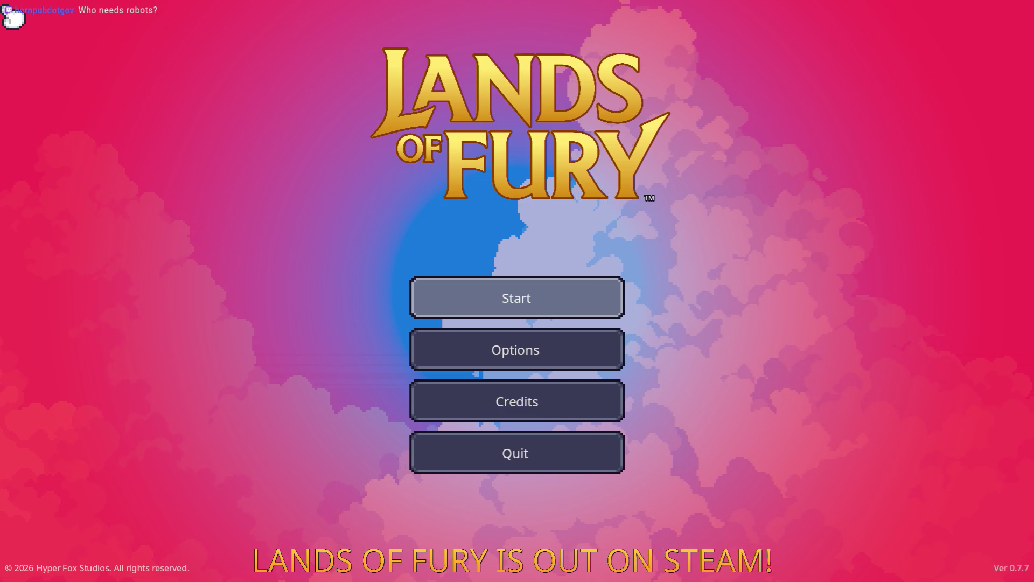
Start the game on the first save profile and walk the hero around the Glade campfire
click(495, 295)
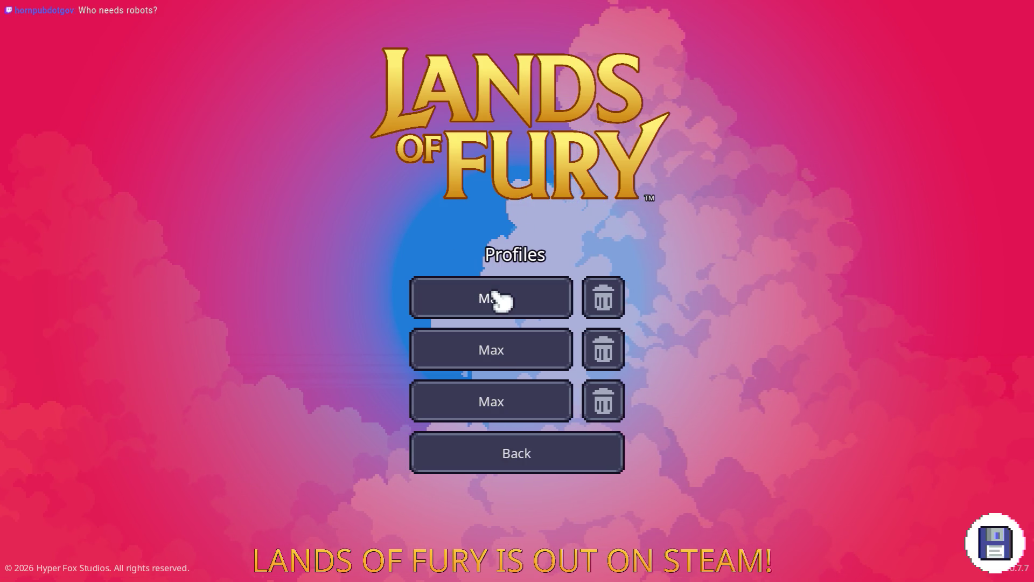
click(495, 296)
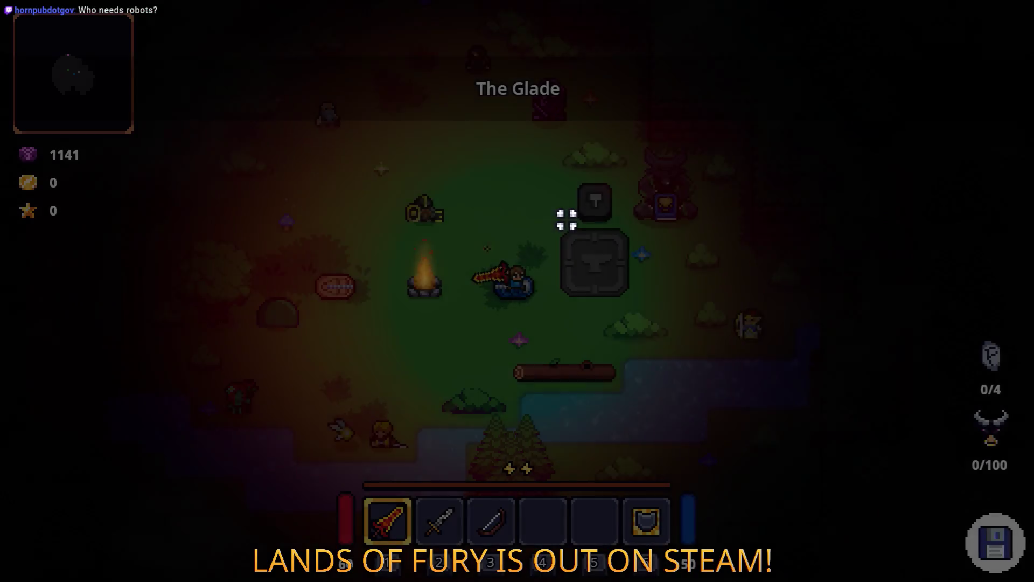
key(w)
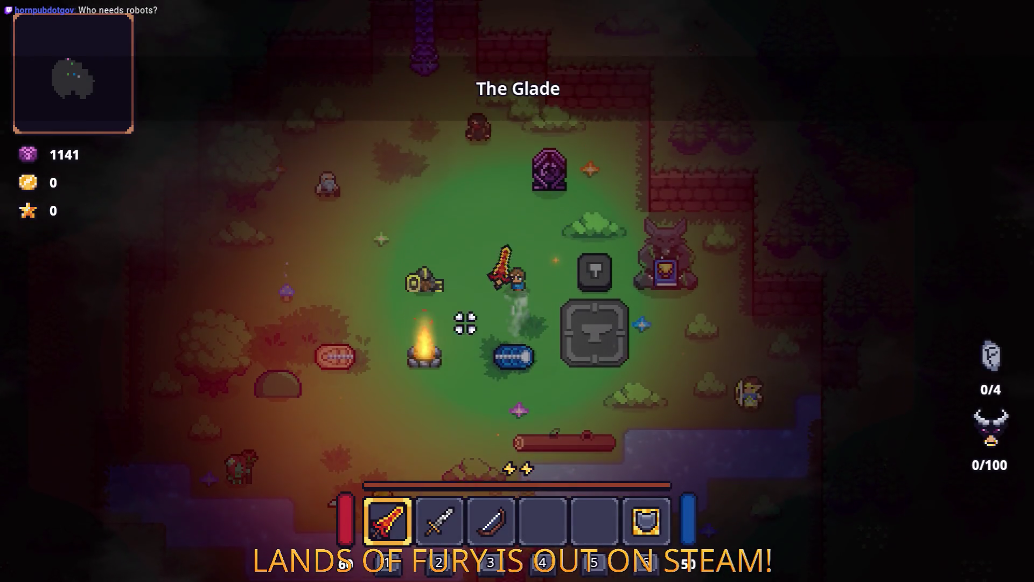
key(s)
key(a)
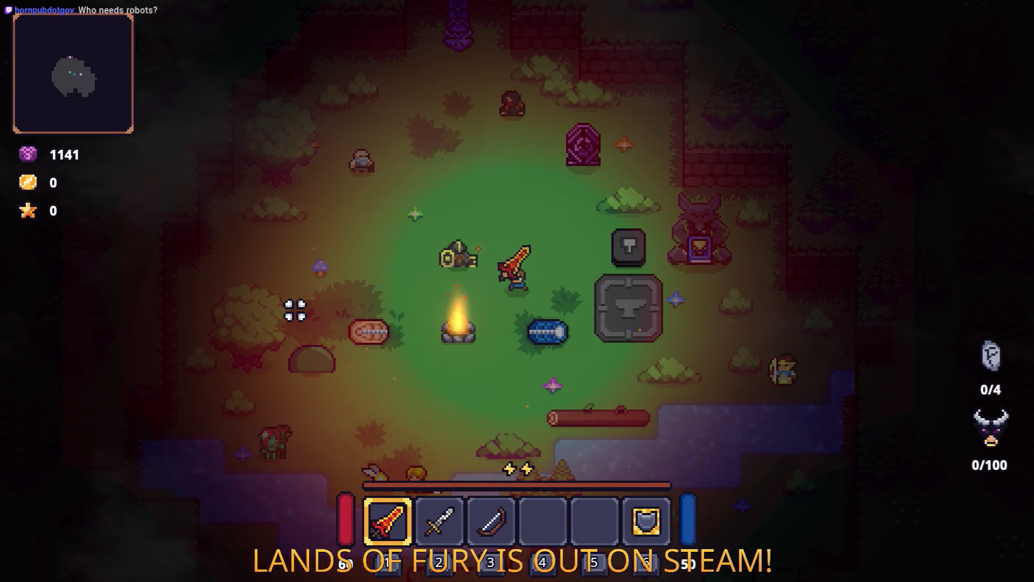
key(d)
key(a)
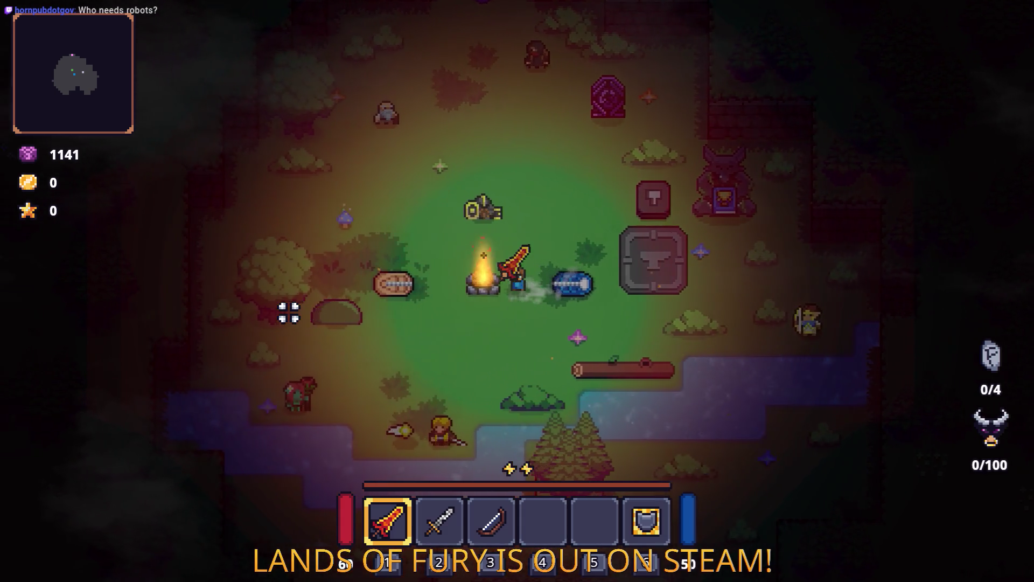
key(a)
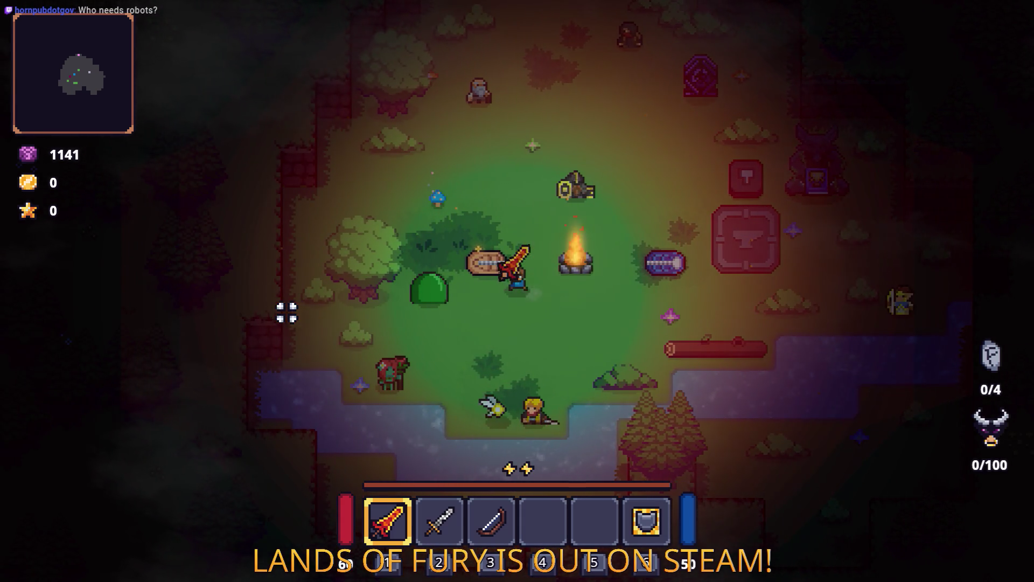
key(w)
key(d)
key(d)
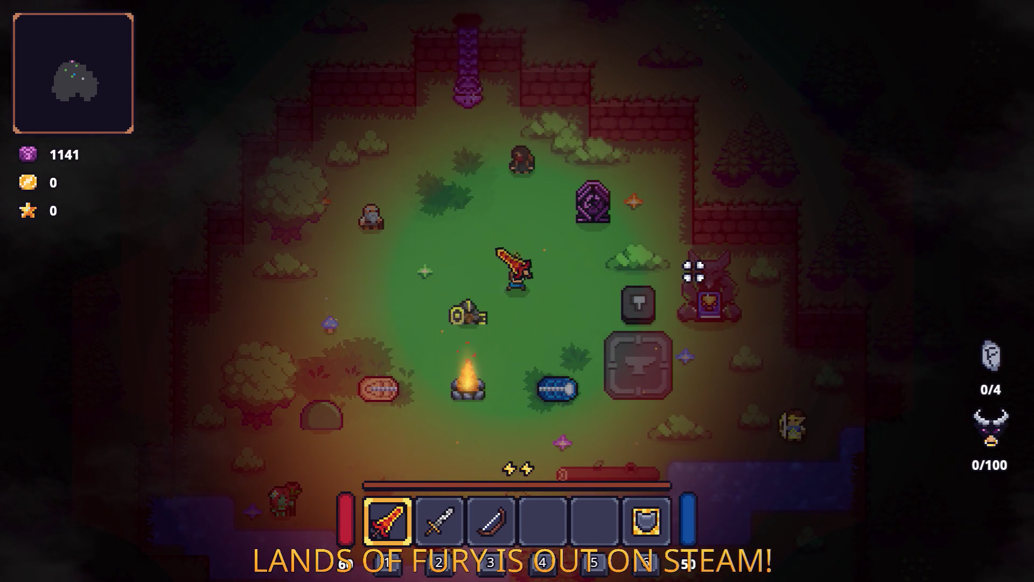
key(s)
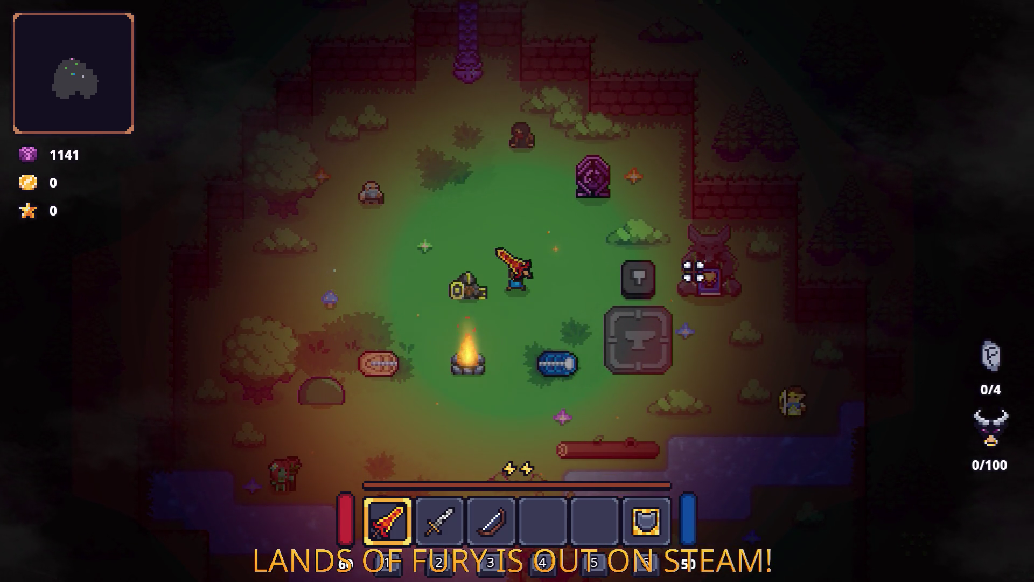
Alt+Tab over to the Godot editor and back to the running game
key(alt+Tab)
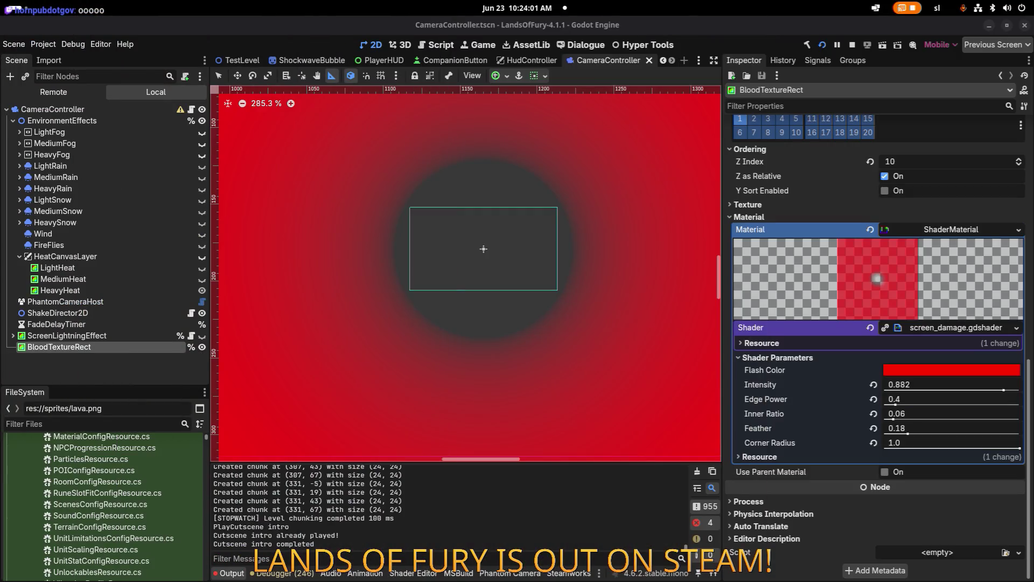
key(alt+Tab)
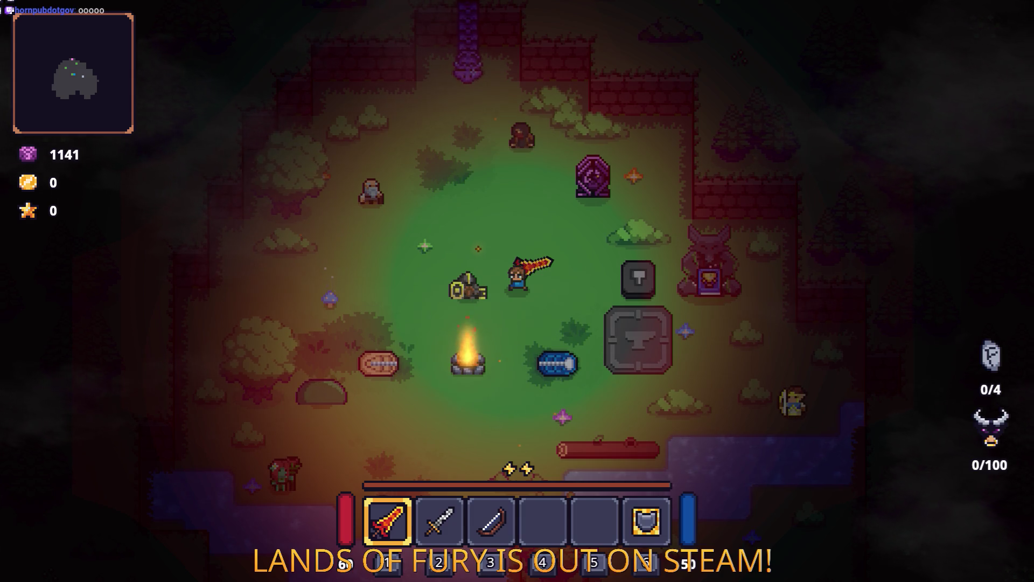
key(alt+Tab)
key(Tab)
key(alt+Tab)
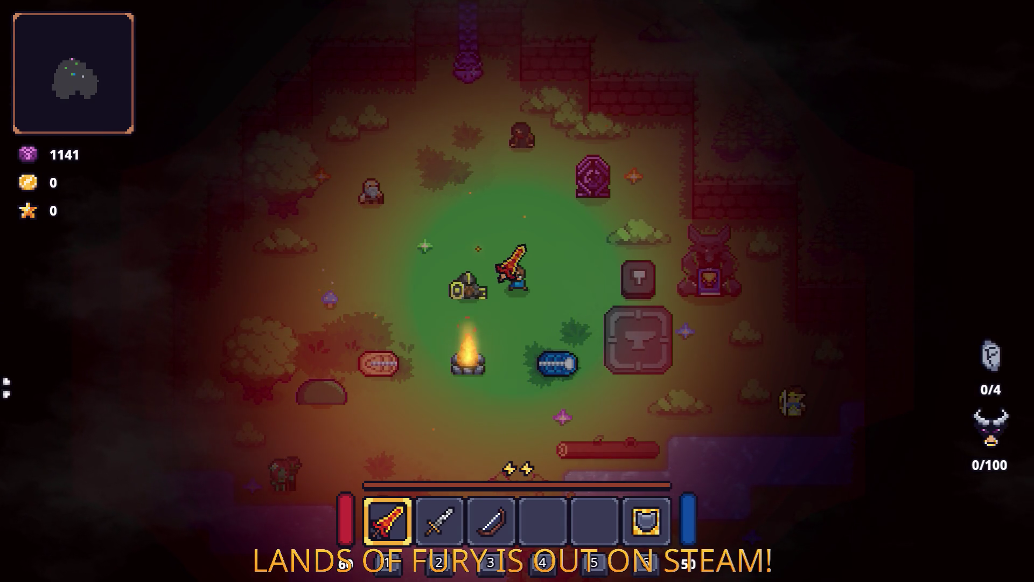
Swing the fire sword beside the campfire while the red vignette frames the Glade
click(549, 379)
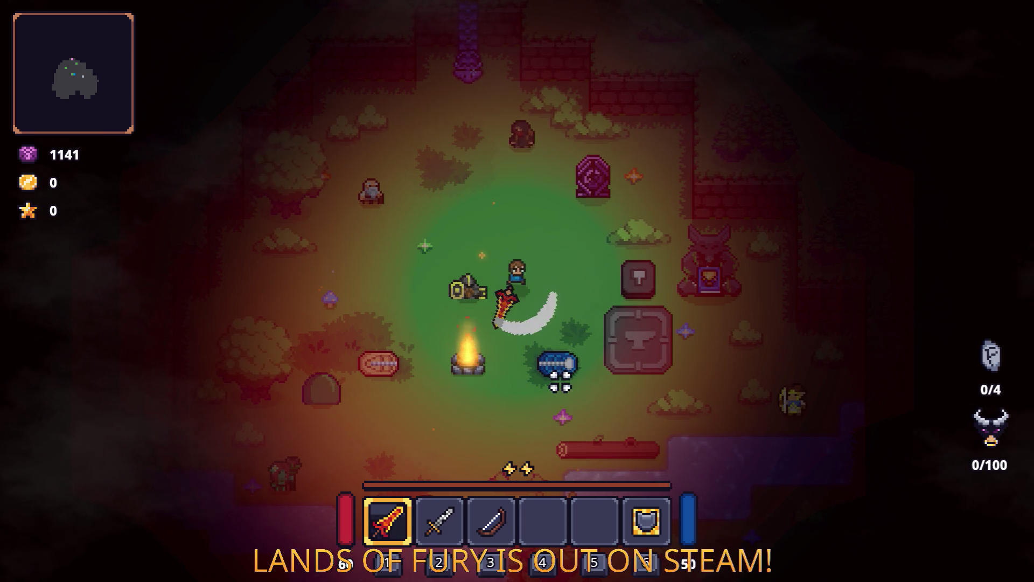
Walk onto the blue bedroll, equip the bow with 3, and shoot creatures while dashing upward
key(d)
key(s)
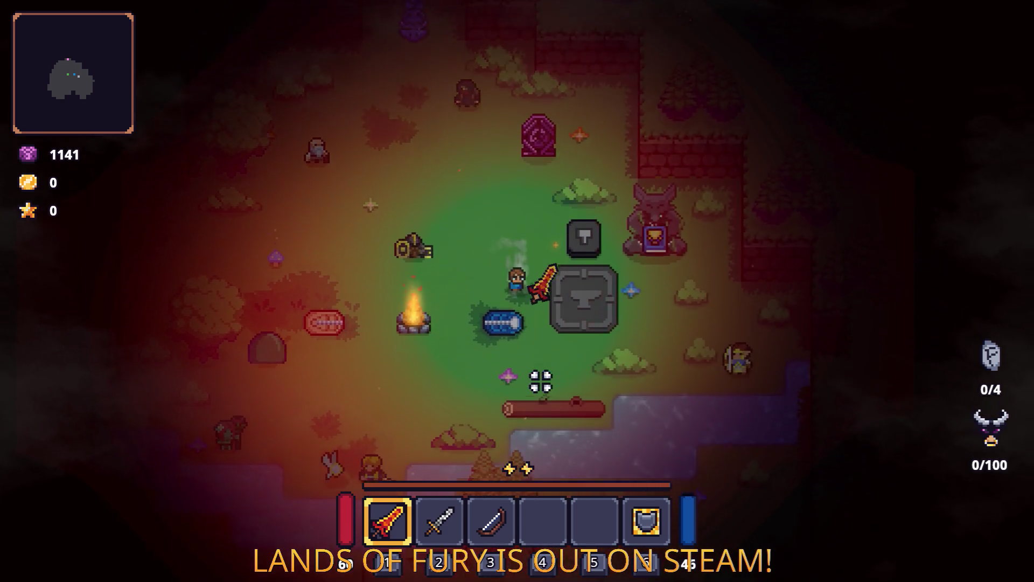
key(s)
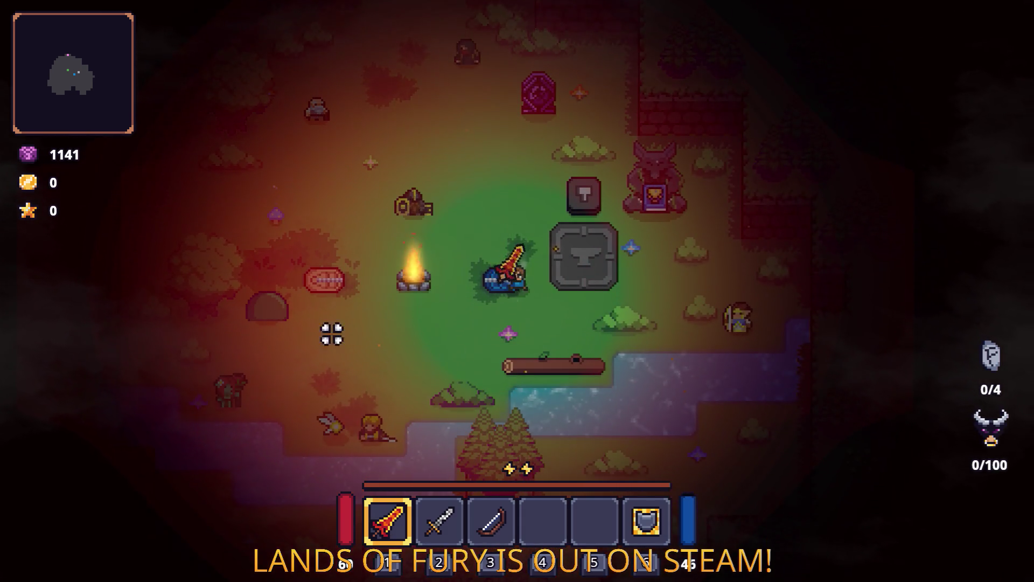
key(s)
key(a)
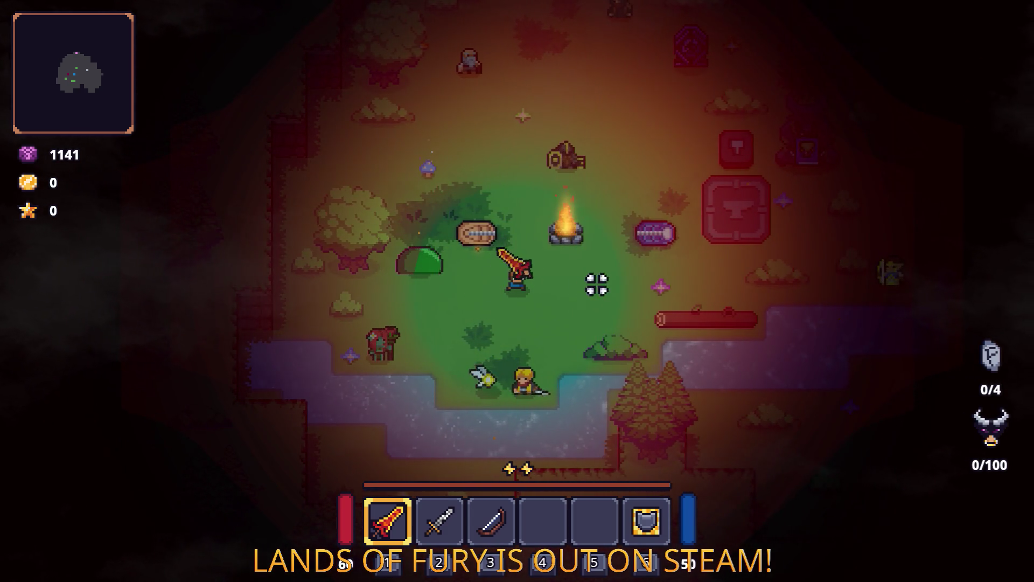
key(3)
click(743, 260)
key(d)
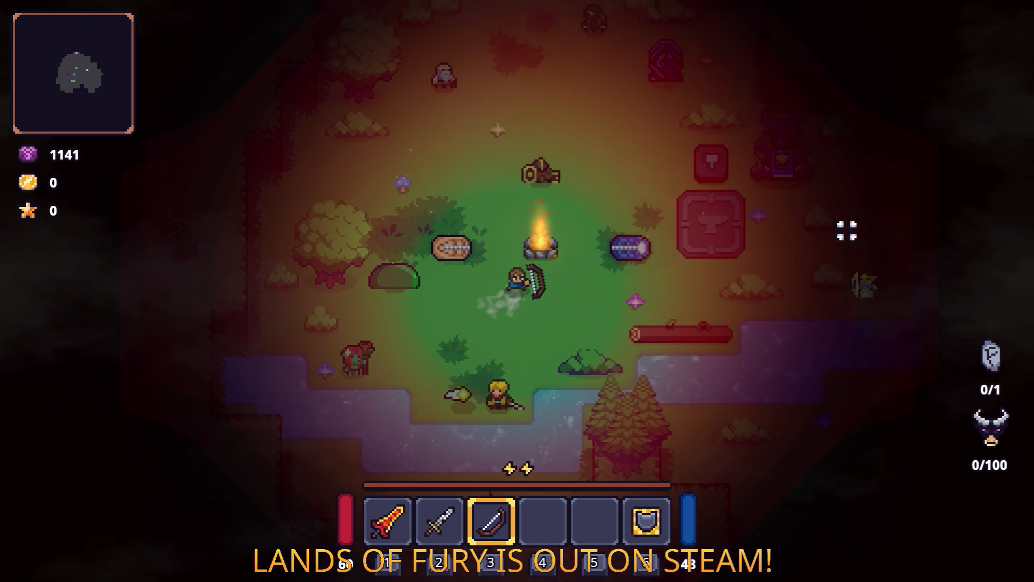
key(w)
click(771, 212)
key(space)
Roam around the campfire, then shoot the red creature on the left
key(a)
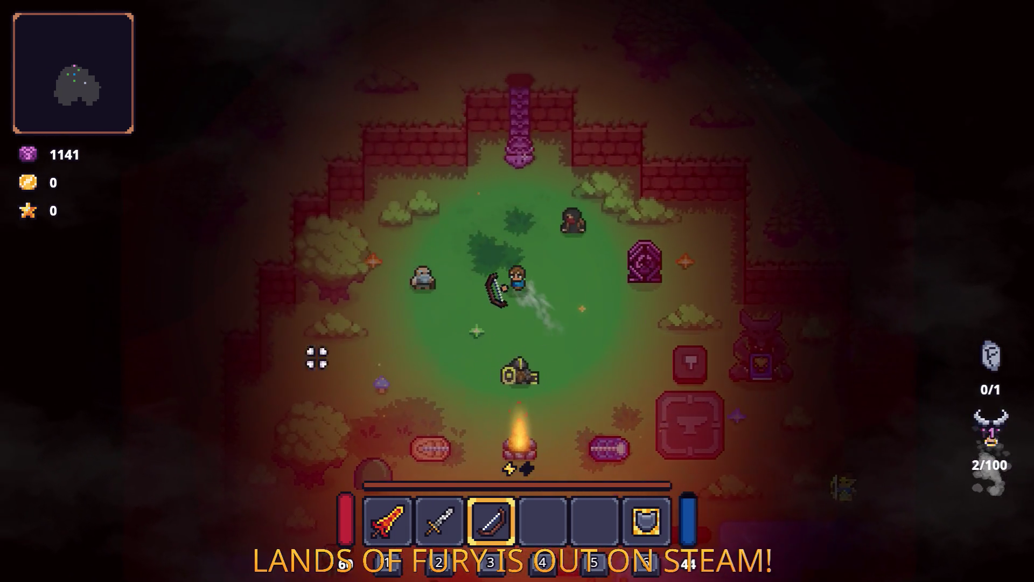
key(s)
key(s)
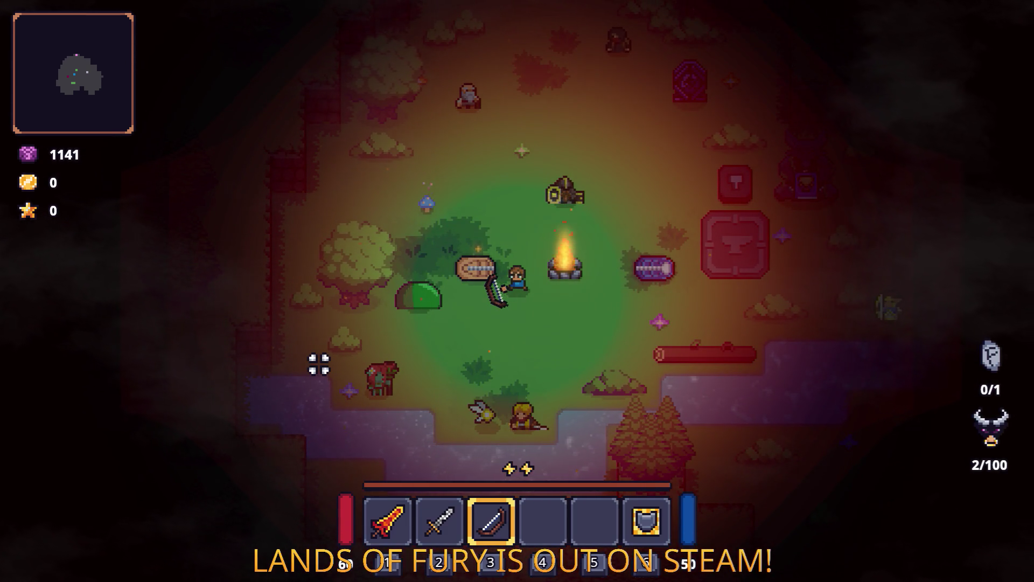
key(a)
key(d)
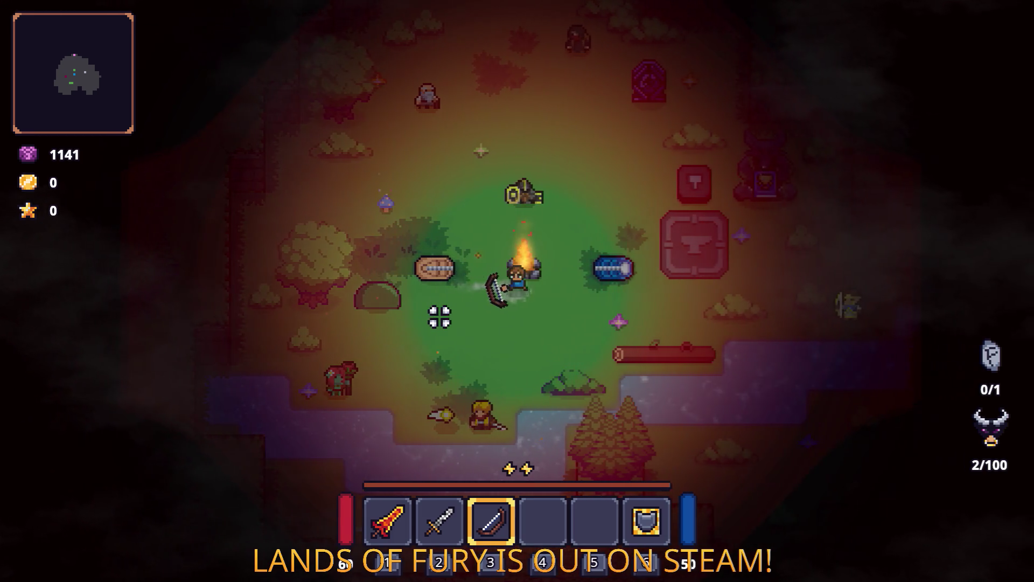
key(s)
key(w)
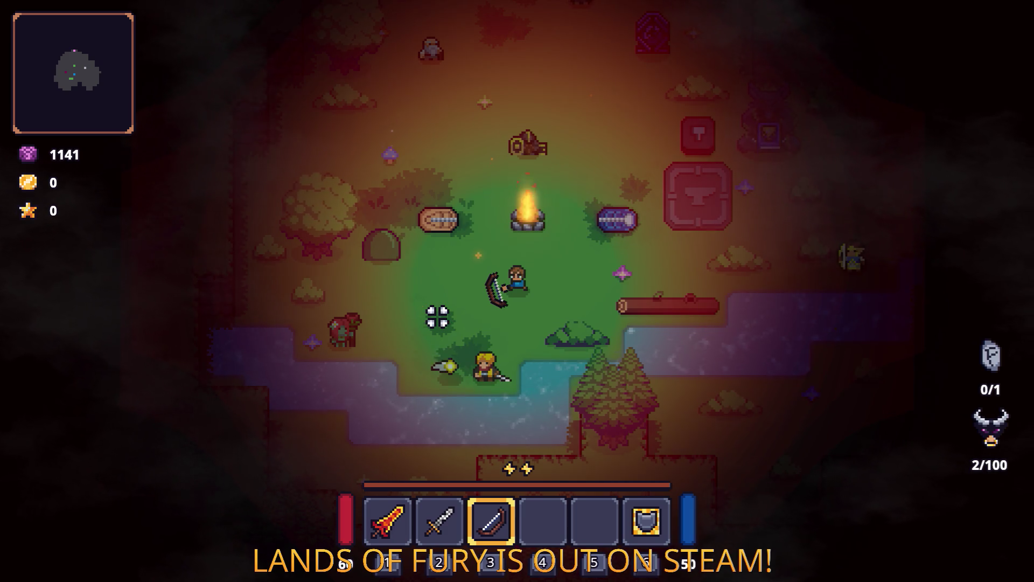
key(a)
key(w)
key(a)
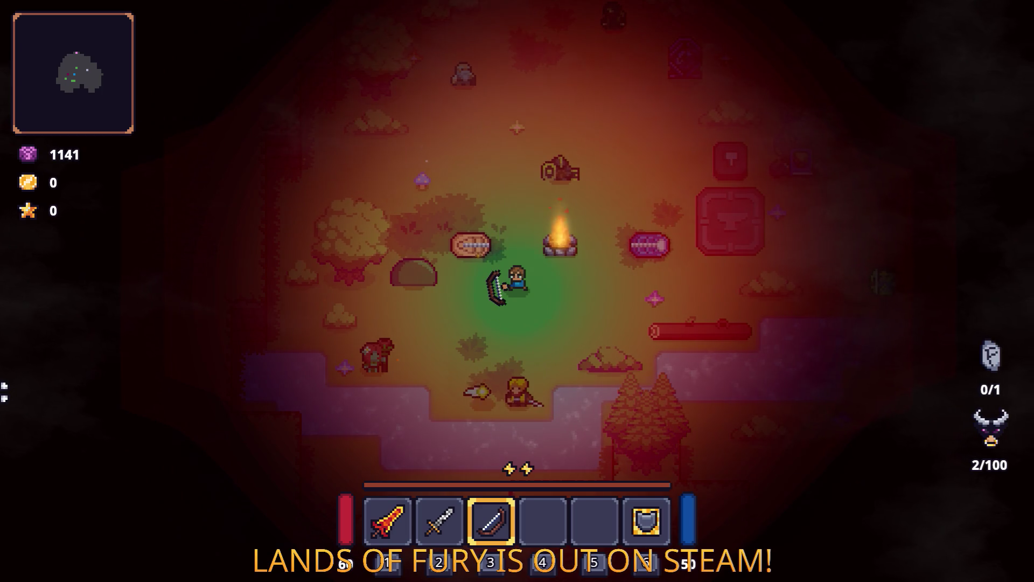
click(384, 358)
Pick up the log, carry it up-left, set it down and shoot another creature
key(a)
key(e)
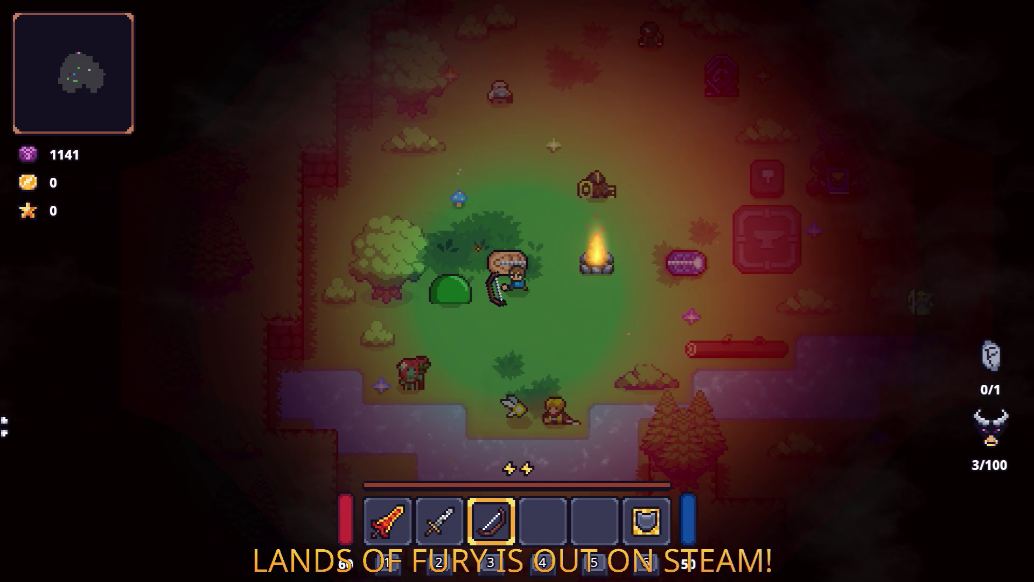
key(e)
key(d)
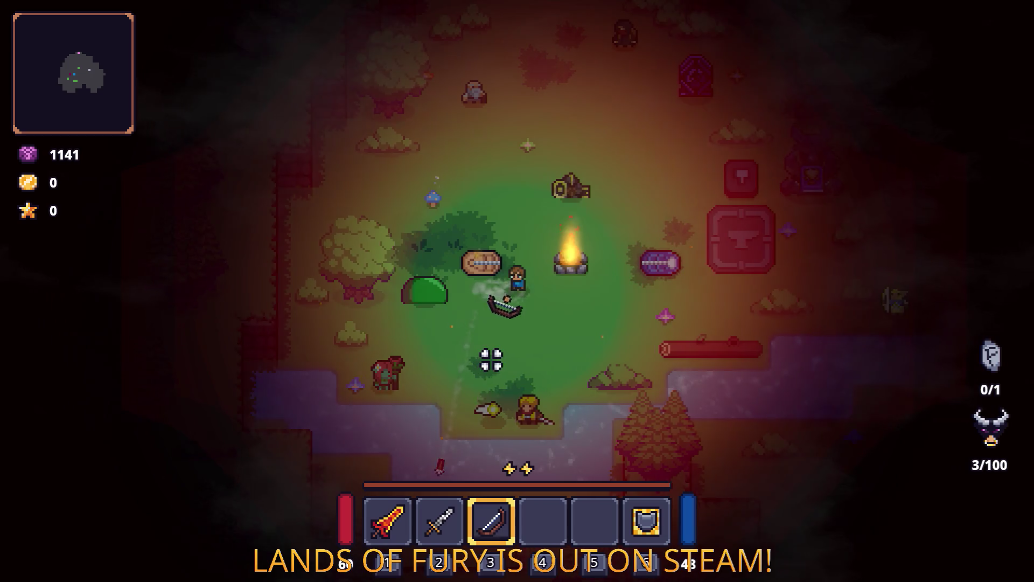
click(457, 350)
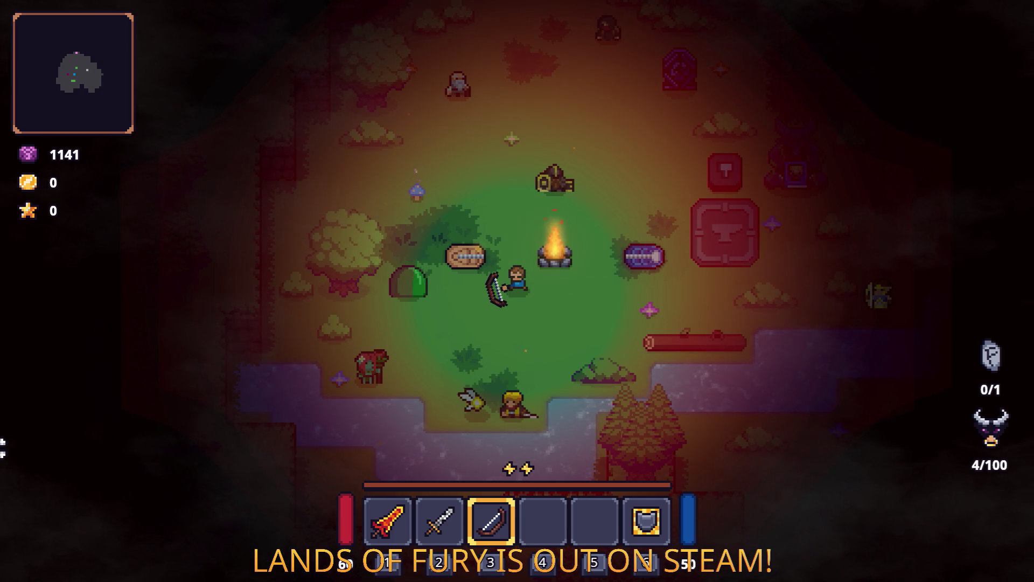
Dash north-east, then head south-west past the campfire and dash across the river
key(d)
key(w)
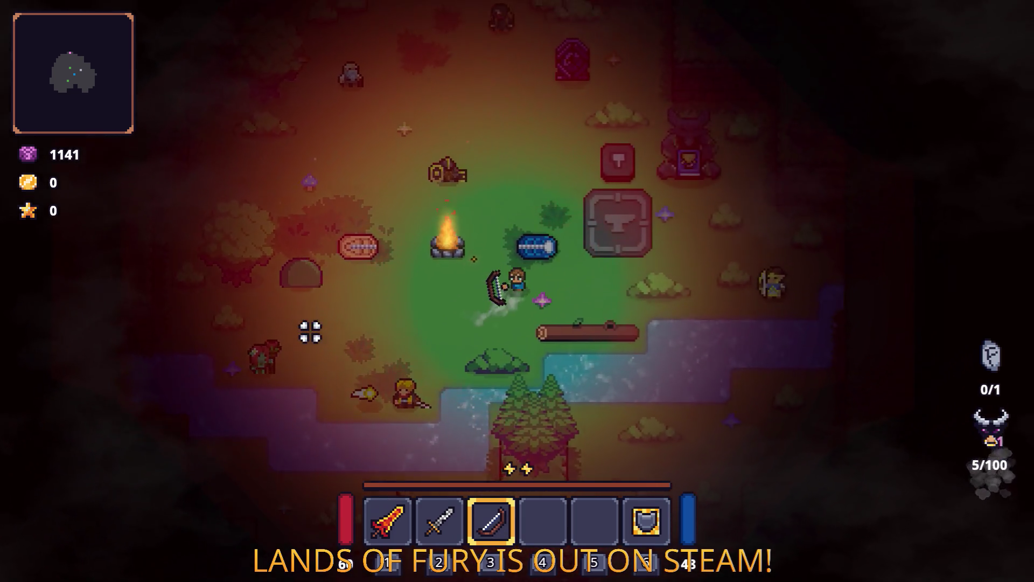
key(space)
key(s)
key(d)
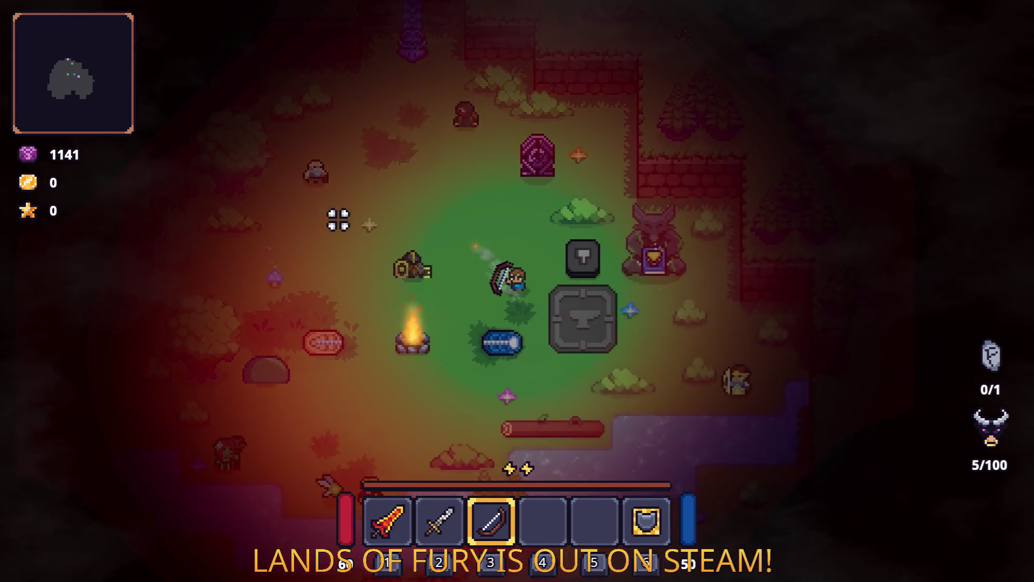
key(a)
key(s)
key(space)
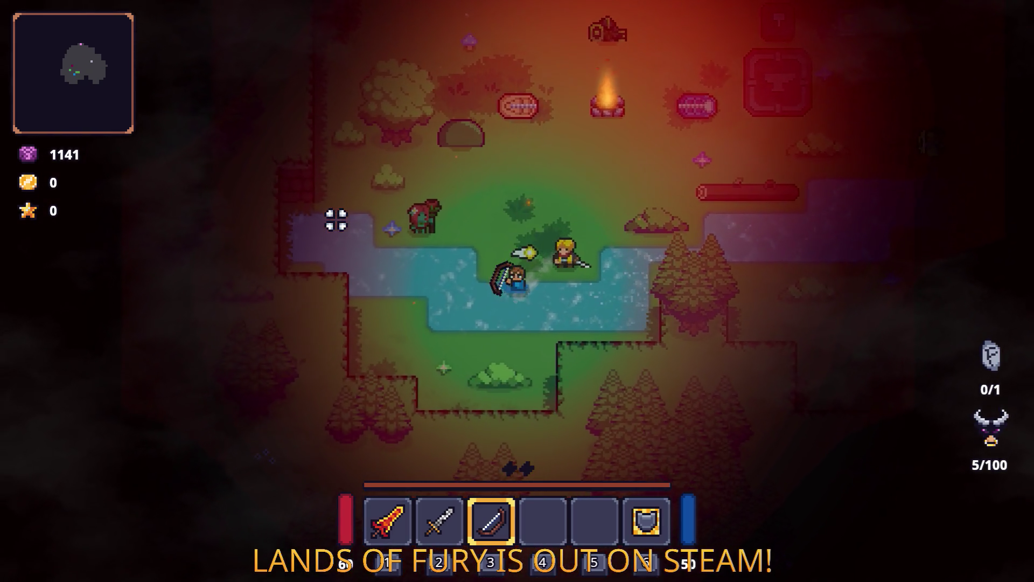
Dash back north across the river and enter the purple portal to Elderglade Forest
key(s)
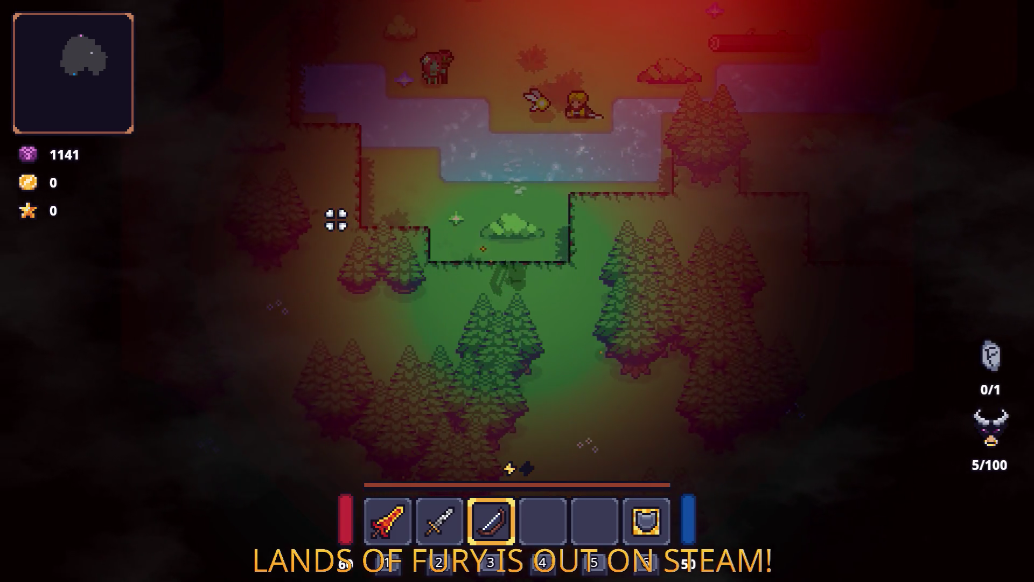
key(a)
key(w)
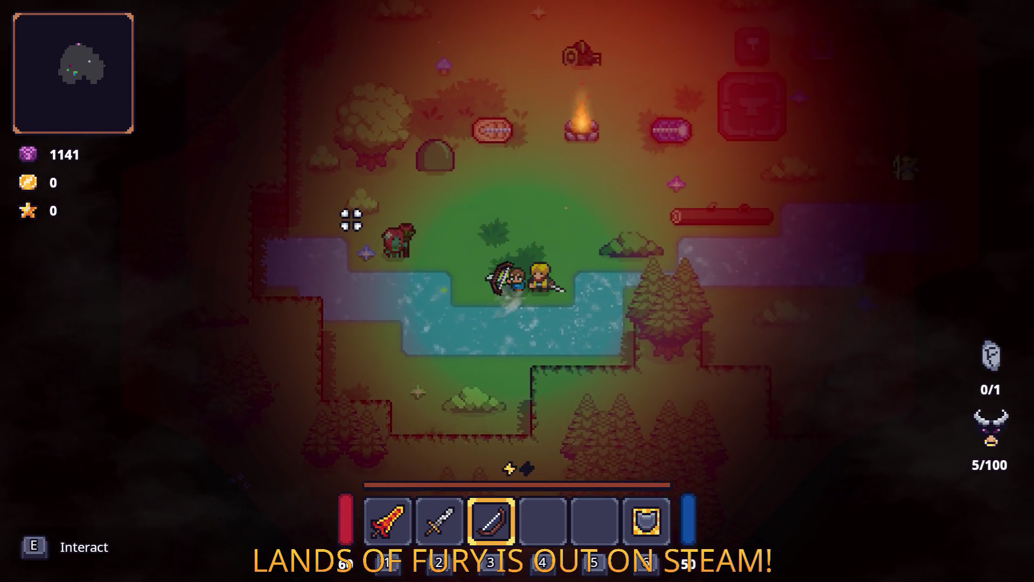
key(space)
key(w)
key(d)
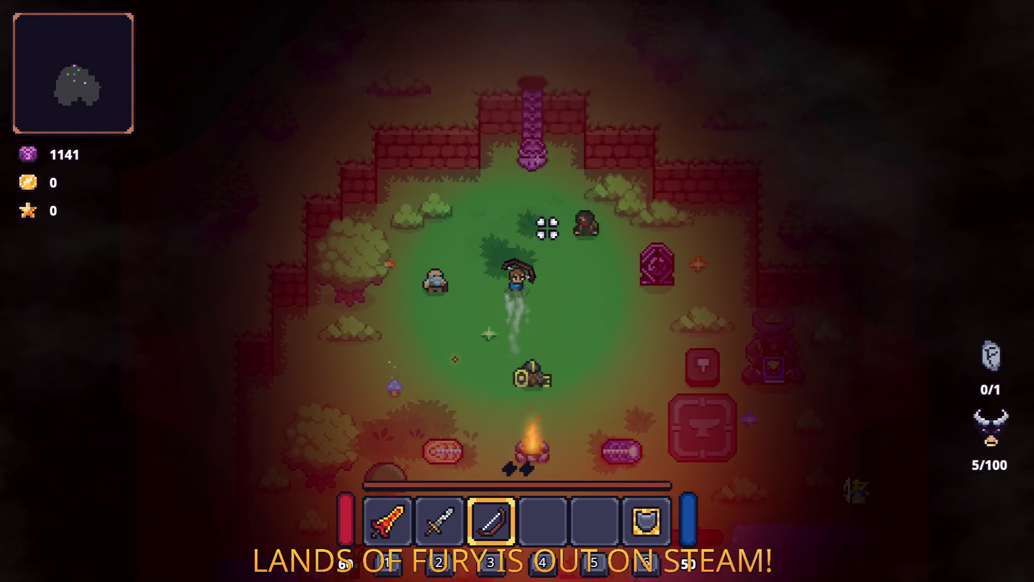
key(e)
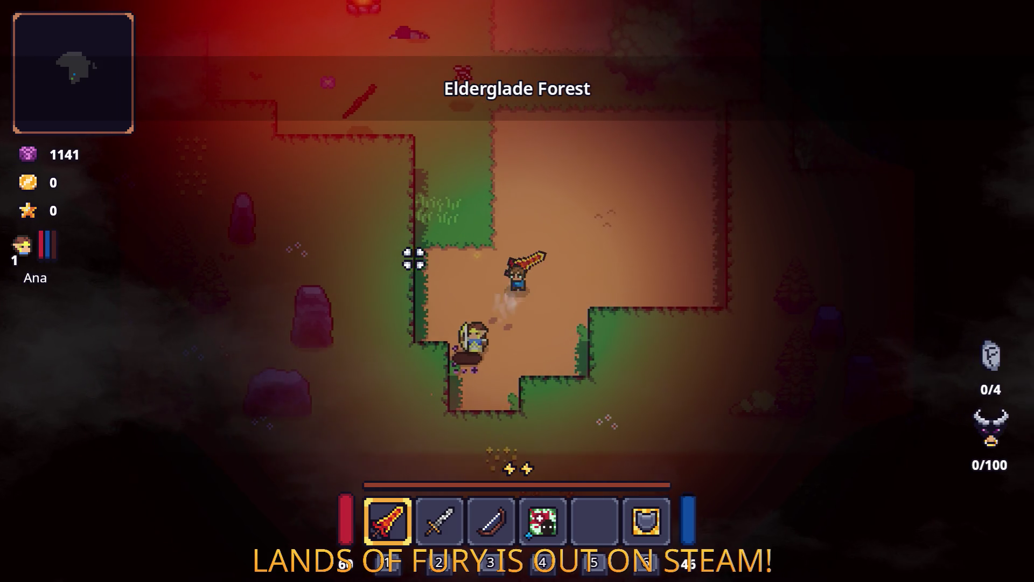
Walk north into Elderglade Forest, past the campfire, and attack the nearby enemies
key(w)
key(d)
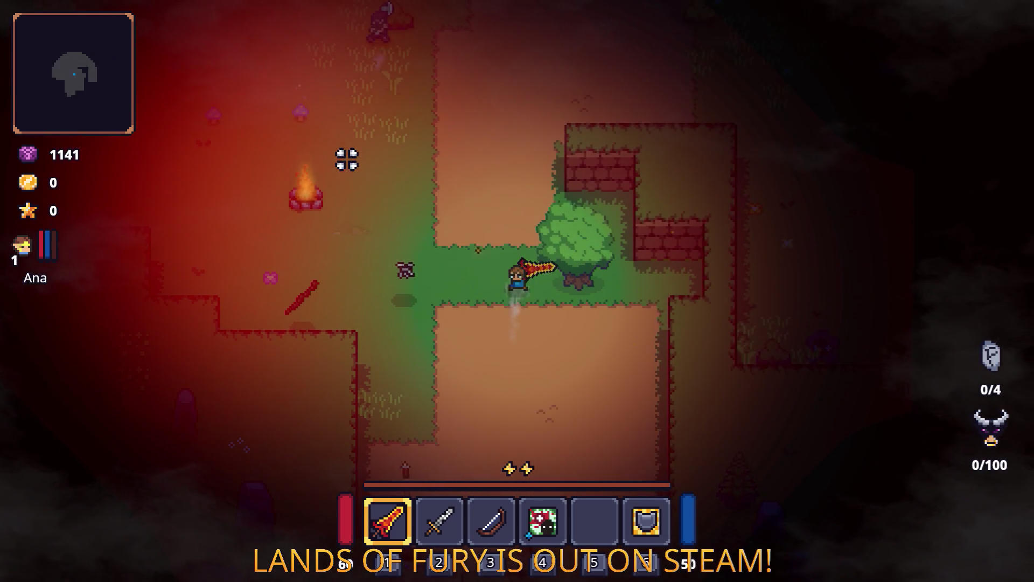
key(w)
key(a)
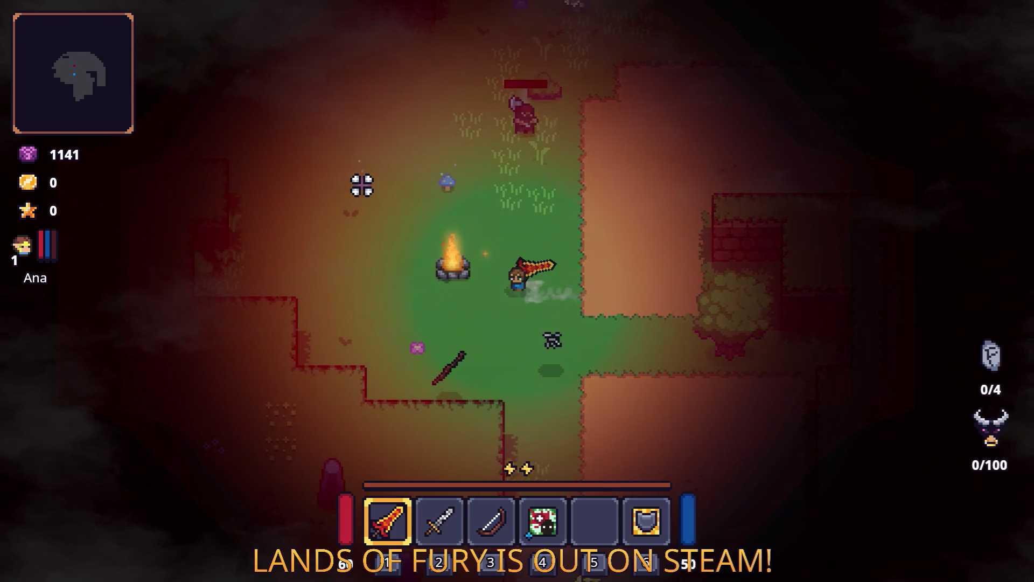
key(a)
click(439, 191)
key(d)
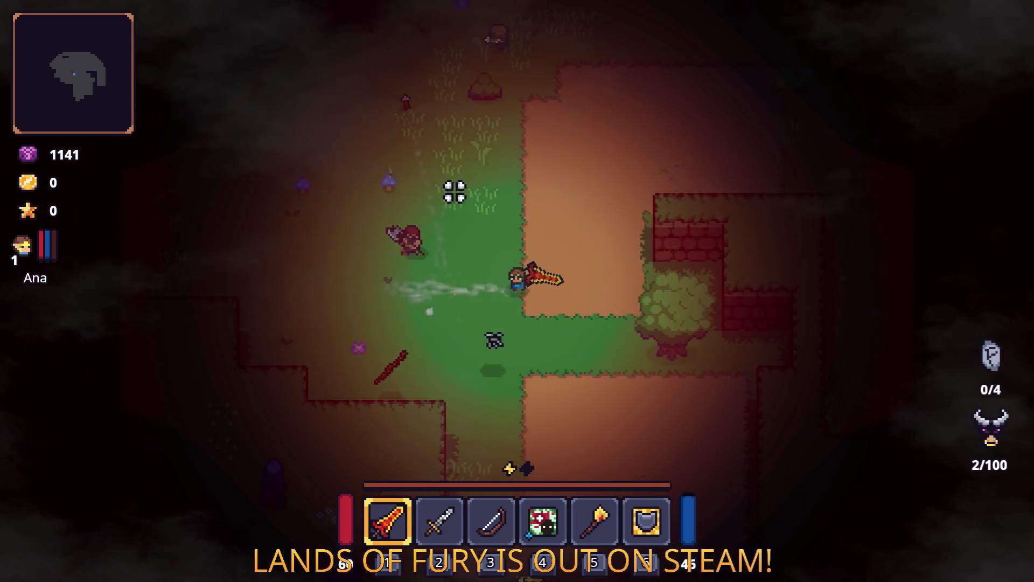
key(w)
Explore north-east onto the grass, past the brick walls, then west and toward the purple trees
key(d)
key(w)
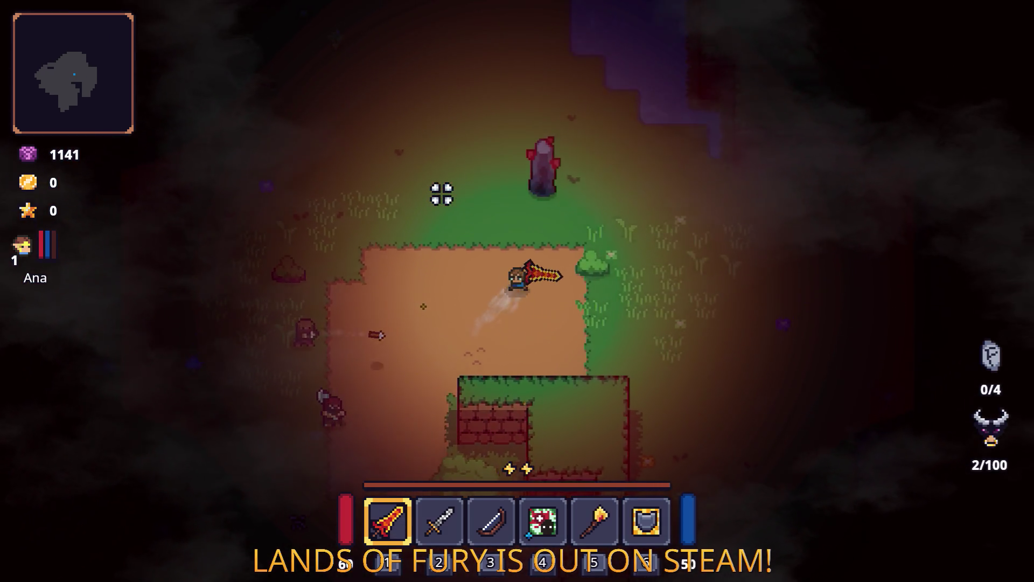
key(d)
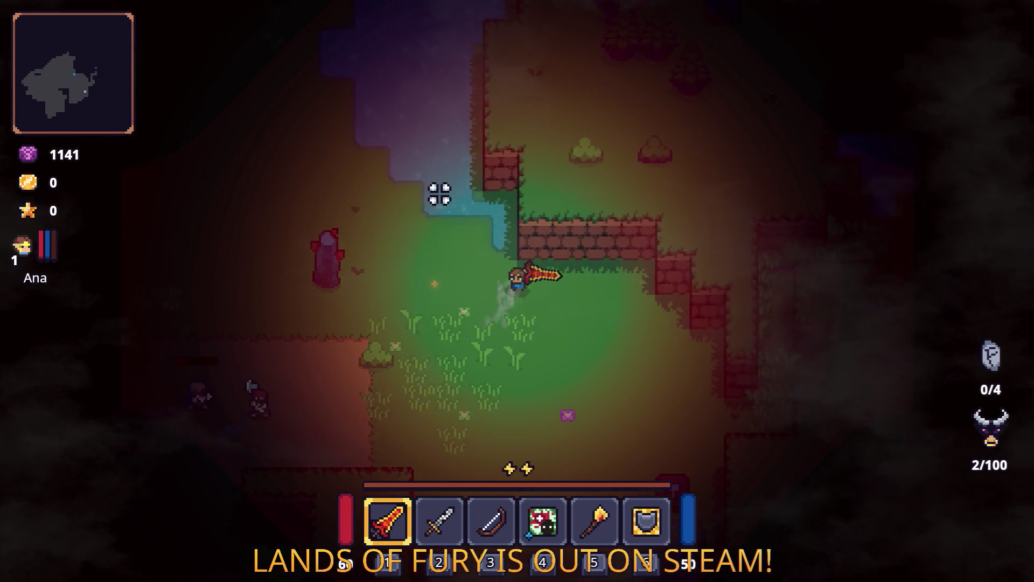
key(s)
key(a)
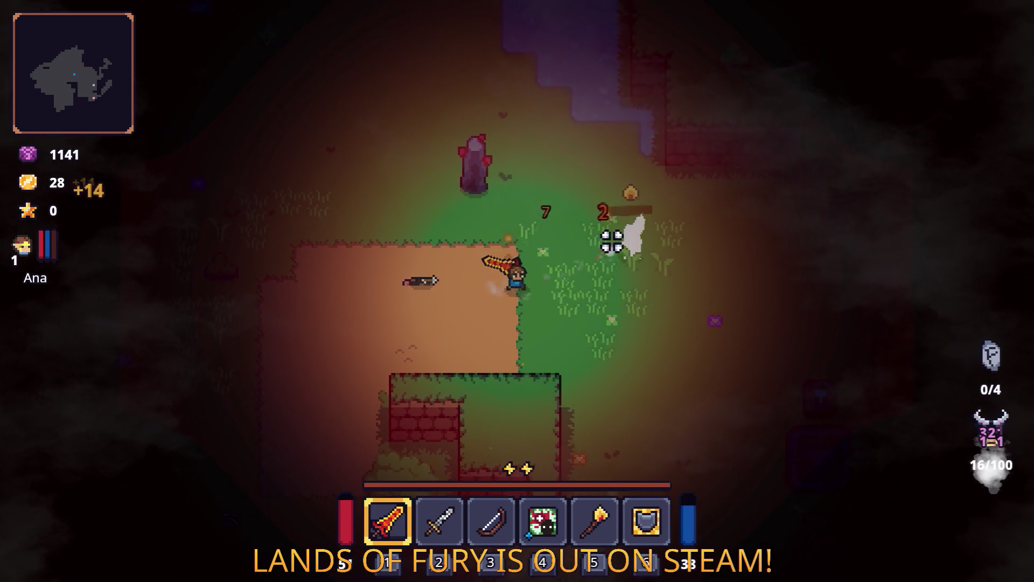
key(a)
key(w)
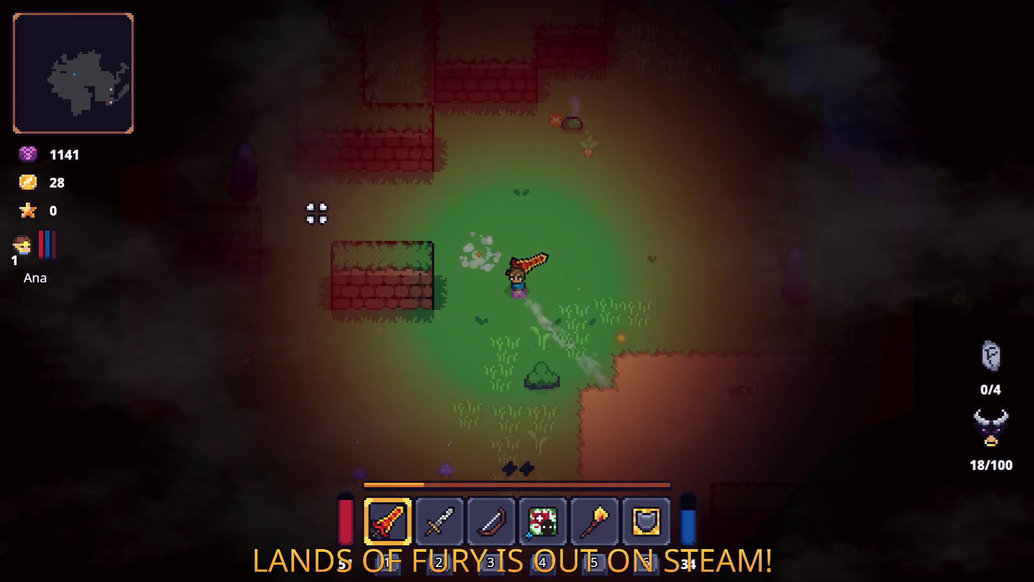
key(w)
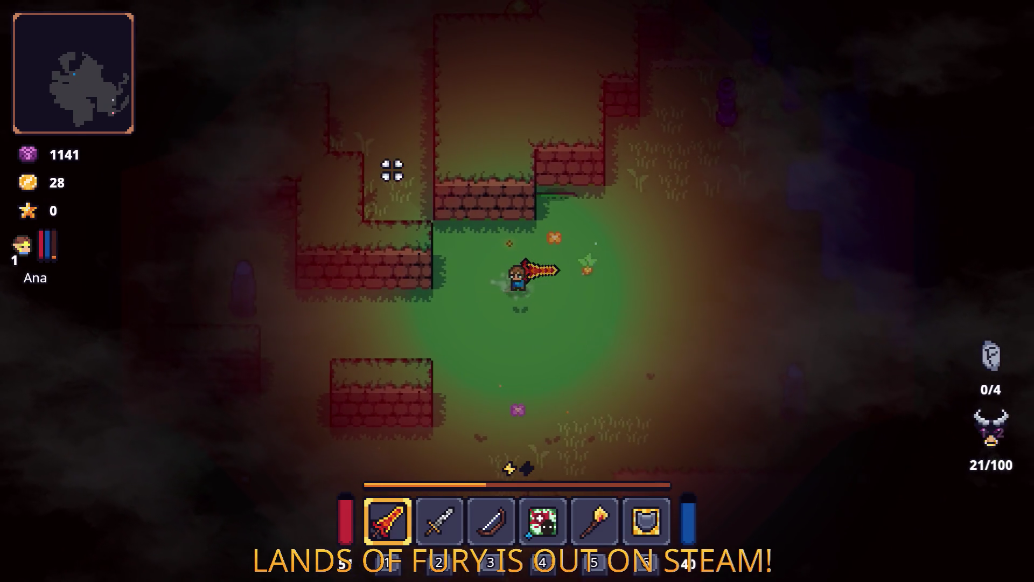
key(d)
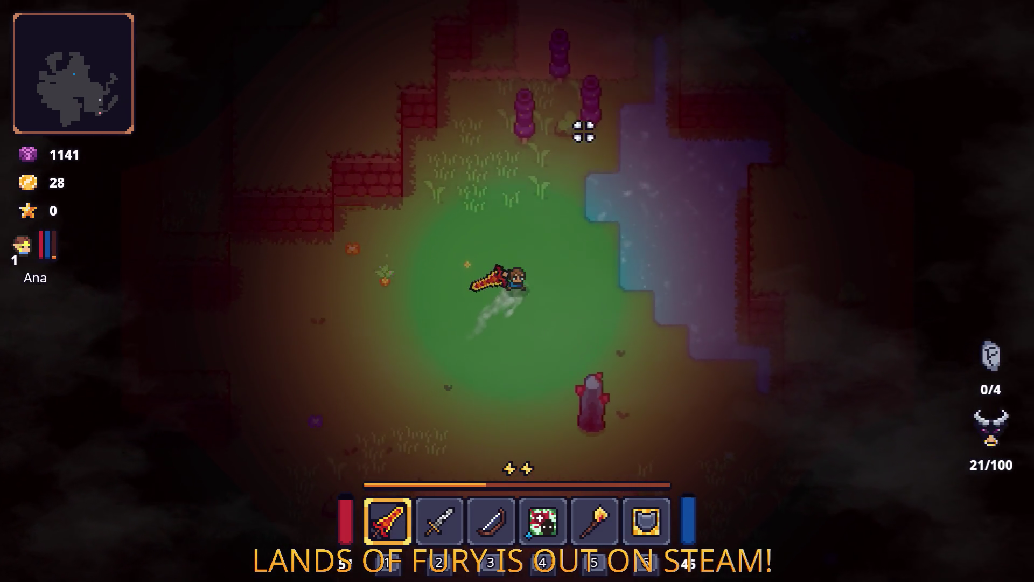
Fight north through the purple tree enemies with the sword, collecting gold
key(w)
click(581, 134)
click(524, 134)
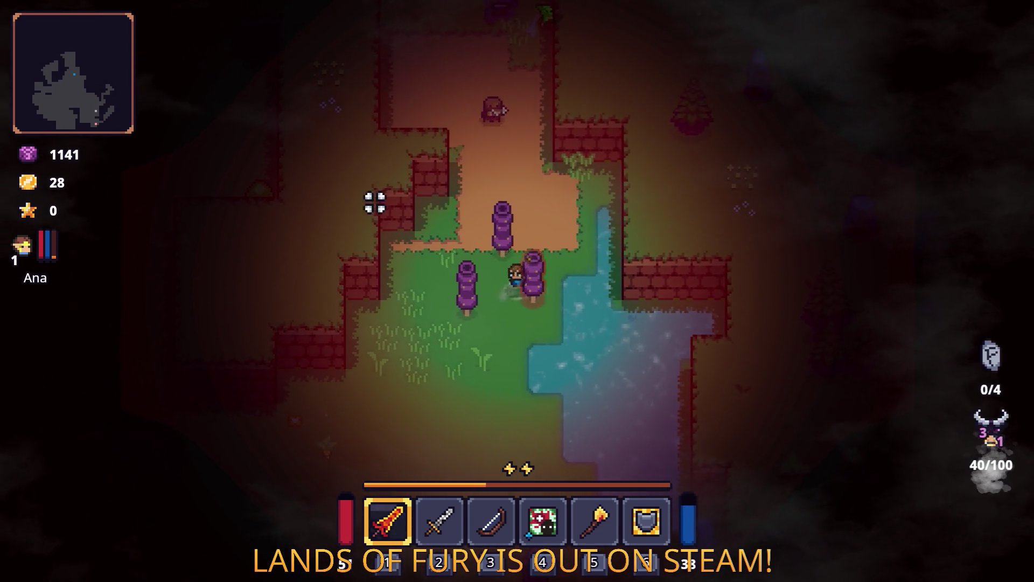
key(w)
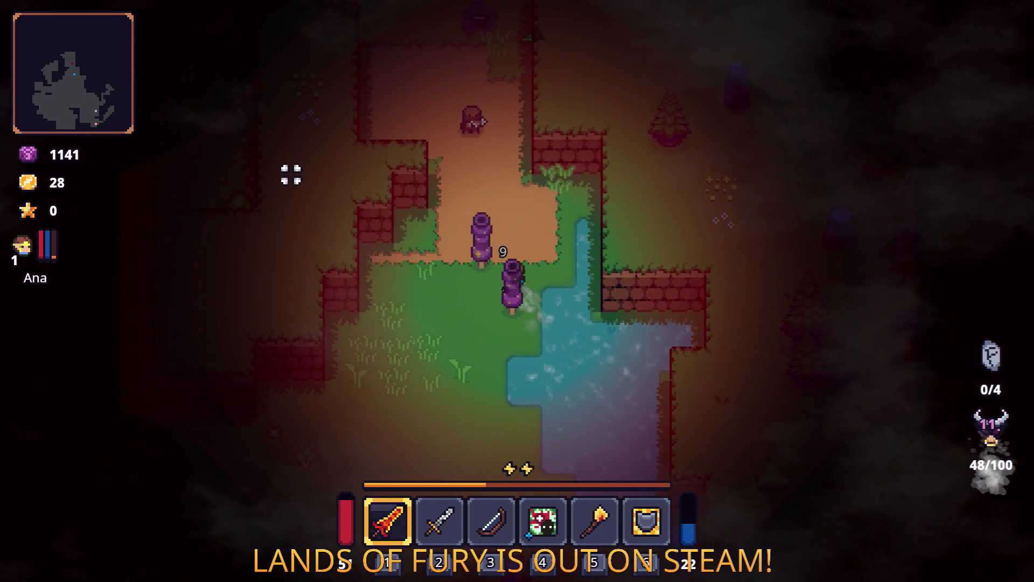
click(325, 166)
key(w)
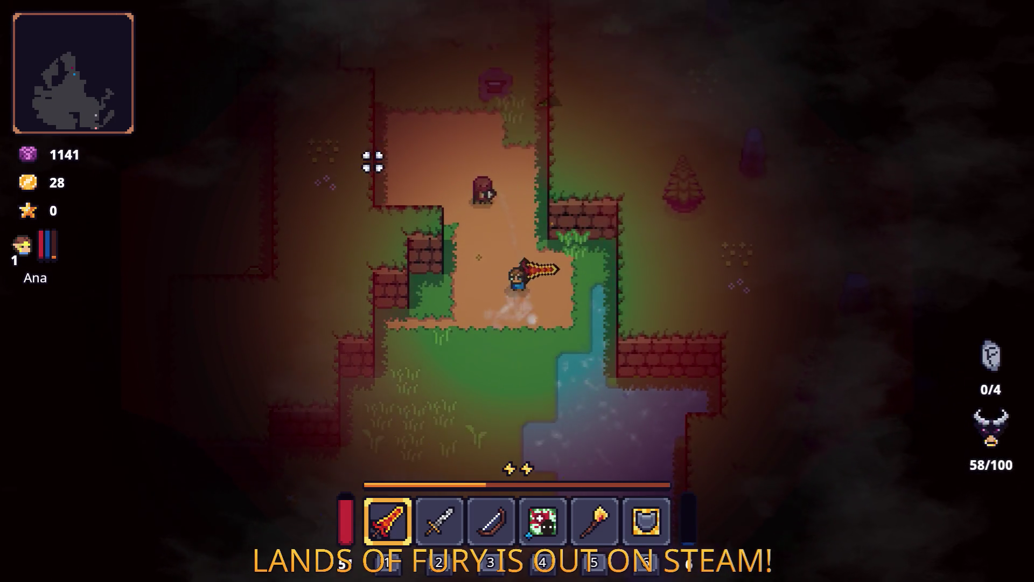
click(383, 132)
key(w)
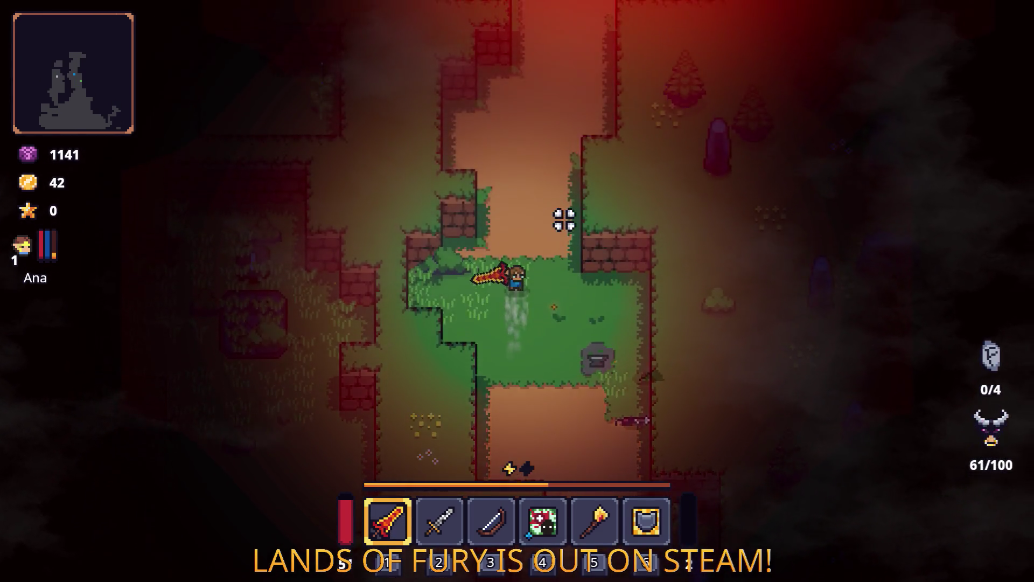
Reach the campfire clearing, attack an enemy, grab the heart pickup and dash south out
key(w)
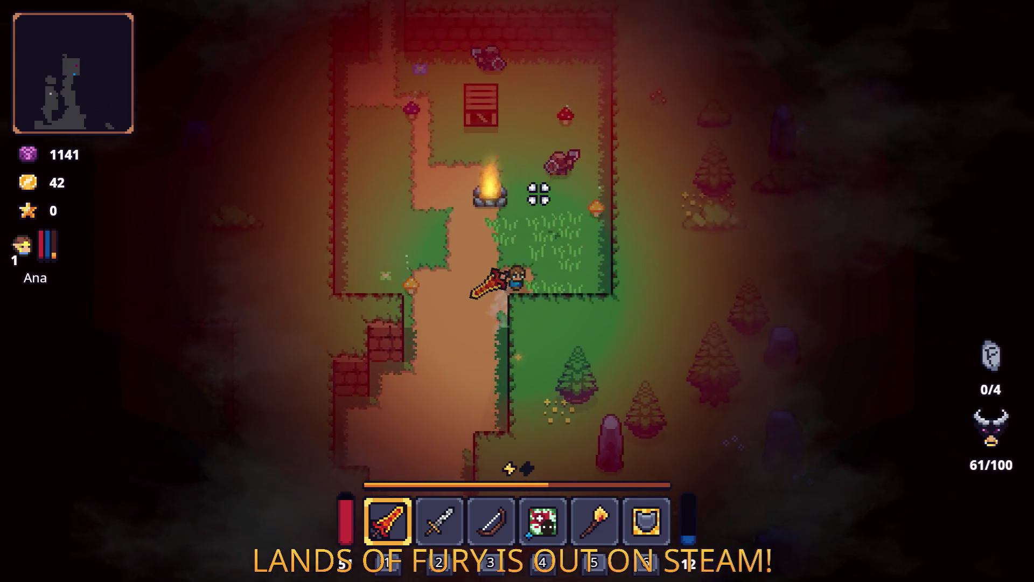
key(a)
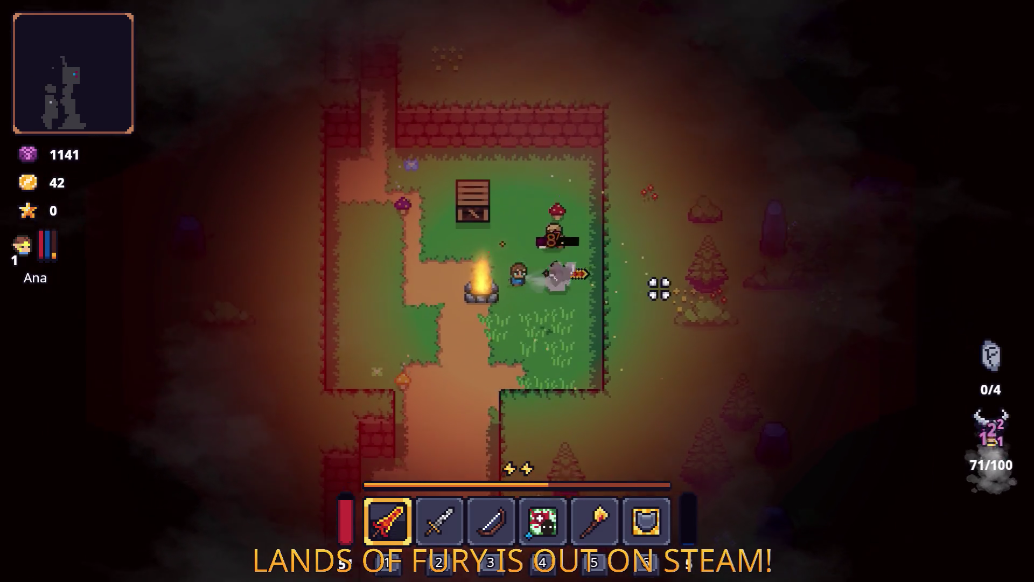
key(w)
key(d)
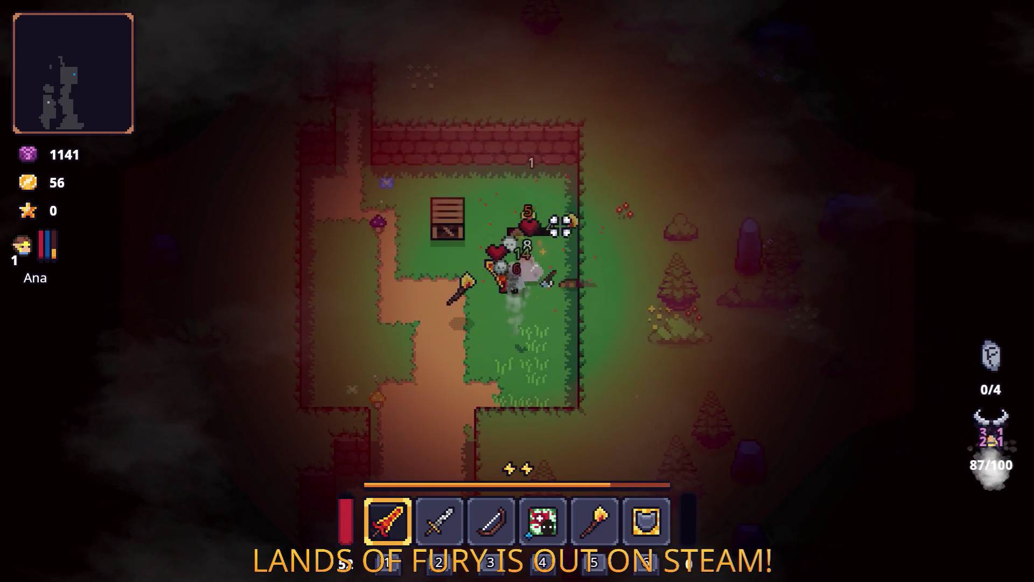
key(a)
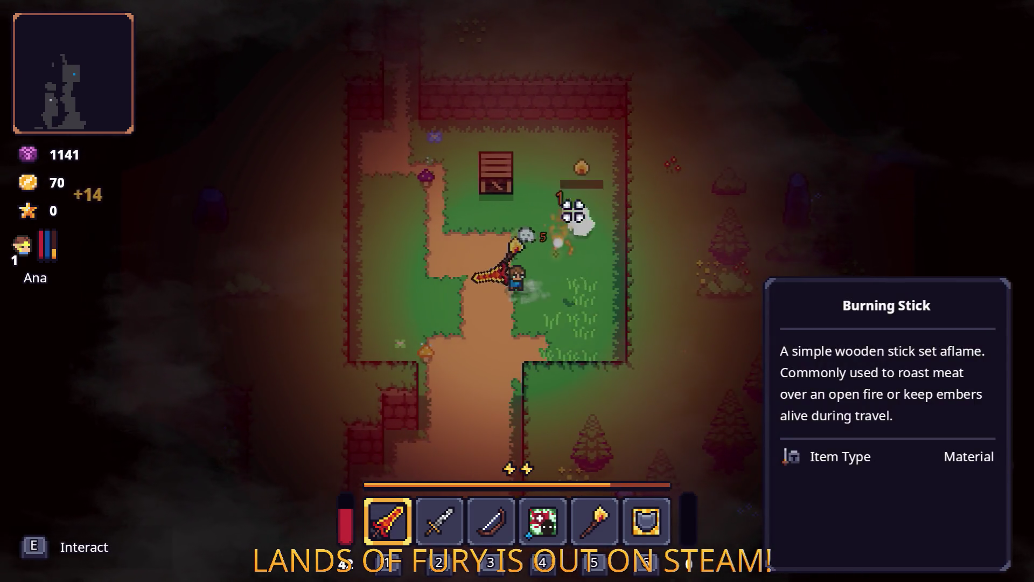
key(w)
key(a)
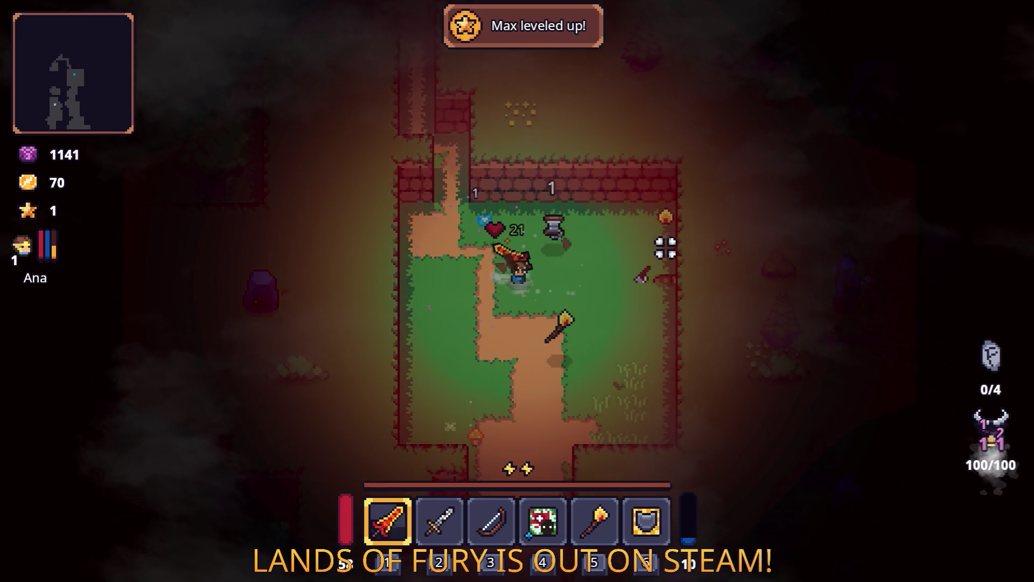
key(s)
key(w)
key(s)
key(space)
key(space)
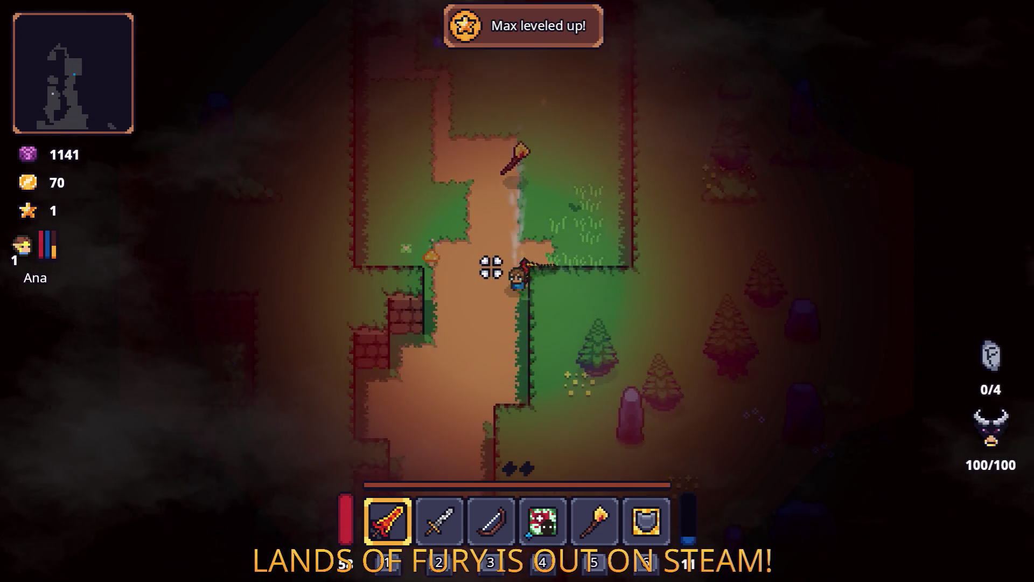
Glance at the inventory, walk south out of the dirt room, and slash a plant
key(s)
key(i)
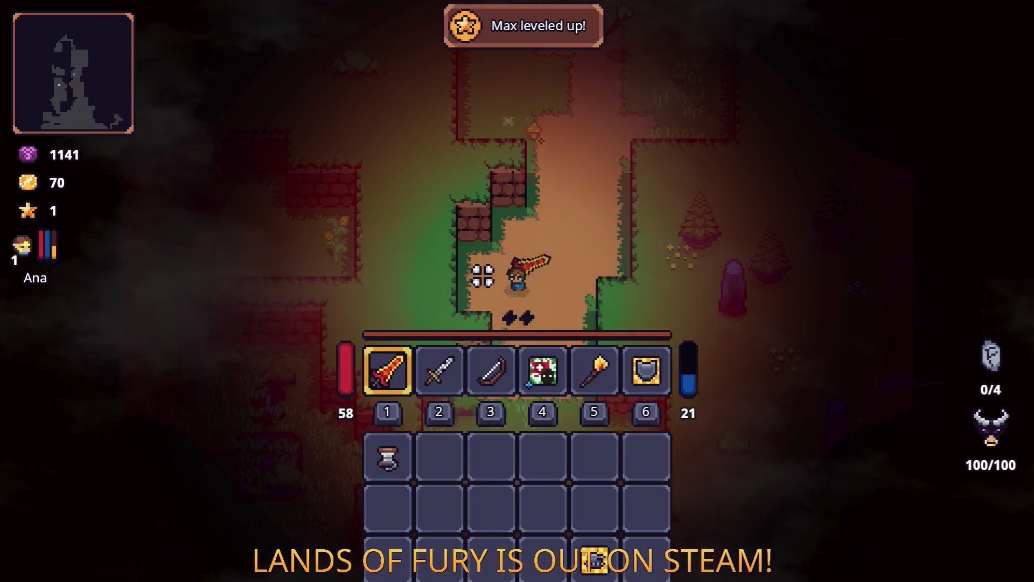
key(i)
key(s)
key(d)
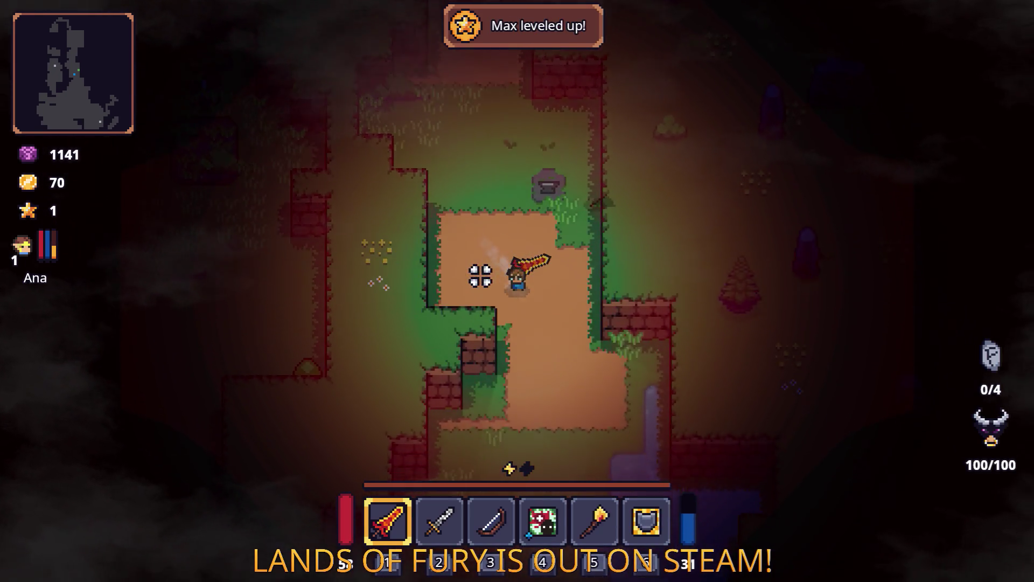
key(s)
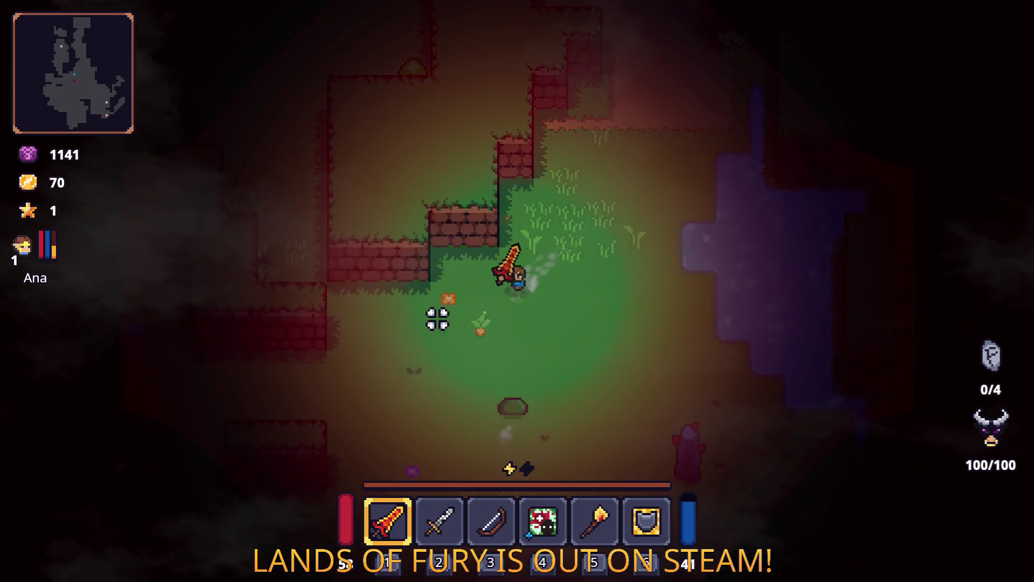
key(s)
click(612, 318)
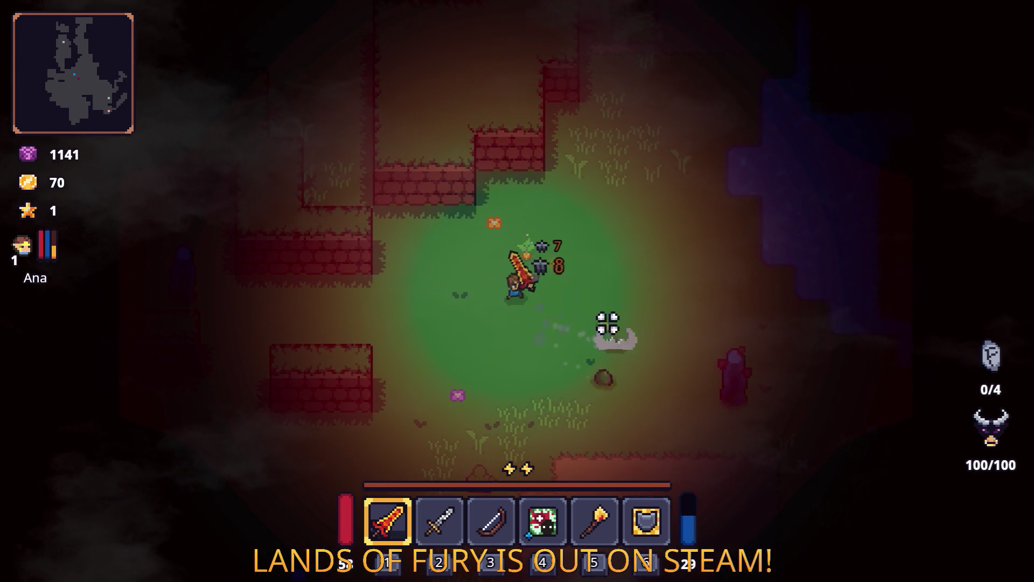
Roam the grass south and north, then head into the grass corridor
key(s)
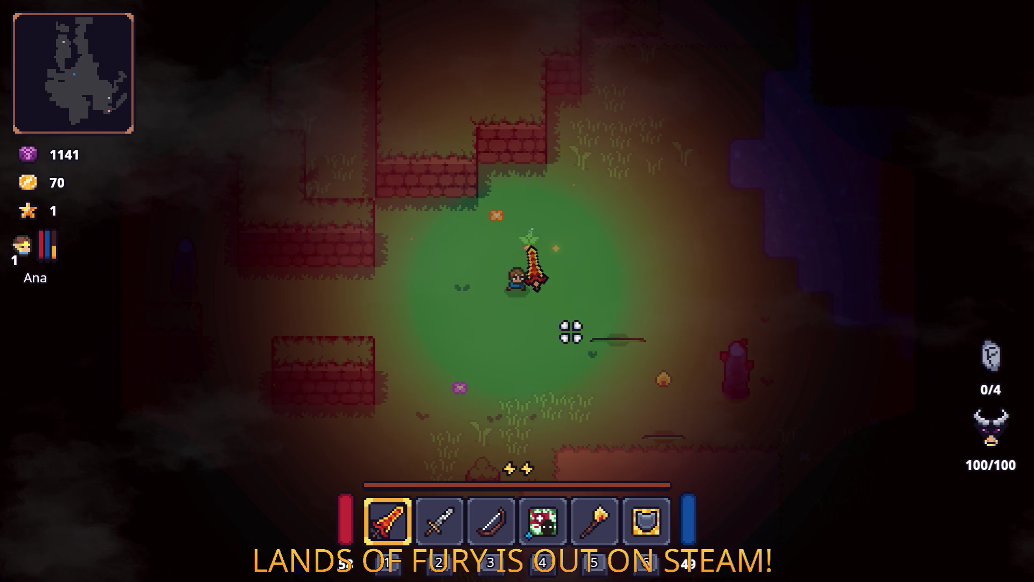
key(w)
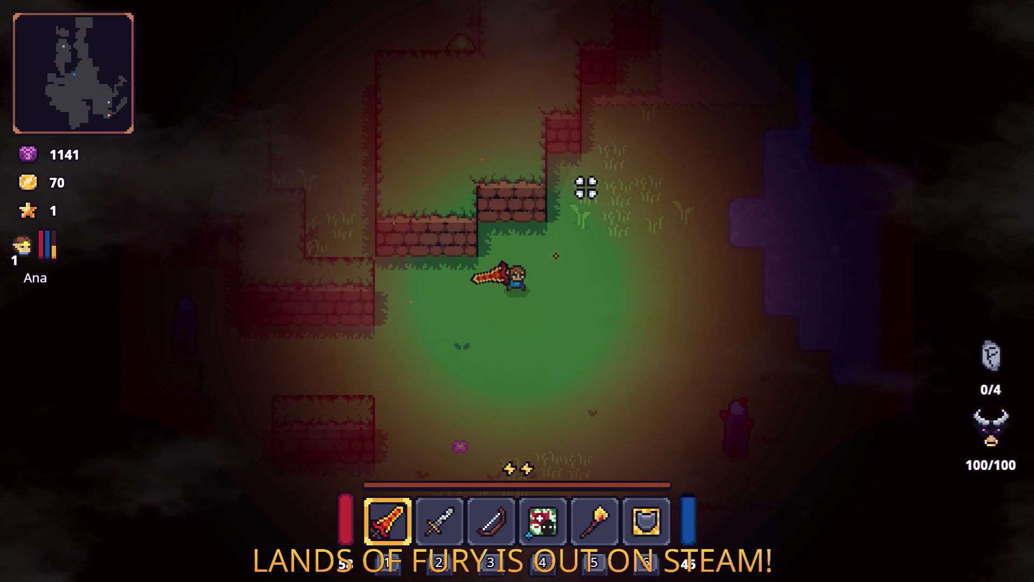
key(s)
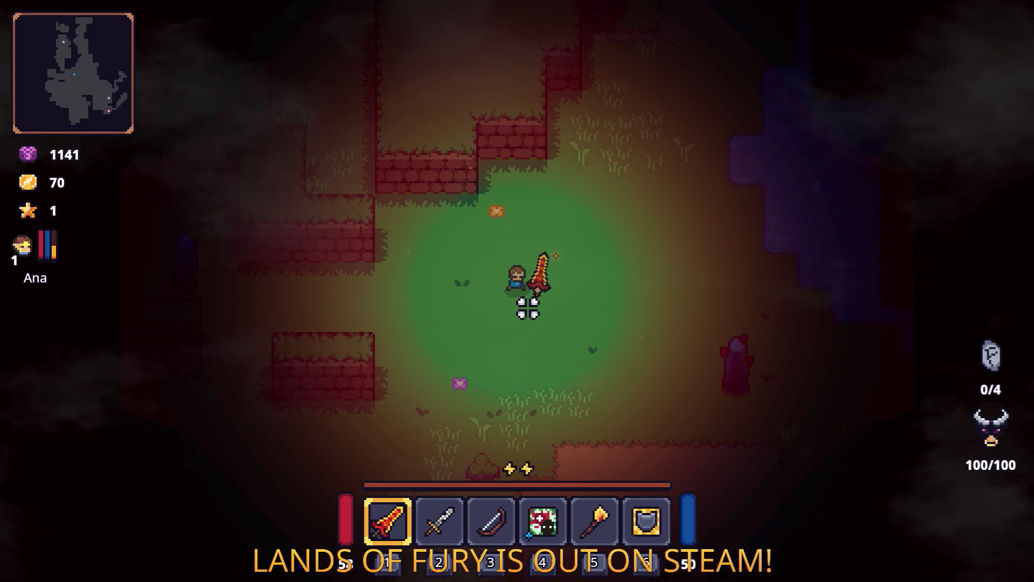
key(a)
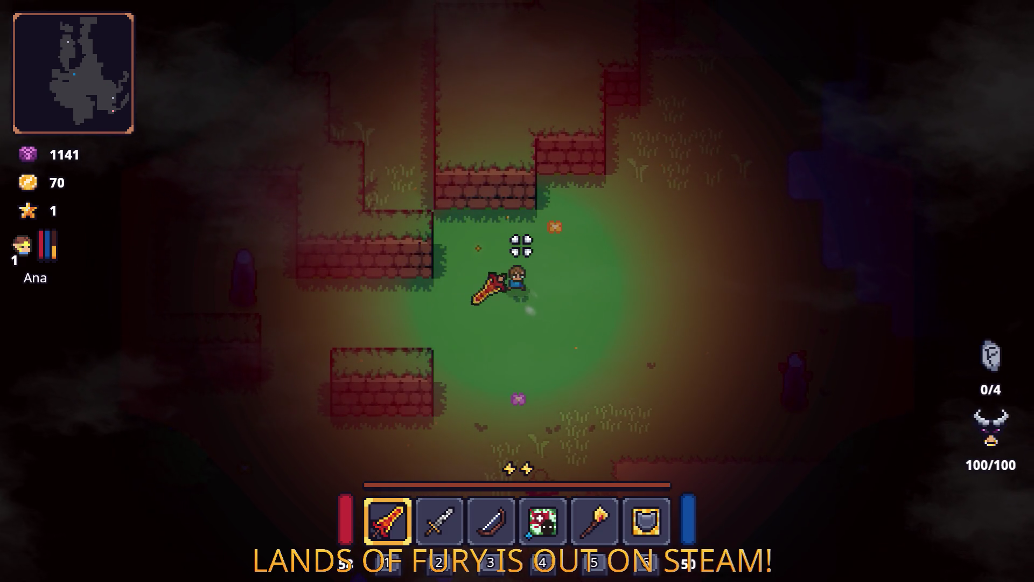
key(d)
key(w)
key(a)
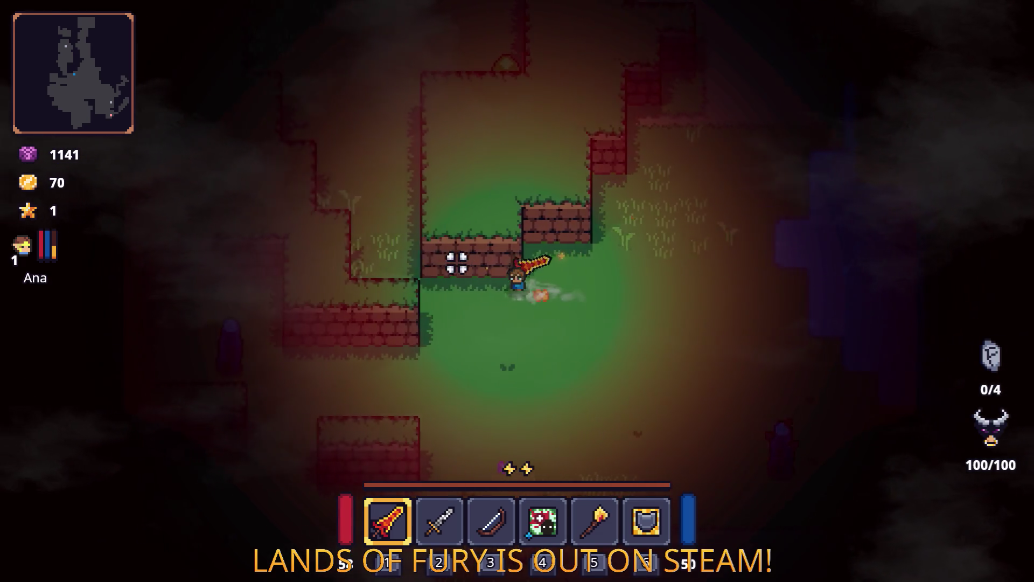
key(w)
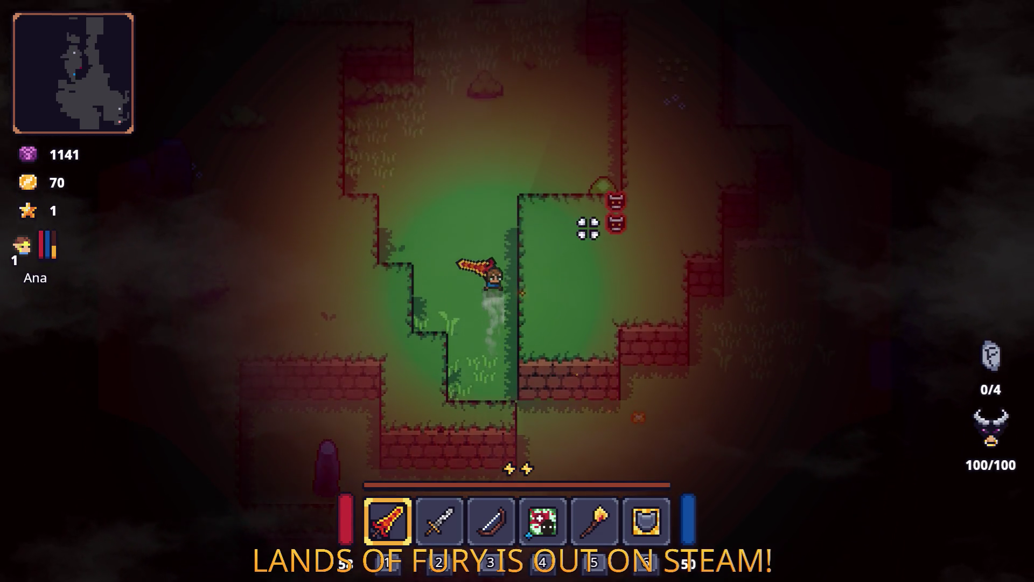
Walk north through the cave and strike the slime with the sword several times
key(w)
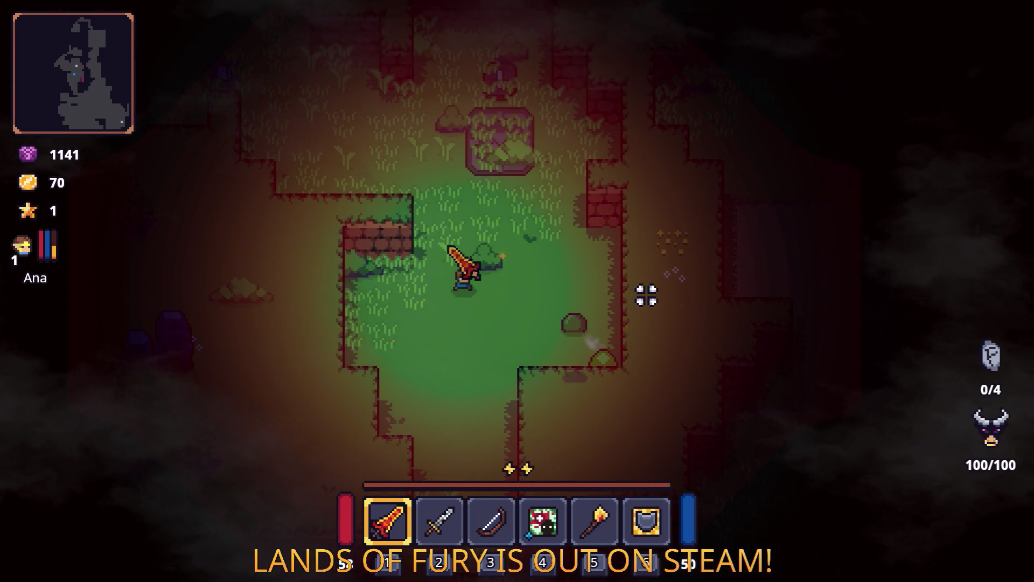
click(630, 300)
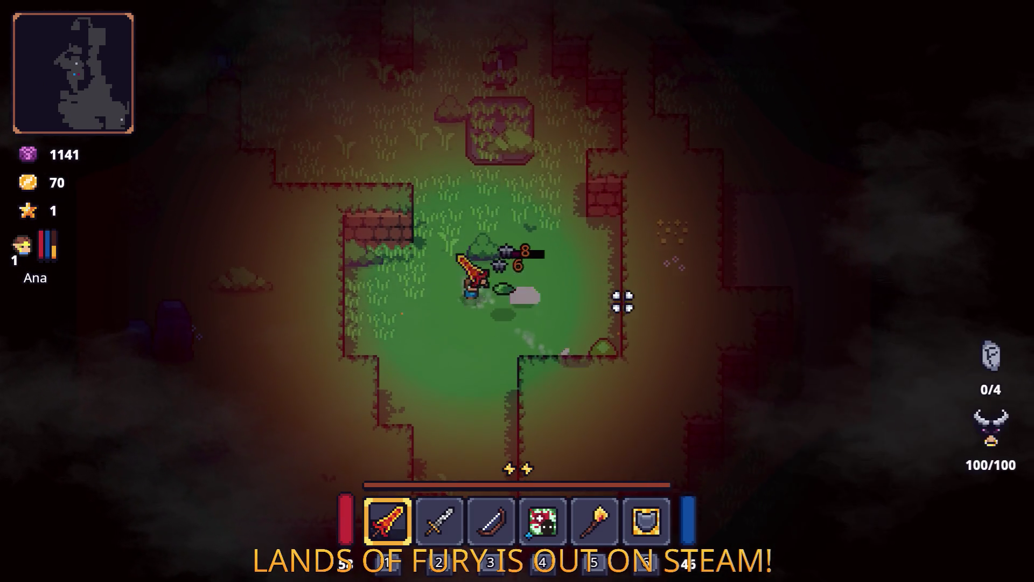
key(d)
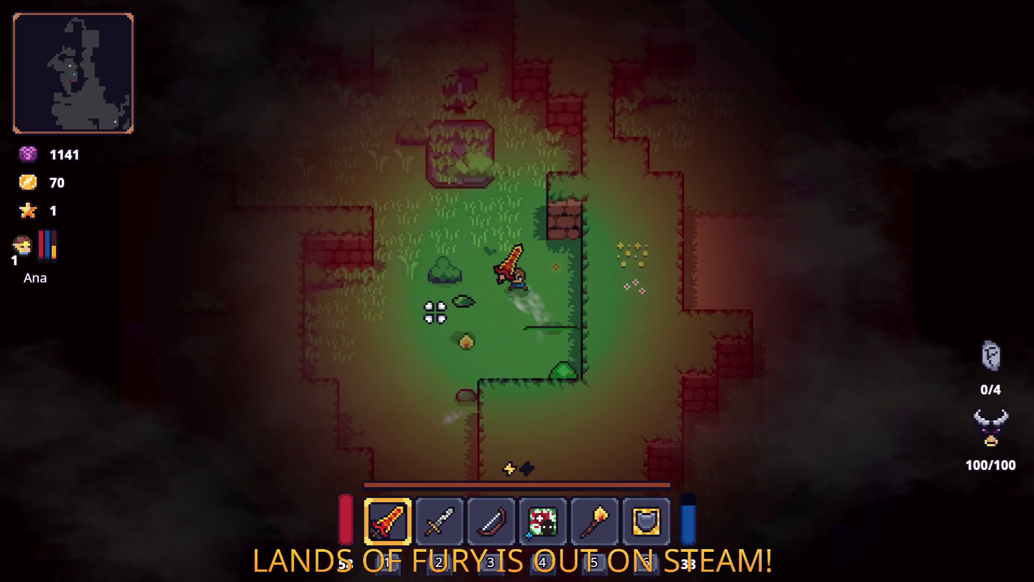
click(425, 315)
key(w)
key(s)
key(d)
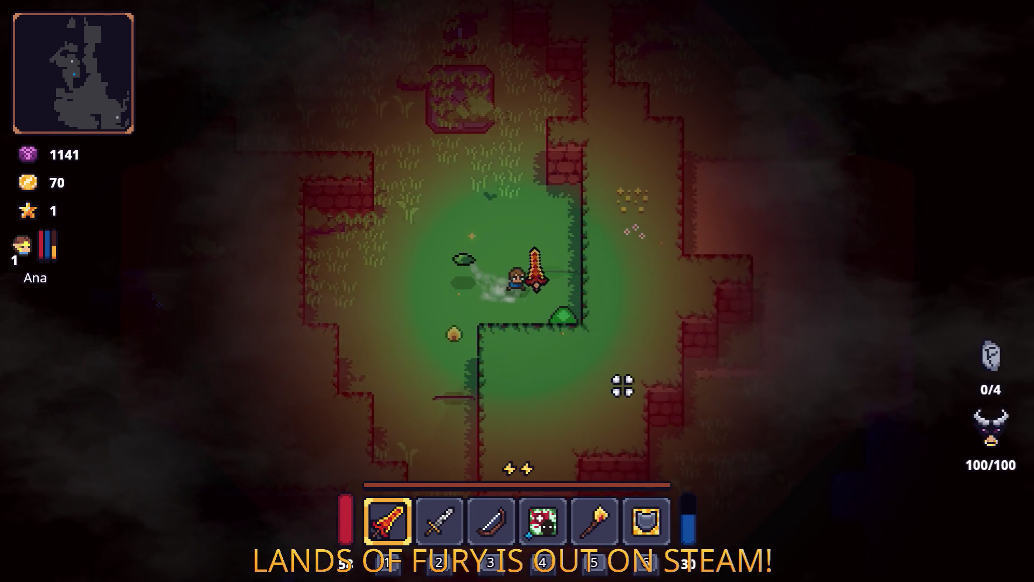
click(603, 396)
Climb onto the stone platform and walk right through the grass to pick up the corn
key(w)
key(a)
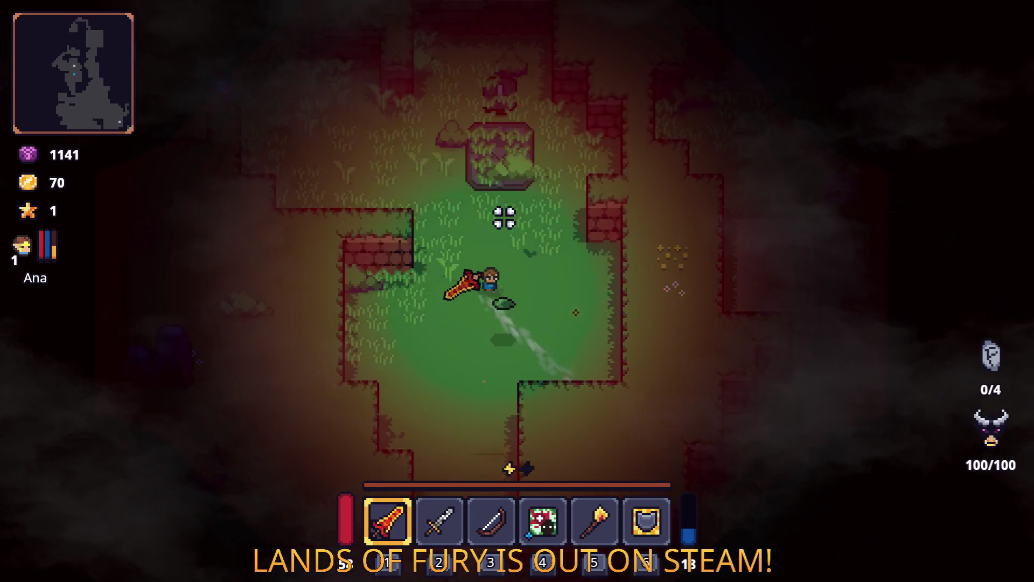
key(a)
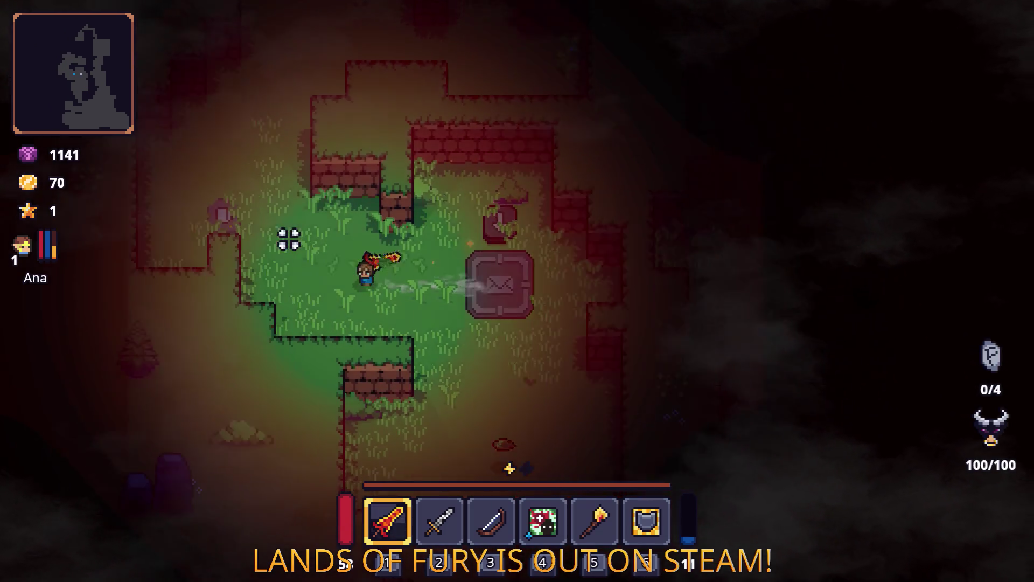
key(w)
key(w)
key(d)
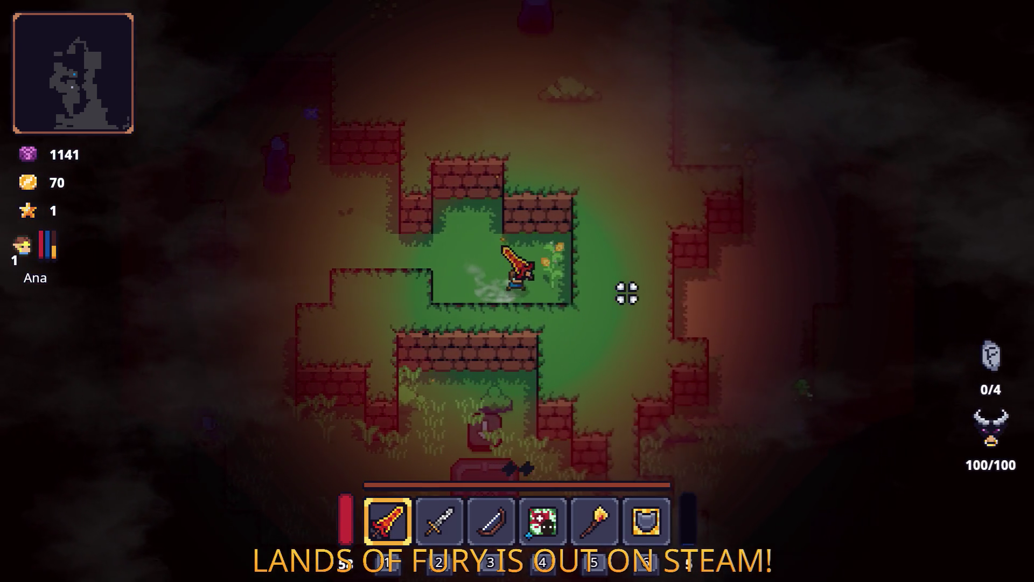
key(d)
key(e)
Walk down past the mailbox and along the corridor toward the river
key(a)
key(s)
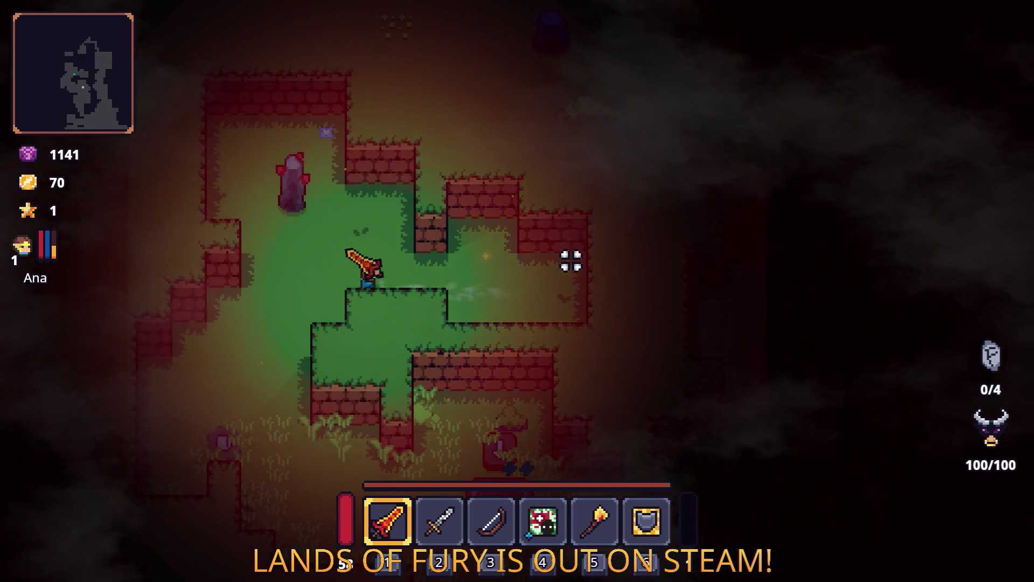
key(s)
key(d)
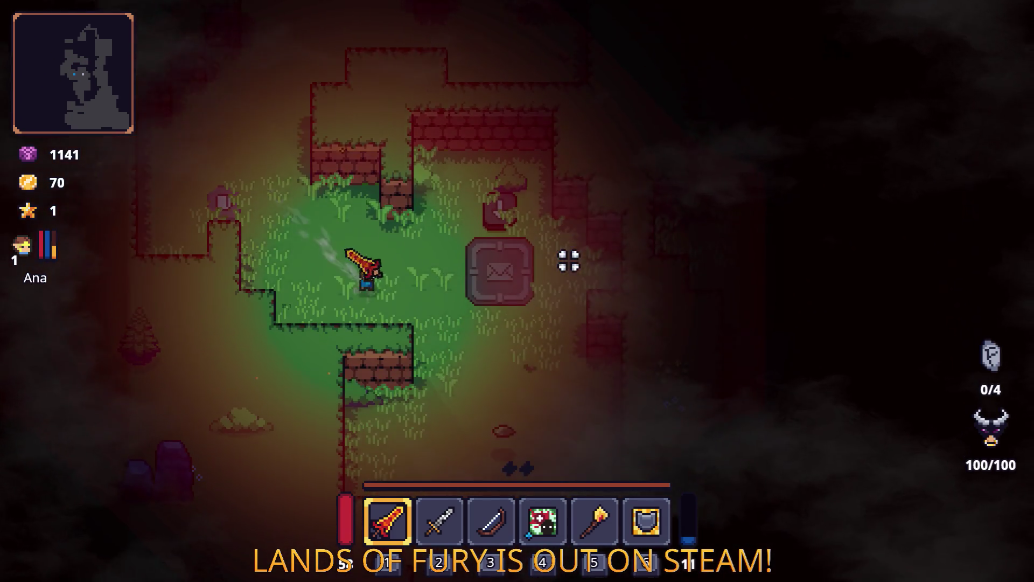
key(s)
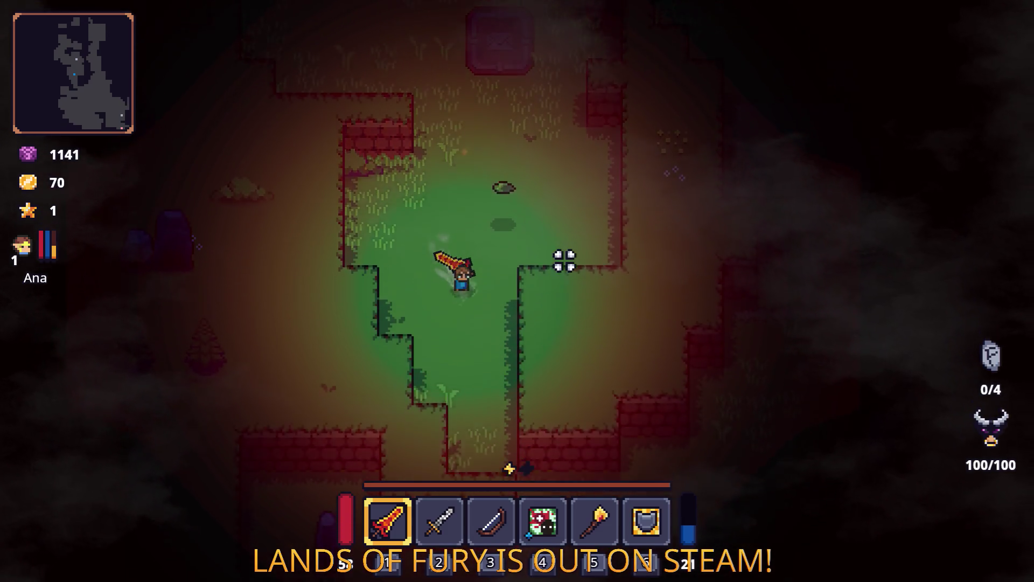
key(d)
key(d)
key(s)
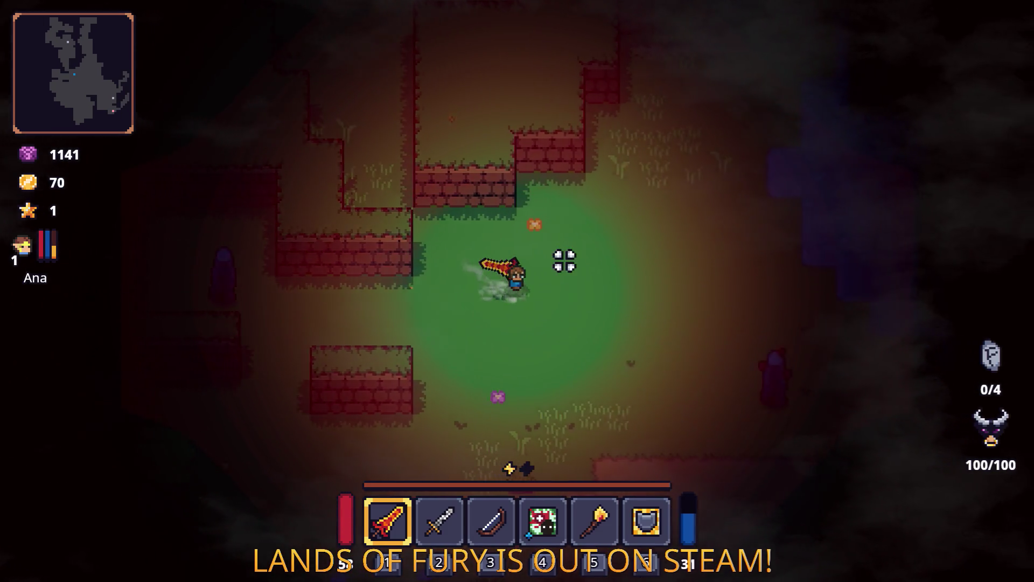
Walk down-right past the pillar into the new corridor and up toward the pond
key(d)
key(s)
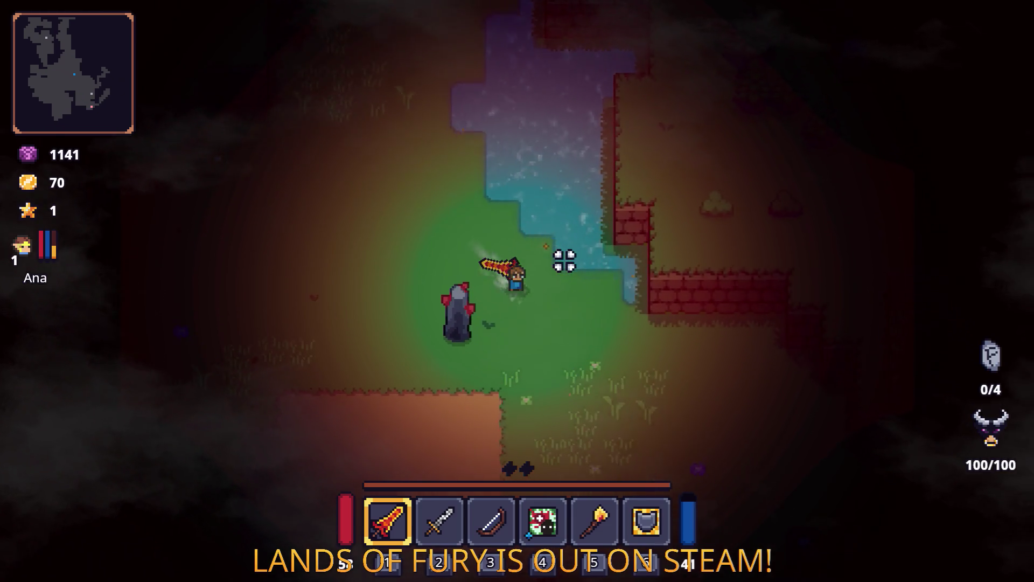
key(s)
key(d)
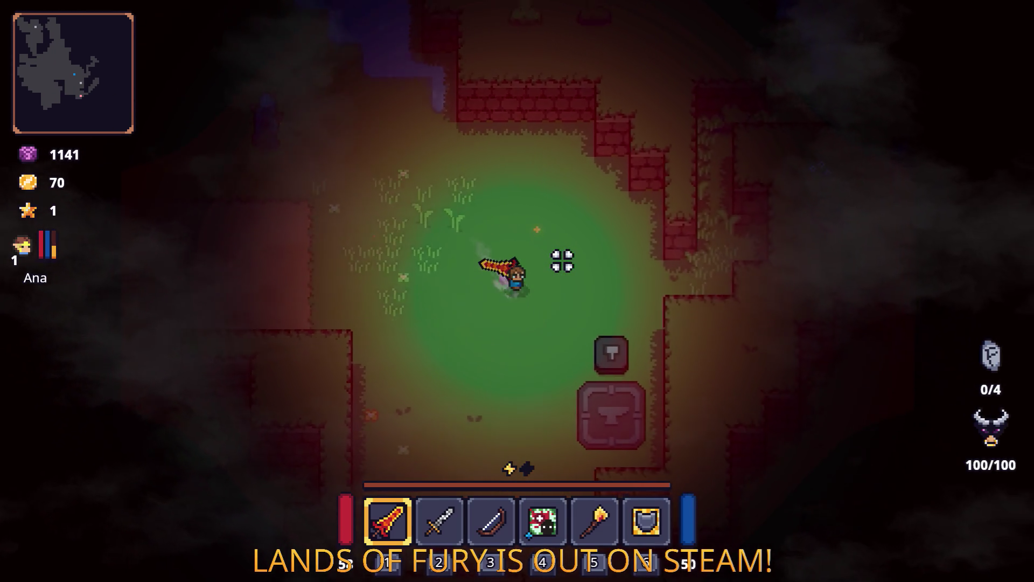
key(w)
key(d)
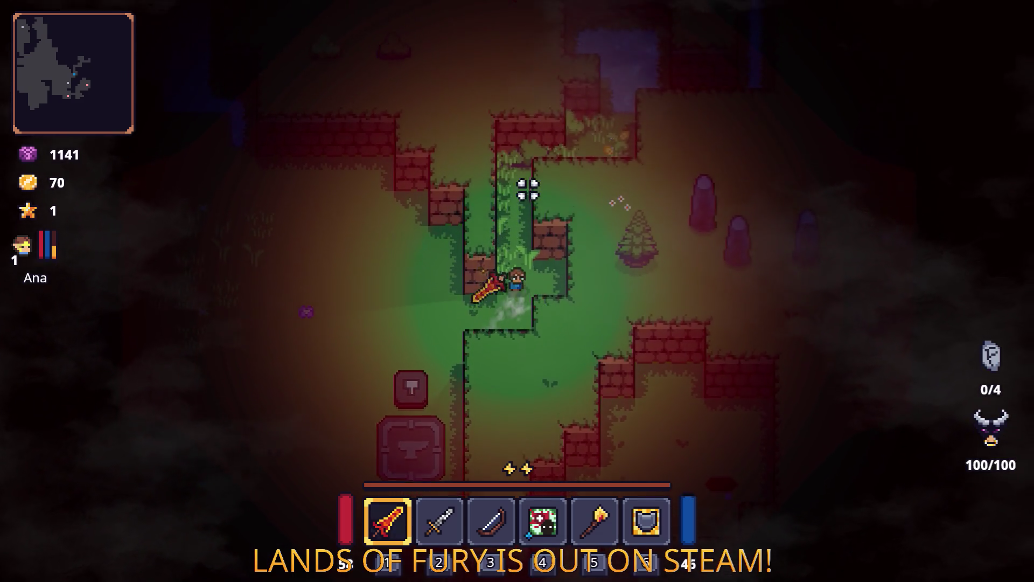
key(d)
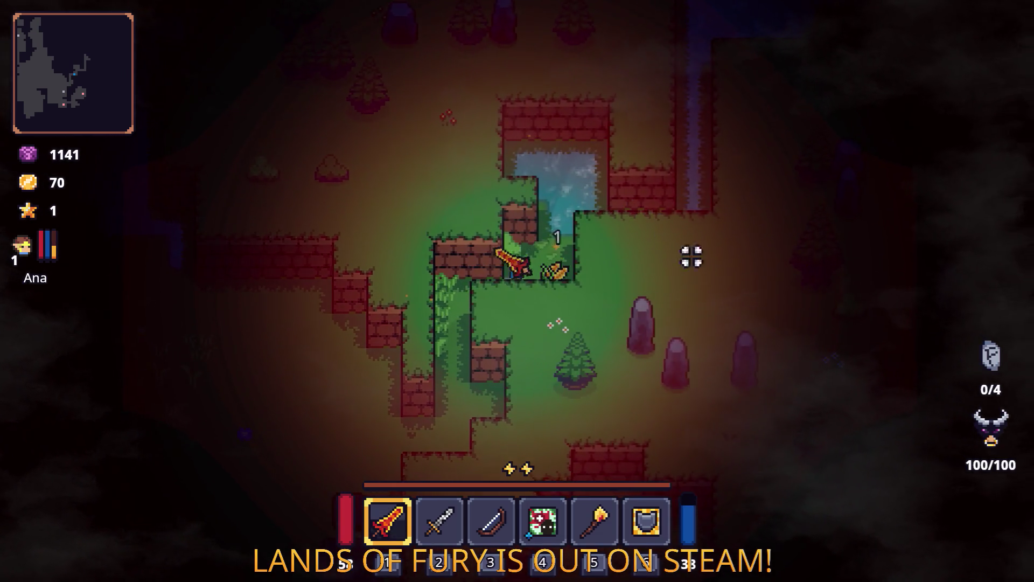
key(s)
Walk left past the anvil across the dirt clearing, then back right out of it
key(s)
key(a)
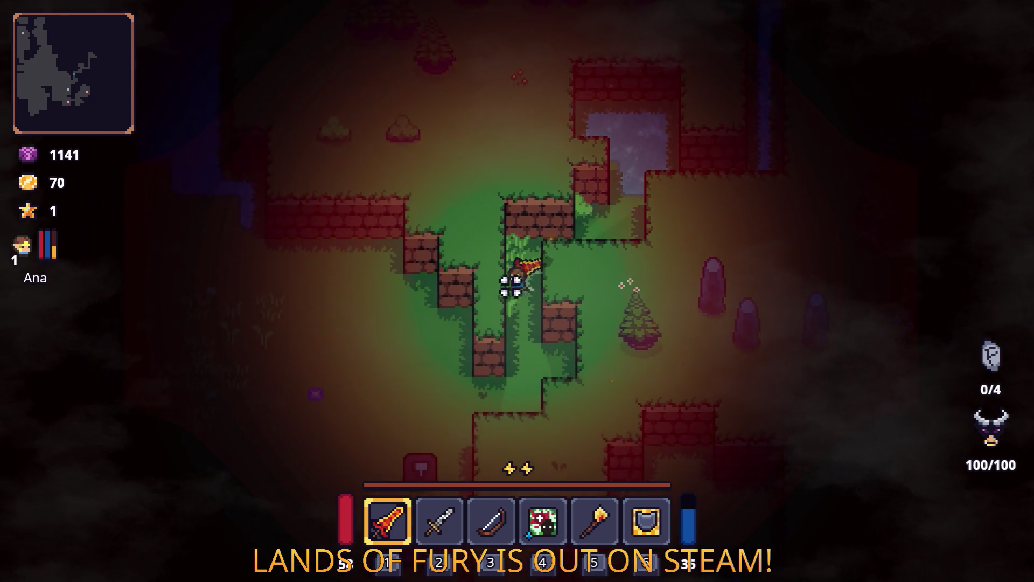
key(a)
key(s)
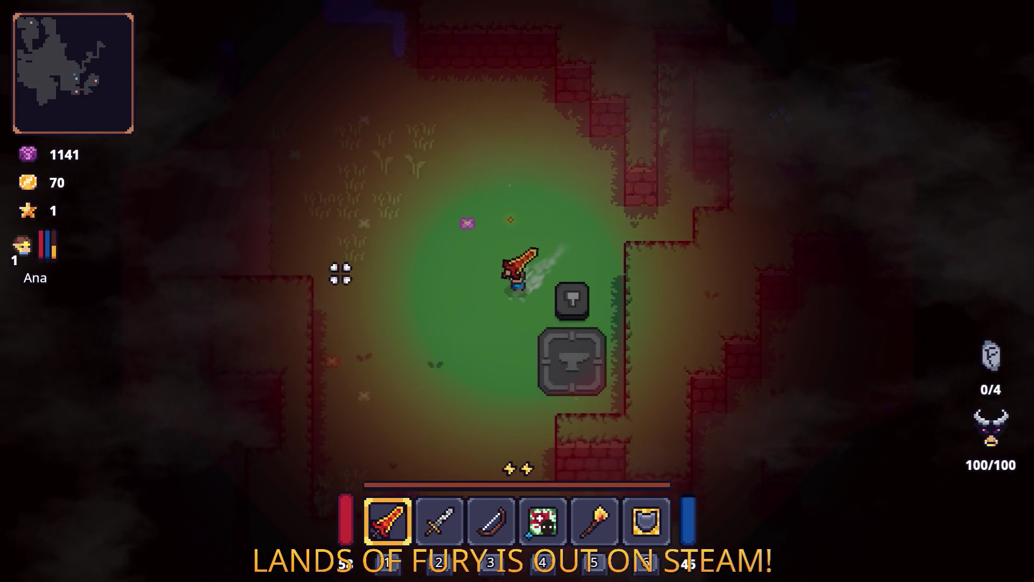
key(w)
key(w)
key(a)
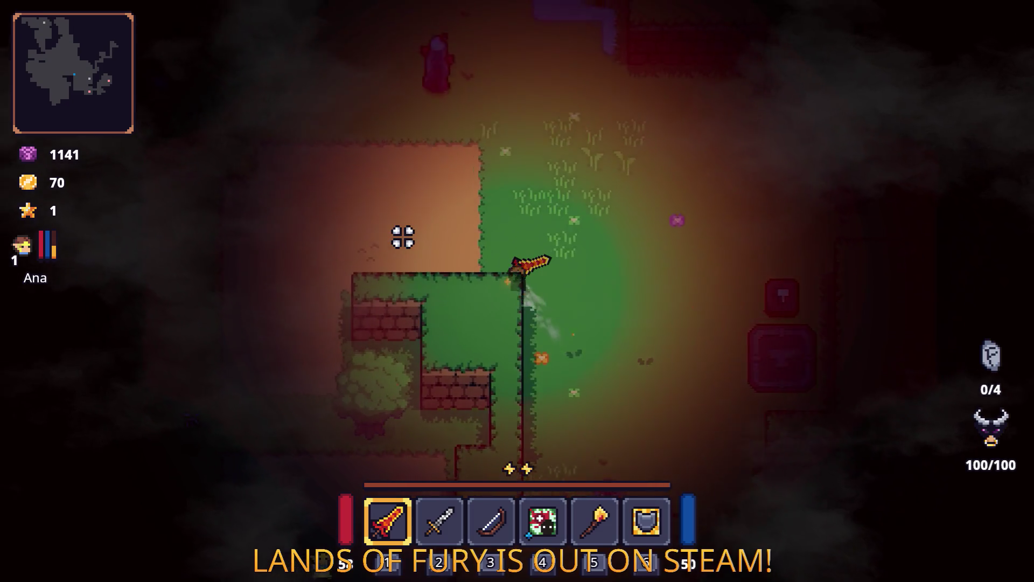
key(a)
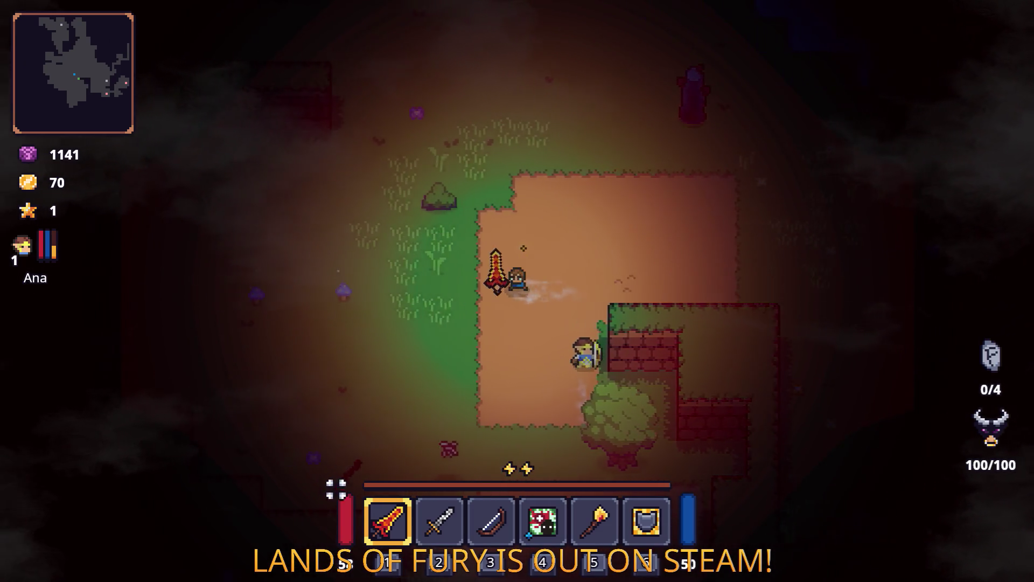
key(a)
key(d)
key(d)
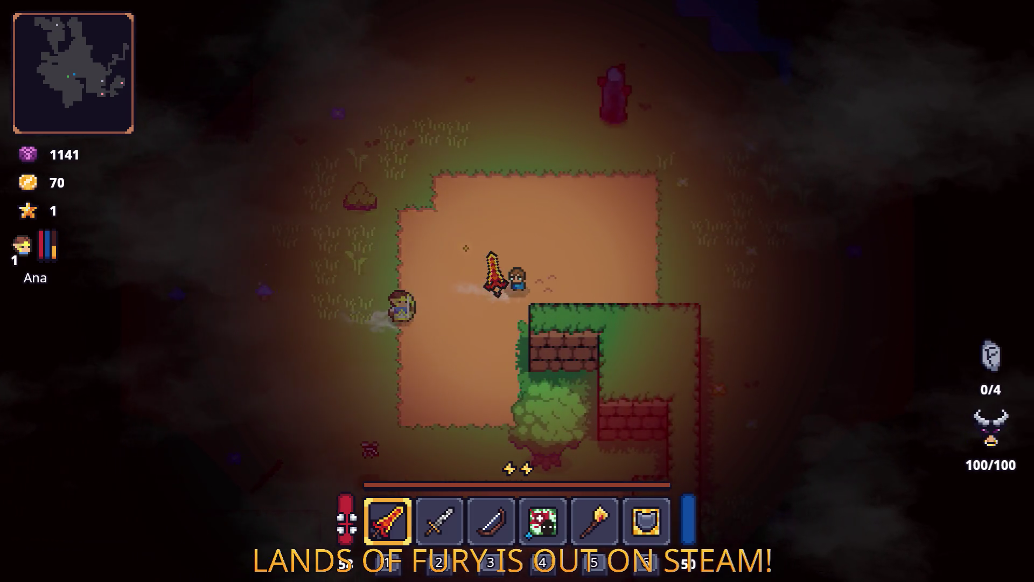
key(d)
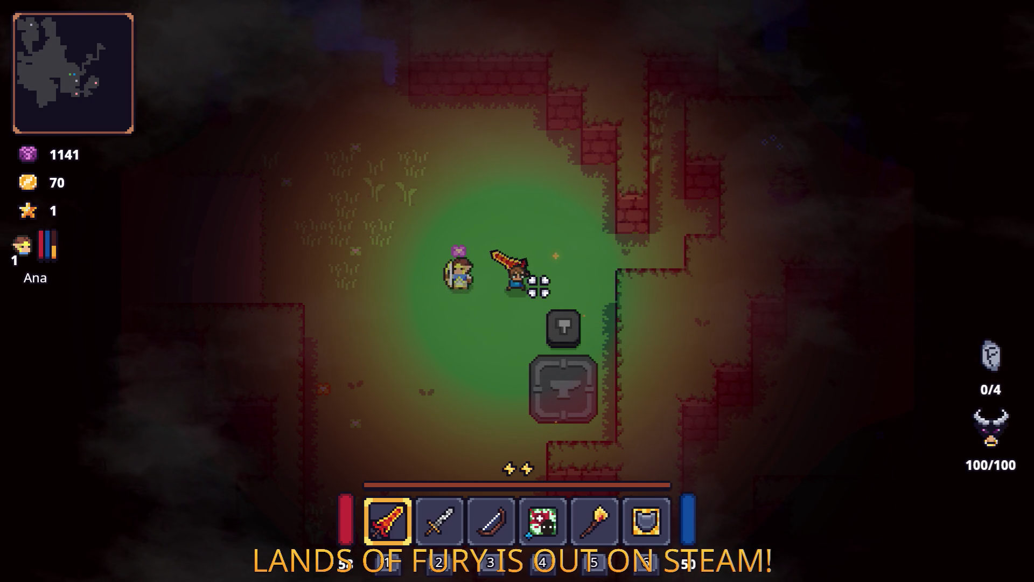
Walk down and right to the enemies and attack them with the sword
key(s)
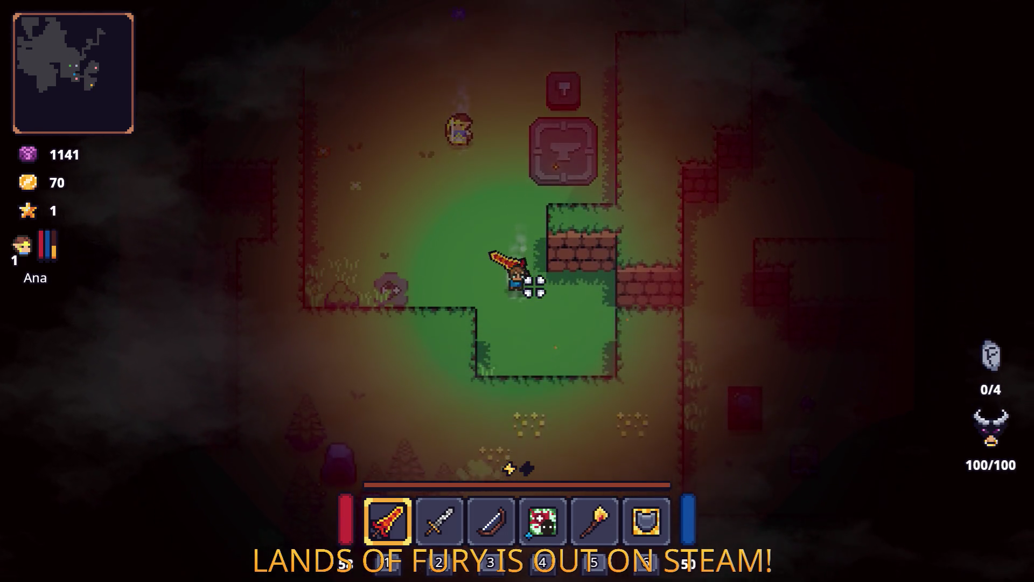
key(d)
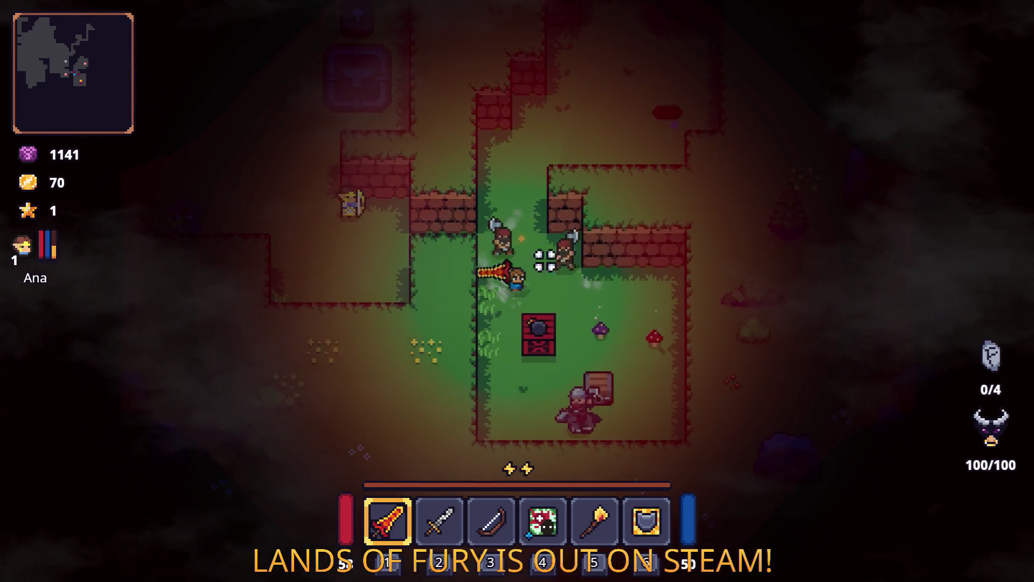
key(d)
click(538, 235)
key(s)
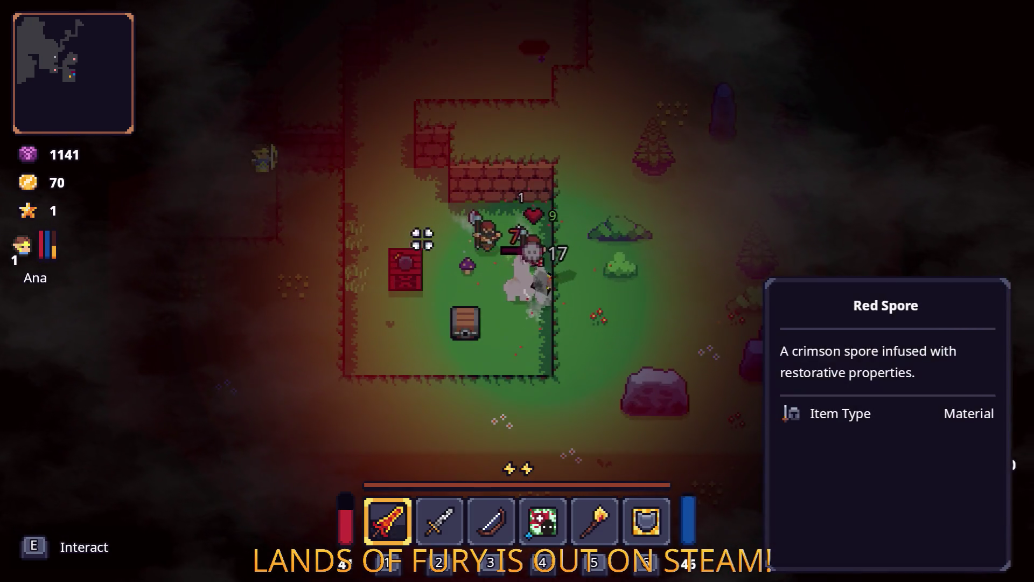
key(a)
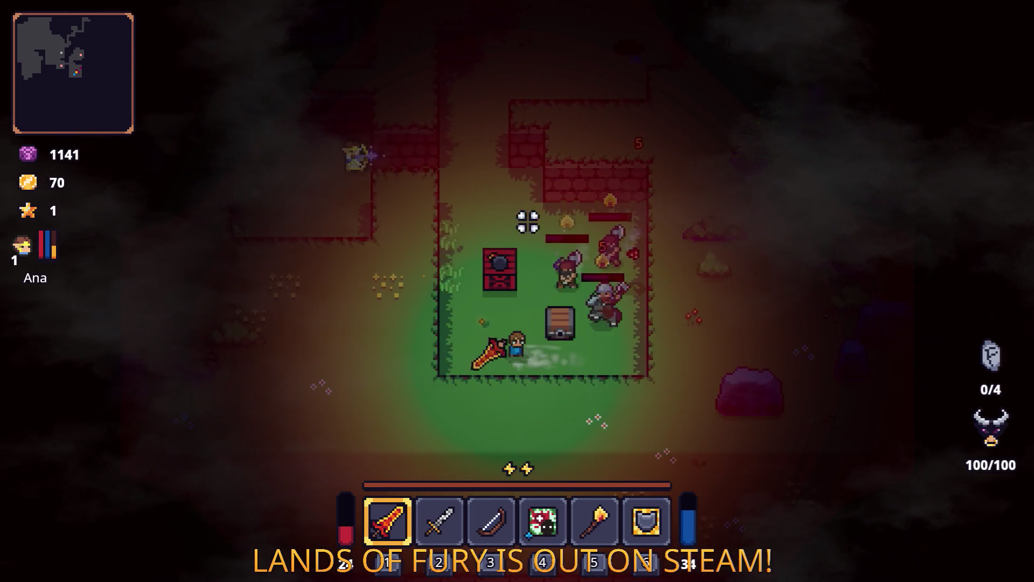
key(w)
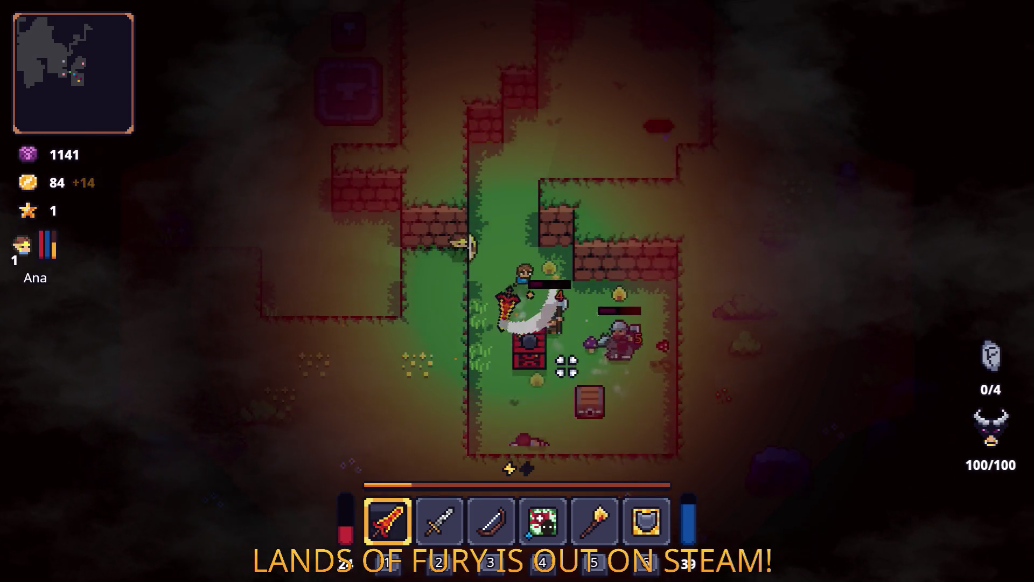
click(562, 355)
Walk right beside the chest, then back up-left past it
key(s)
key(d)
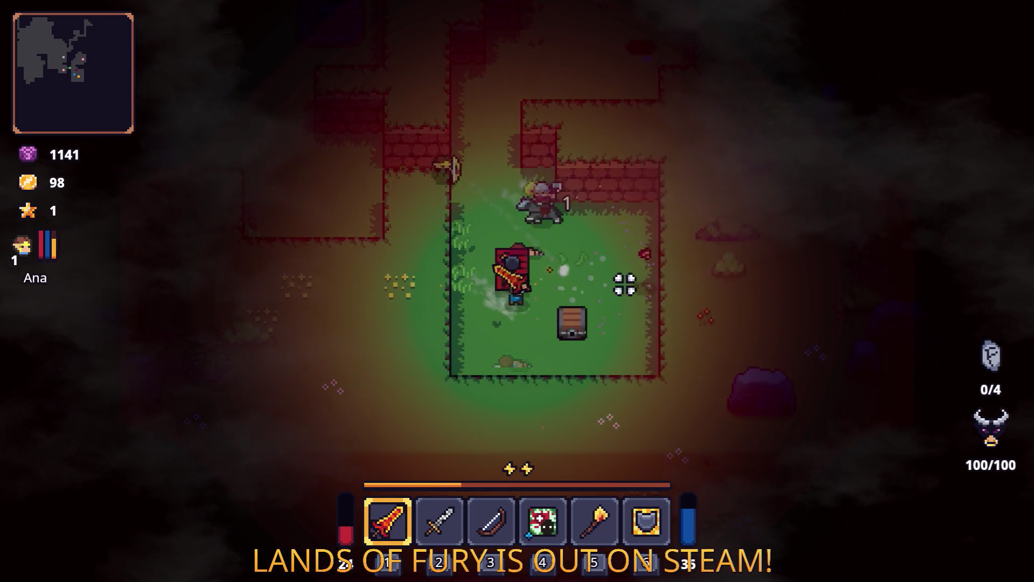
key(d)
key(s)
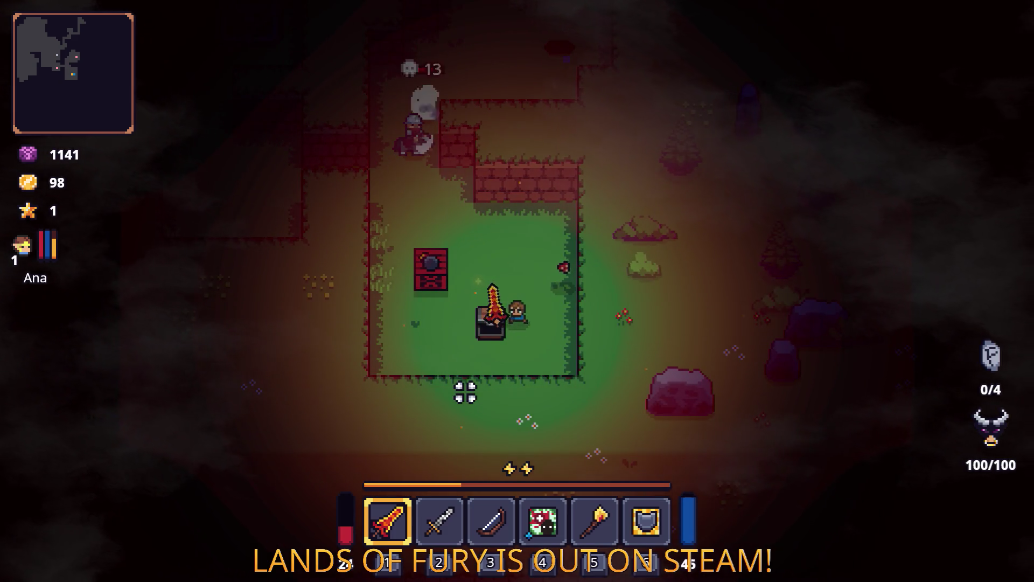
key(a)
key(w)
Move the Stone Mace into the sword's hotbar slot and equip it with key 2
key(i)
click(393, 485)
click(438, 324)
key(i)
key(2)
Dash toward the enemy, then head far left and up through the cave
key(w)
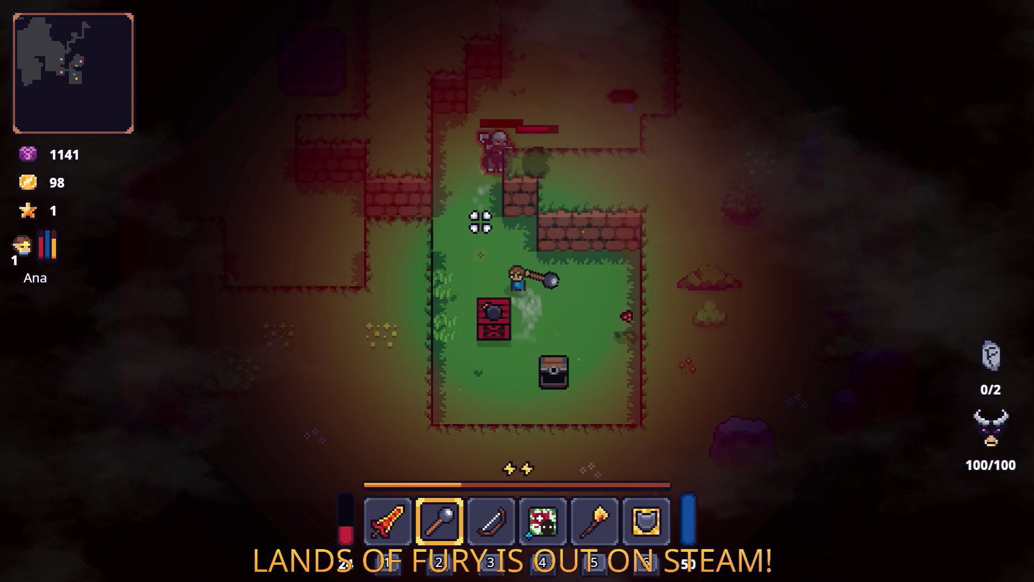
key(space)
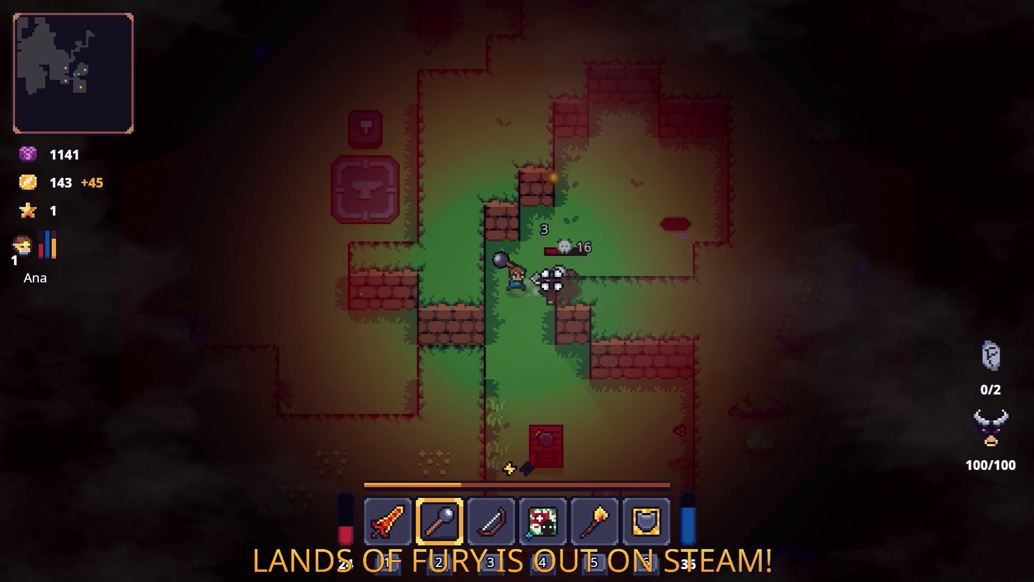
key(s)
key(a)
key(w)
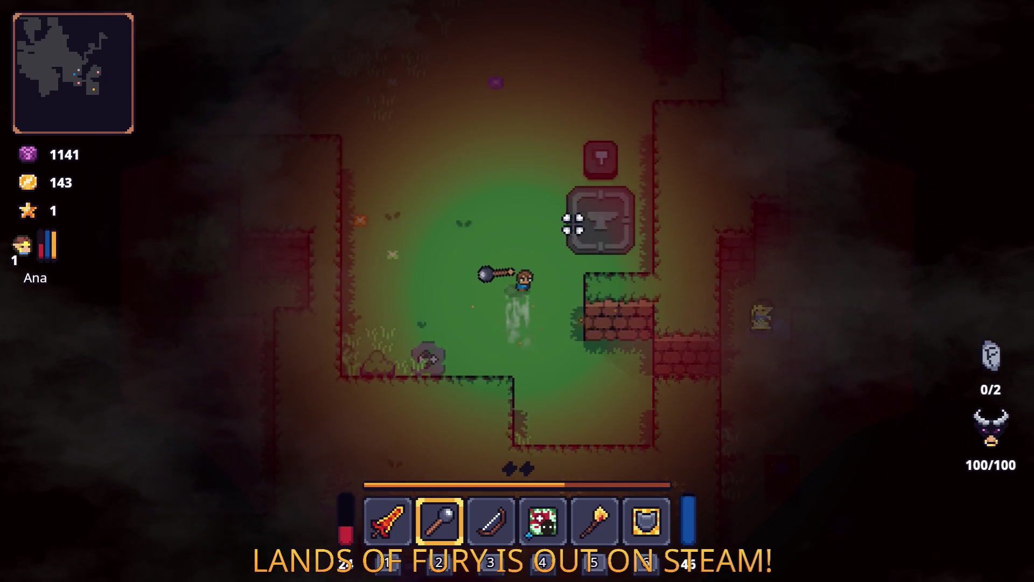
key(w)
key(space)
key(a)
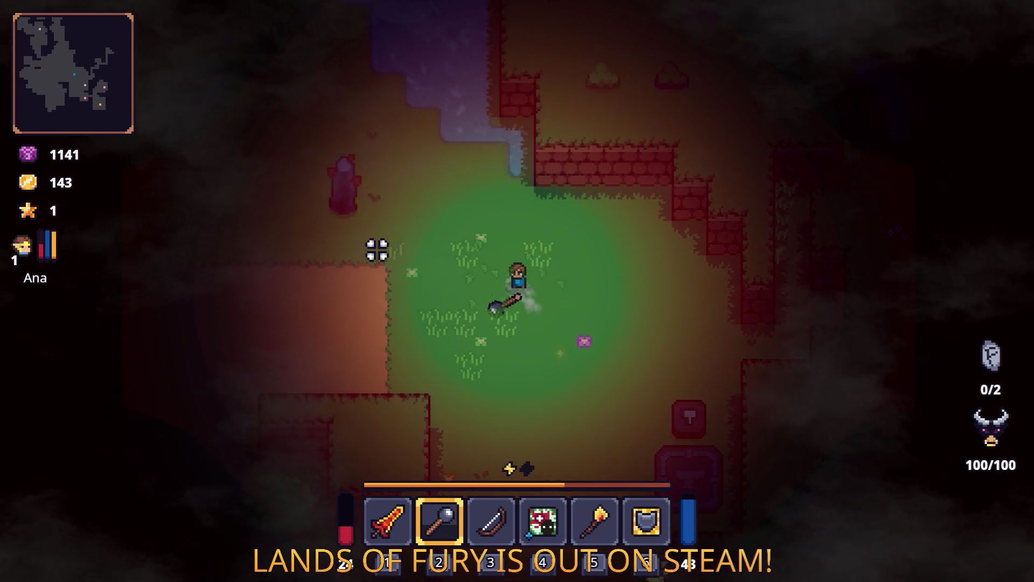
Move up-left to the stone pillar and smash it with the mace for its ore
key(w)
key(a)
key(w)
key(a)
click(383, 218)
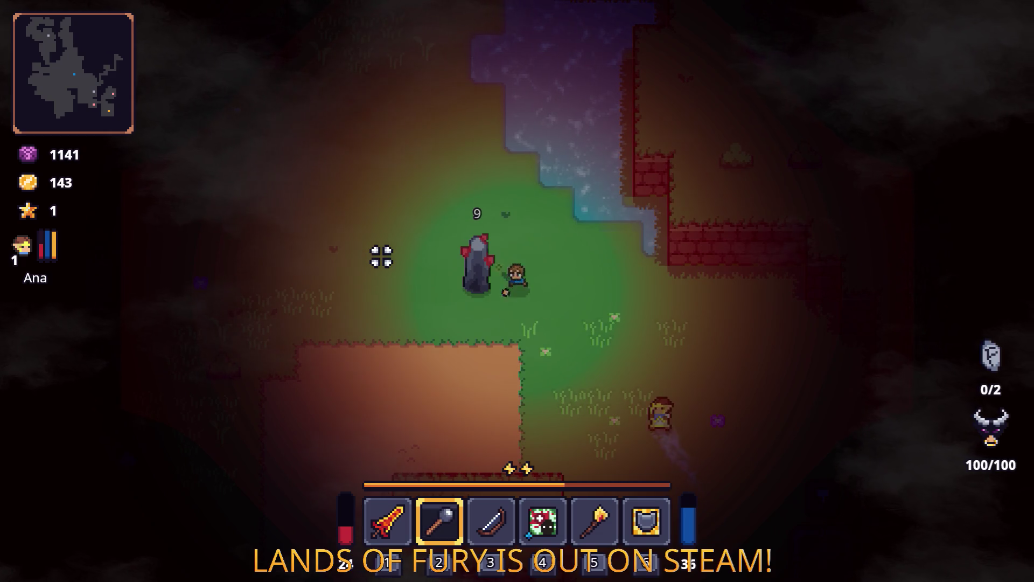
click(381, 254)
Walk up-left into the new grassy area past the mailbox stone
key(a)
key(w)
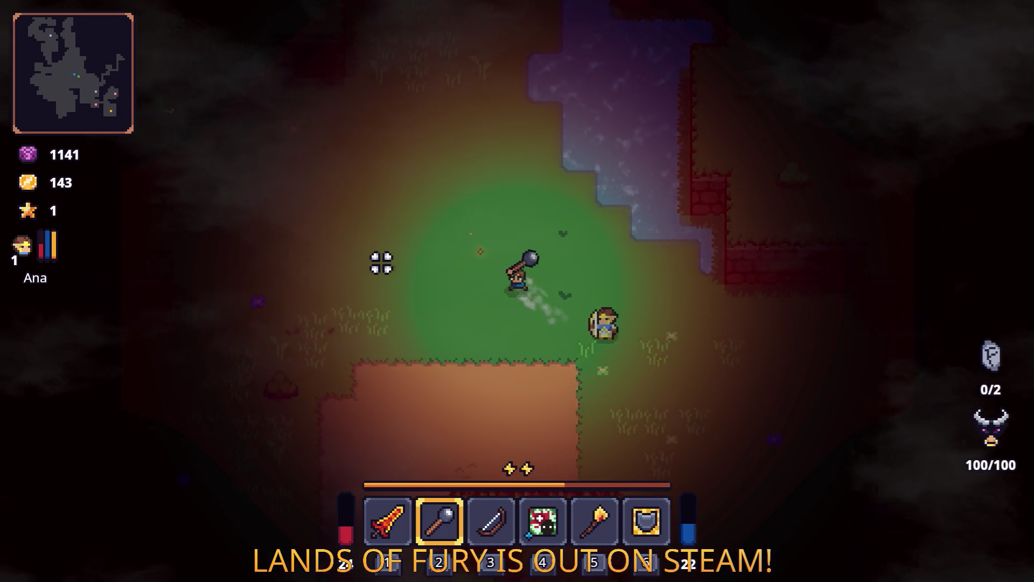
key(w)
key(a)
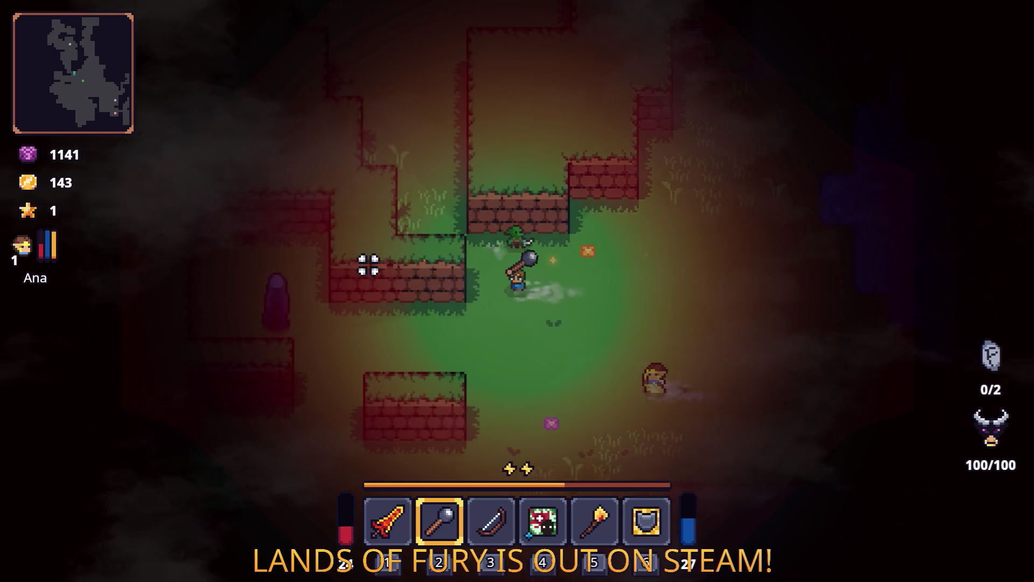
key(a)
key(w)
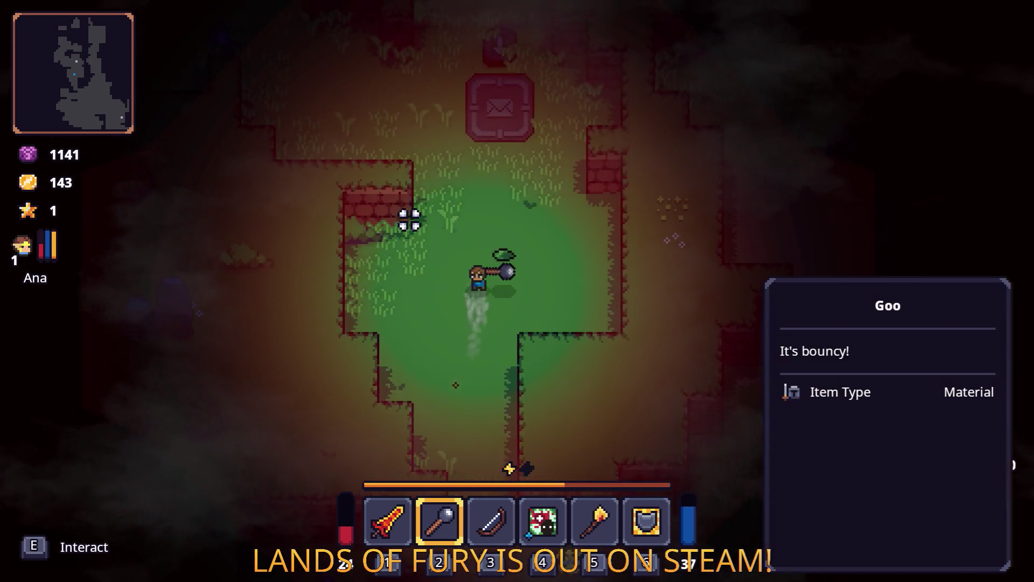
key(w)
Swing the mace at the Dyno Ore stone and break it
key(w)
key(a)
click(281, 219)
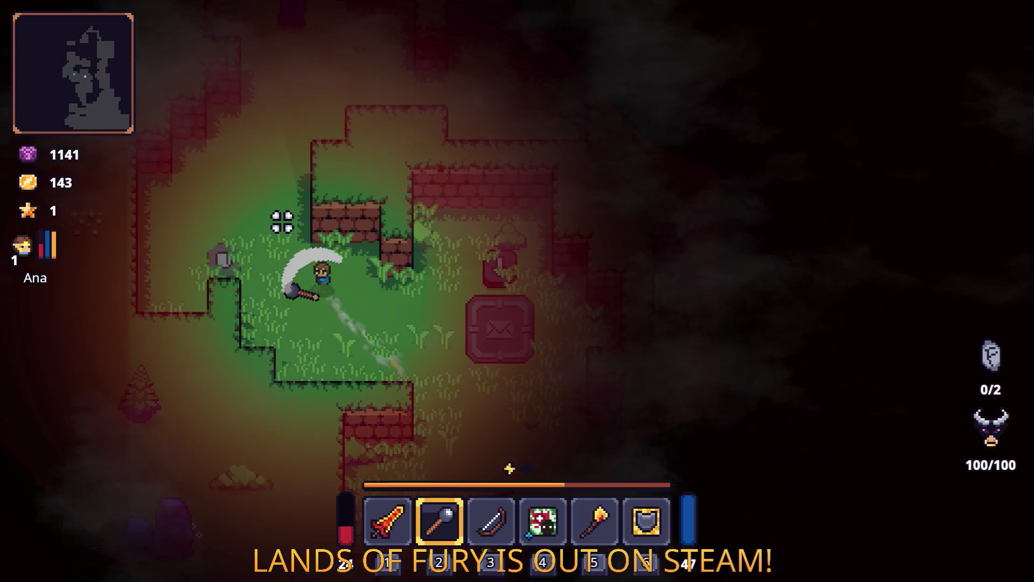
key(w)
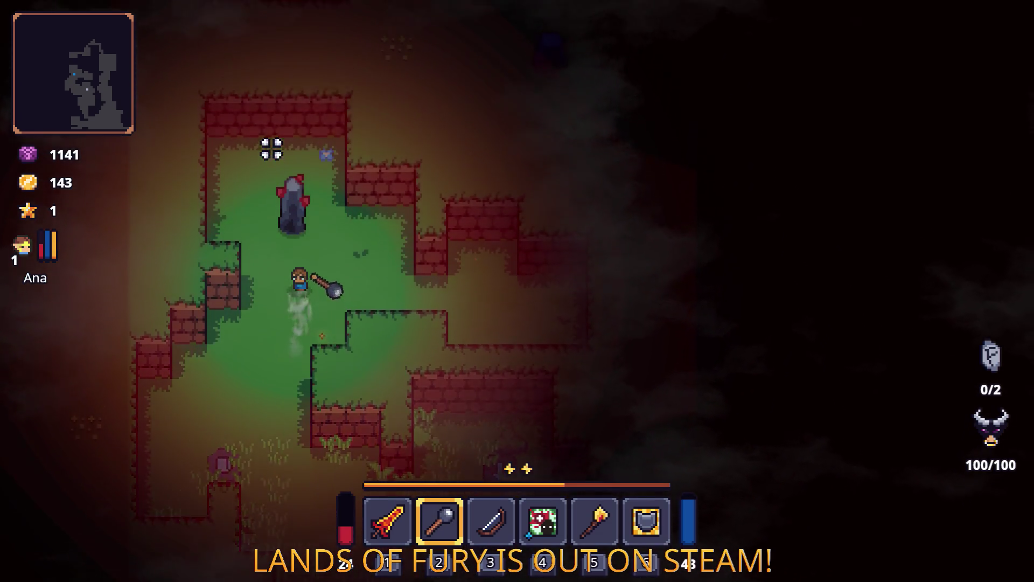
click(246, 204)
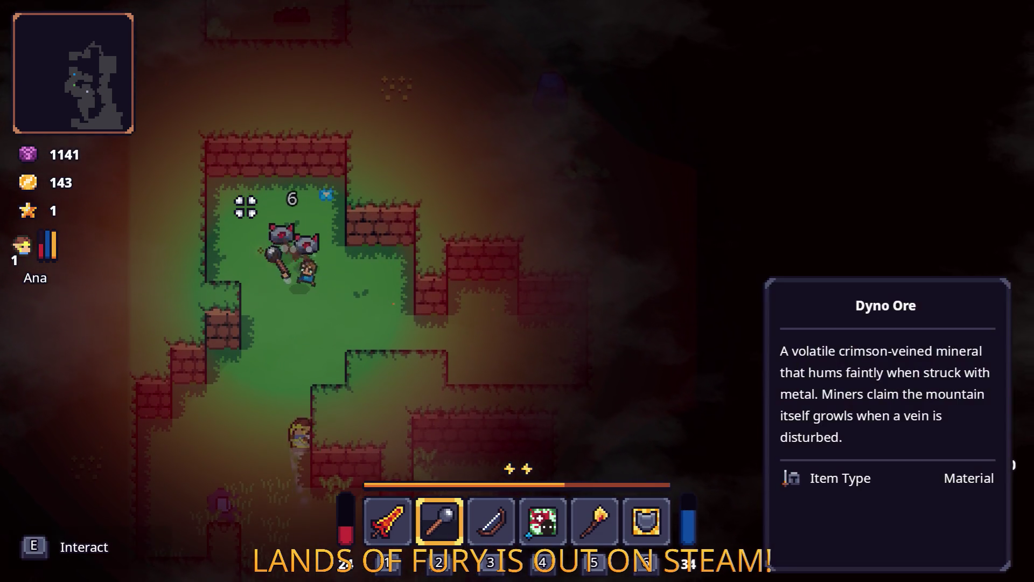
Step away from the ore stone, walk down the corridor, then up-right toward the goblin
key(d)
key(s)
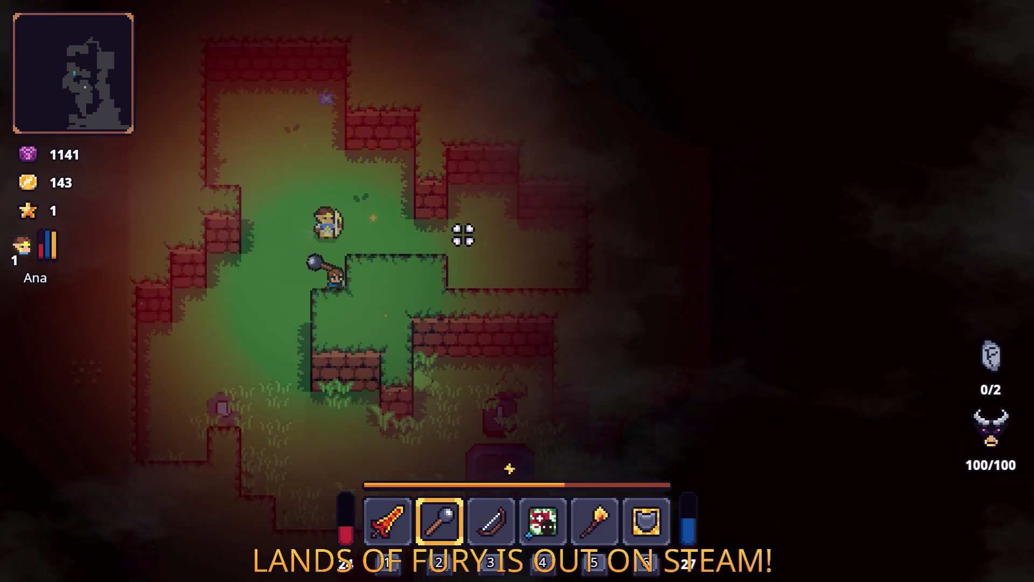
key(d)
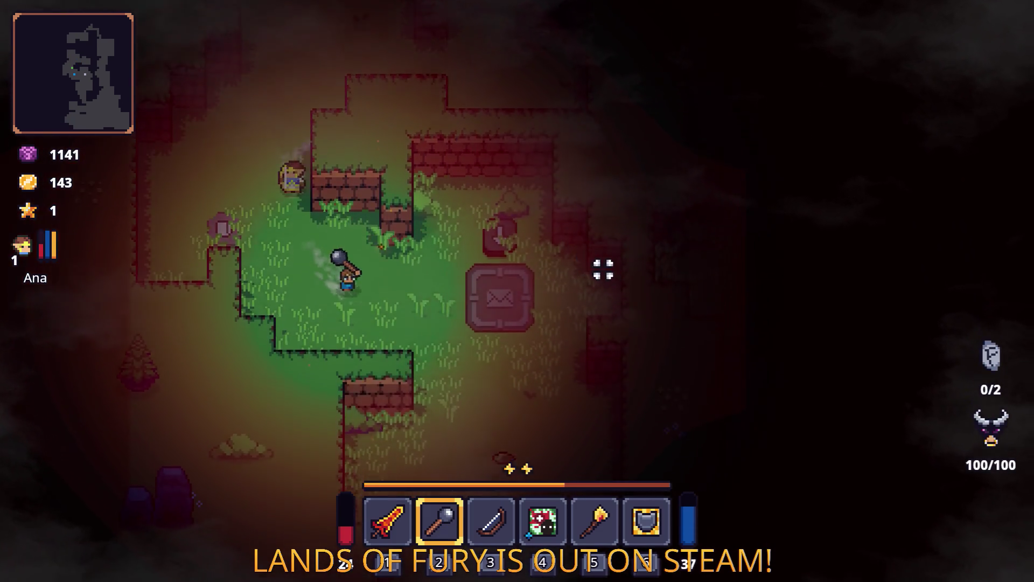
key(s)
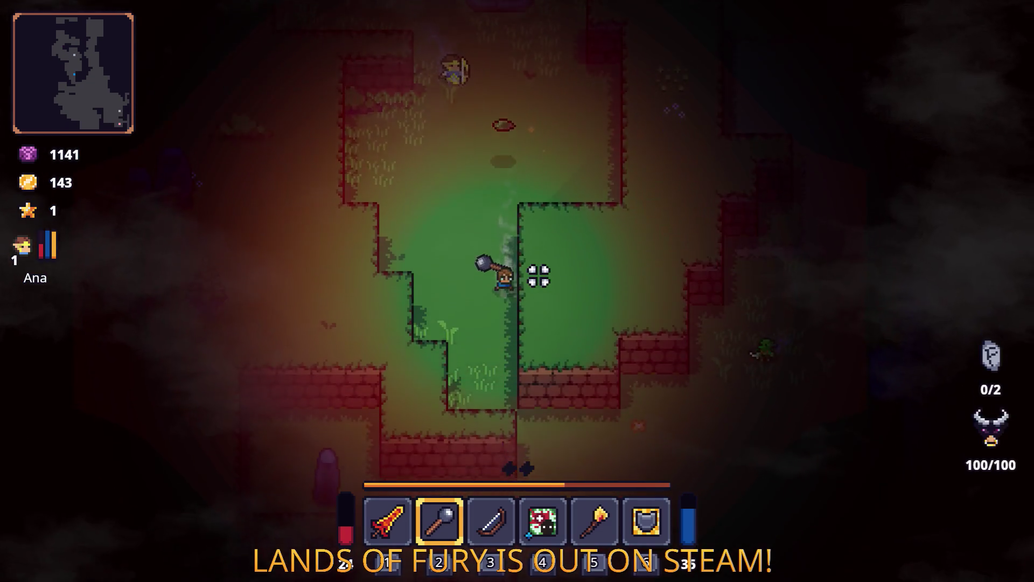
key(d)
key(w)
key(d)
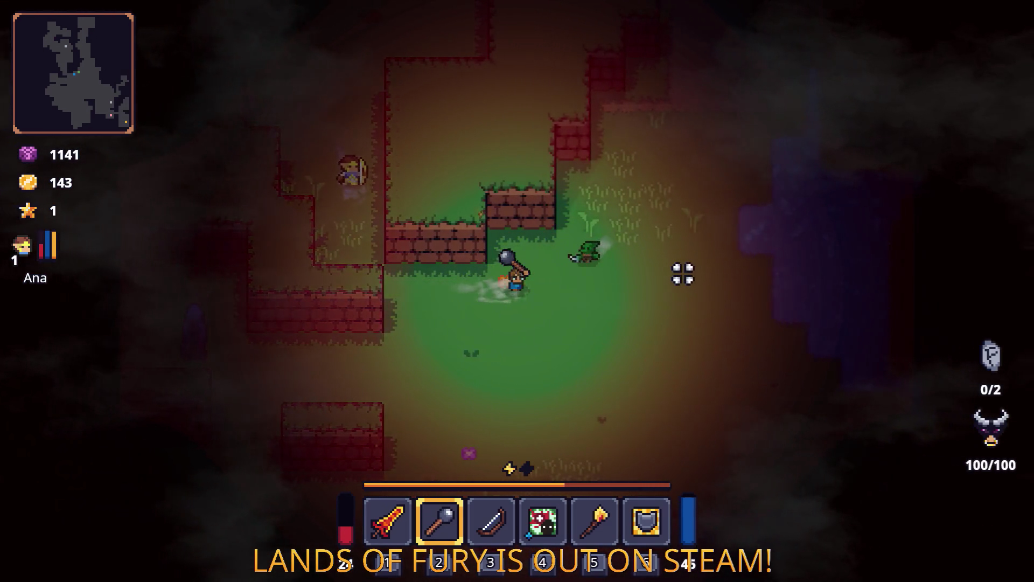
Walk up through the cave, switch to the sword, and strike a tree
key(w)
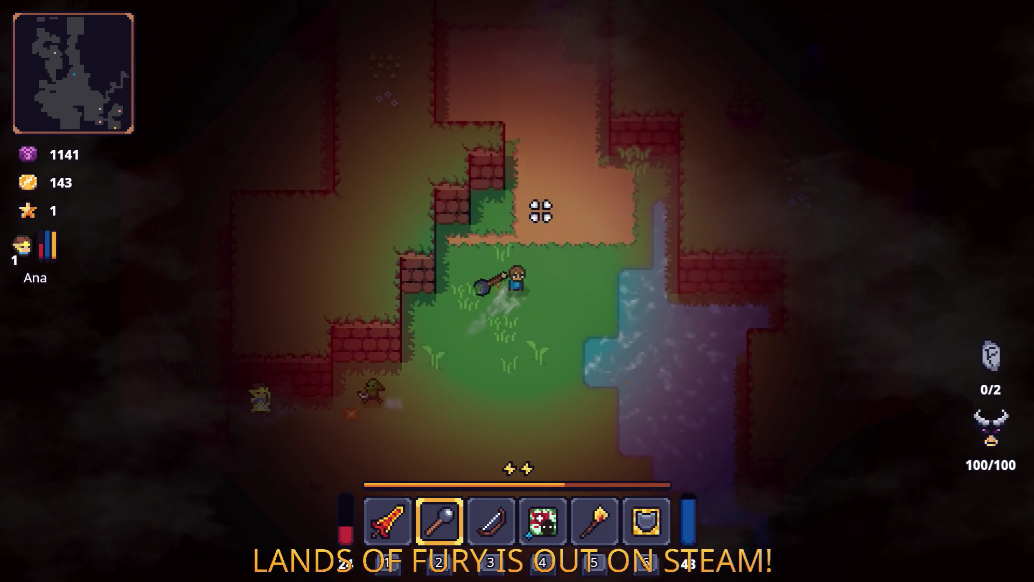
key(w)
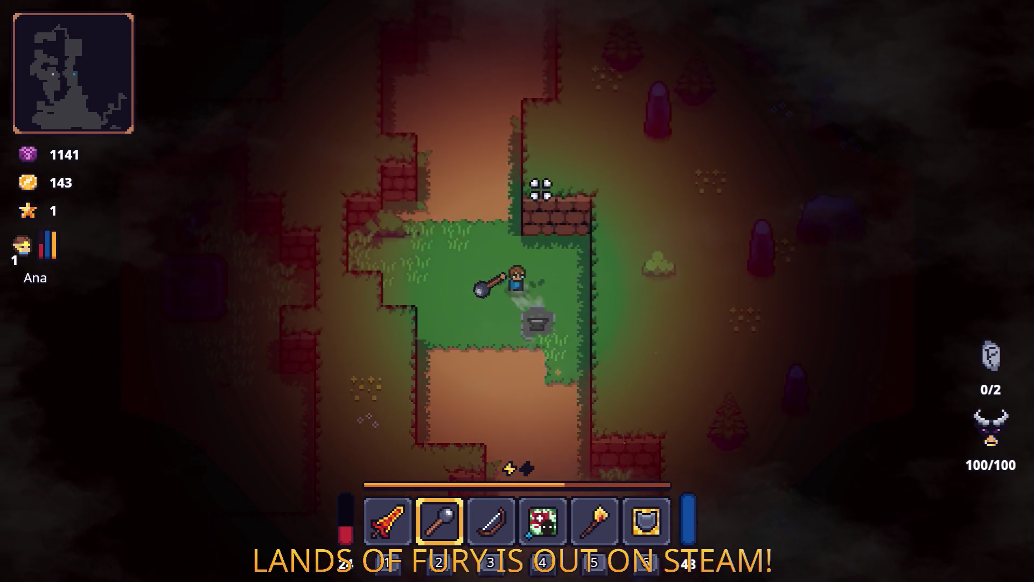
key(w)
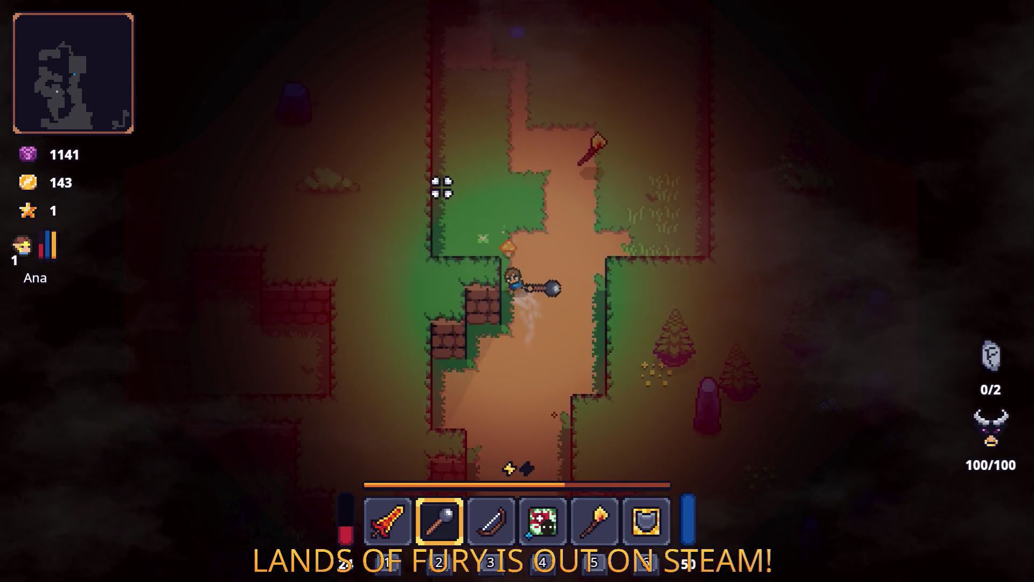
key(w)
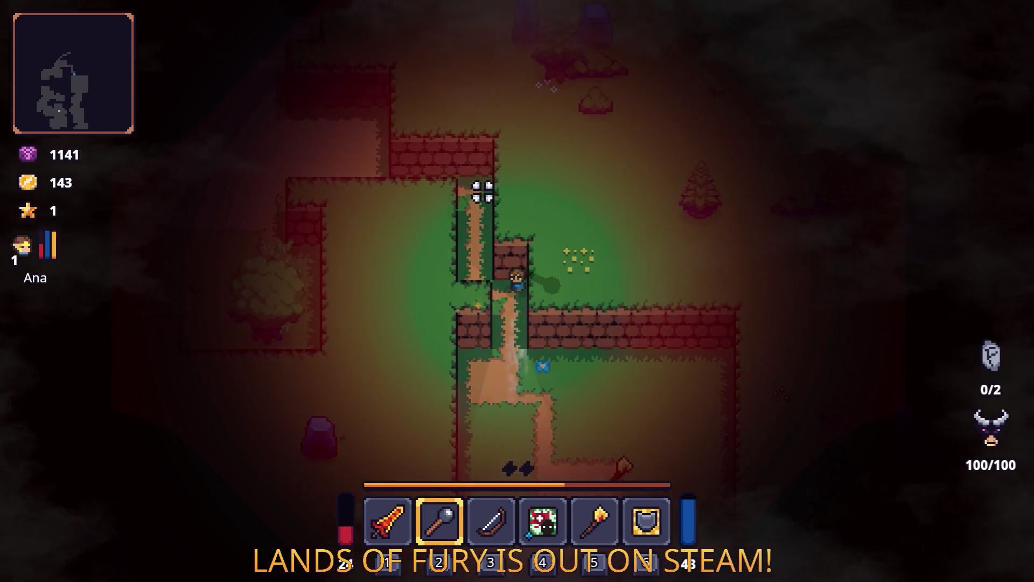
key(a)
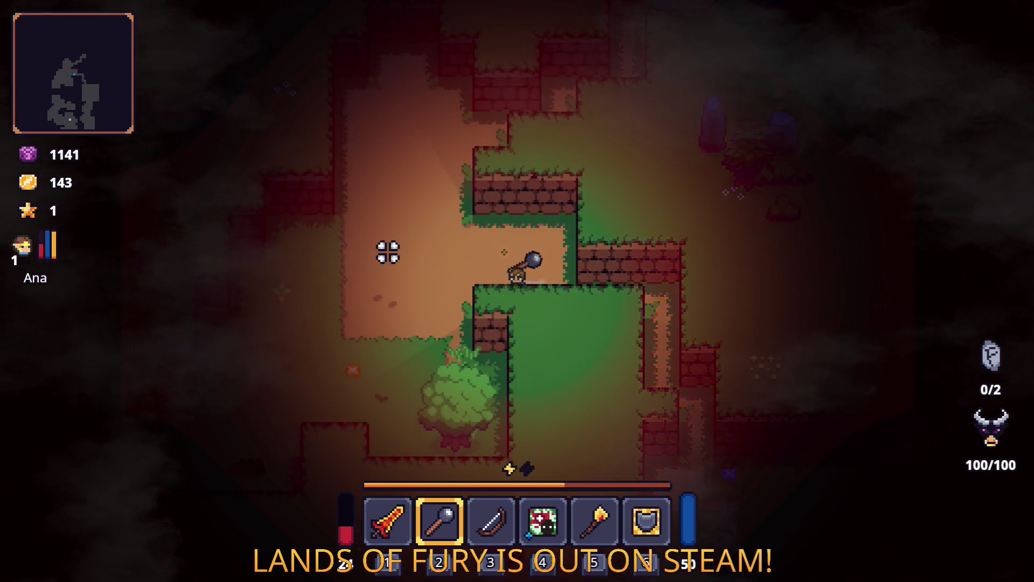
key(s)
key(1)
click(542, 407)
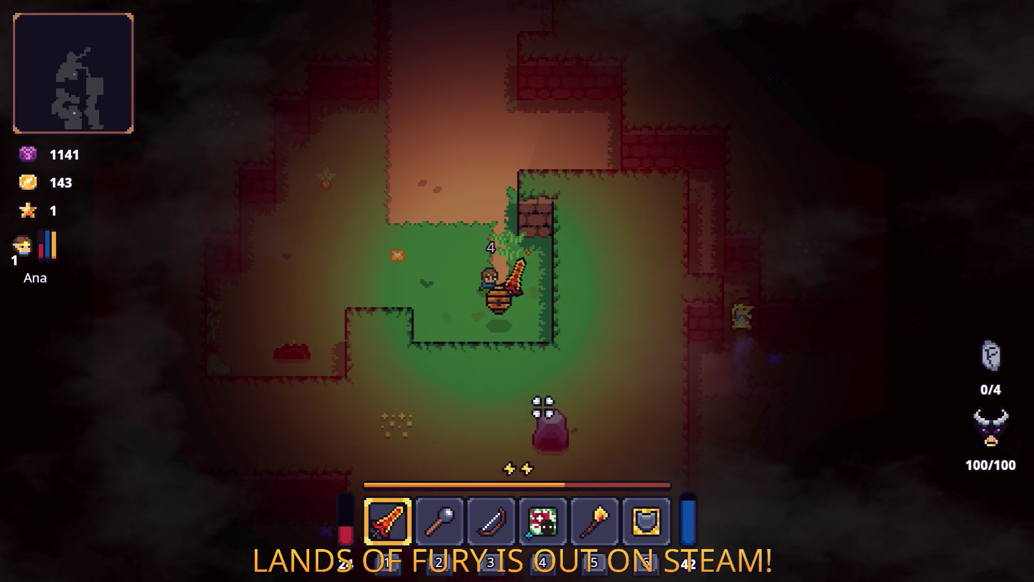
Swing the sword, switch back to the mace, and move to just below the burrow
key(w)
key(a)
click(273, 231)
key(a)
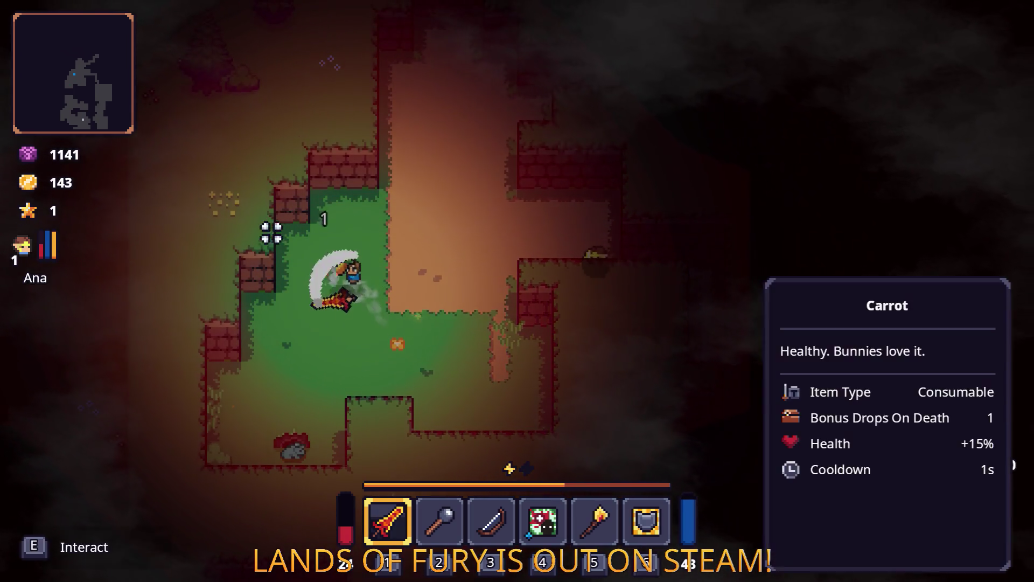
key(s)
key(2)
key(a)
key(s)
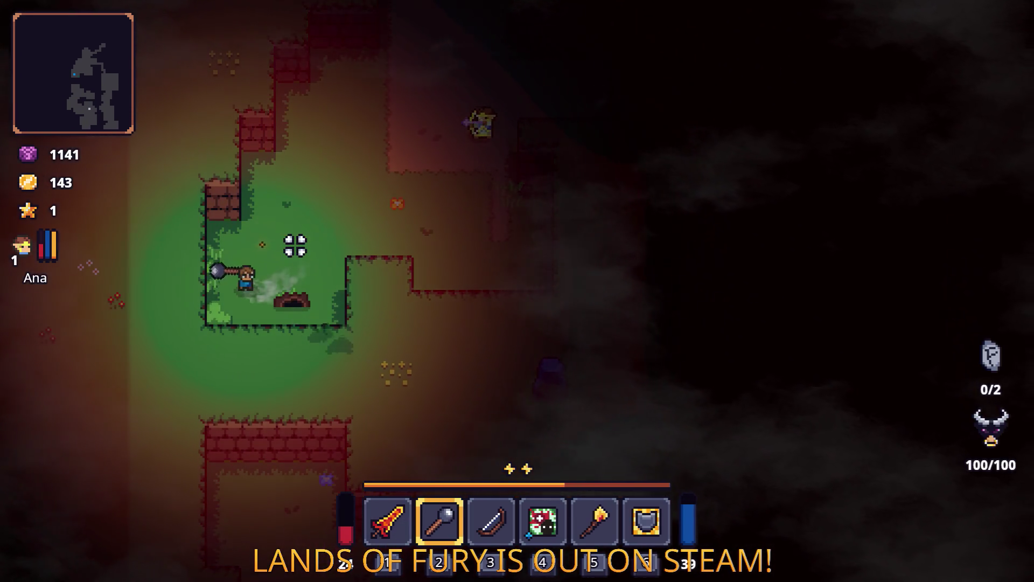
key(d)
Hit the approaching enemy repeatedly with the mace until it is defeated
click(412, 336)
key(w)
click(234, 198)
click(217, 240)
click(224, 240)
Walk right into the dirt corridor, check the other open windows, and switch back to the sword
key(w)
key(d)
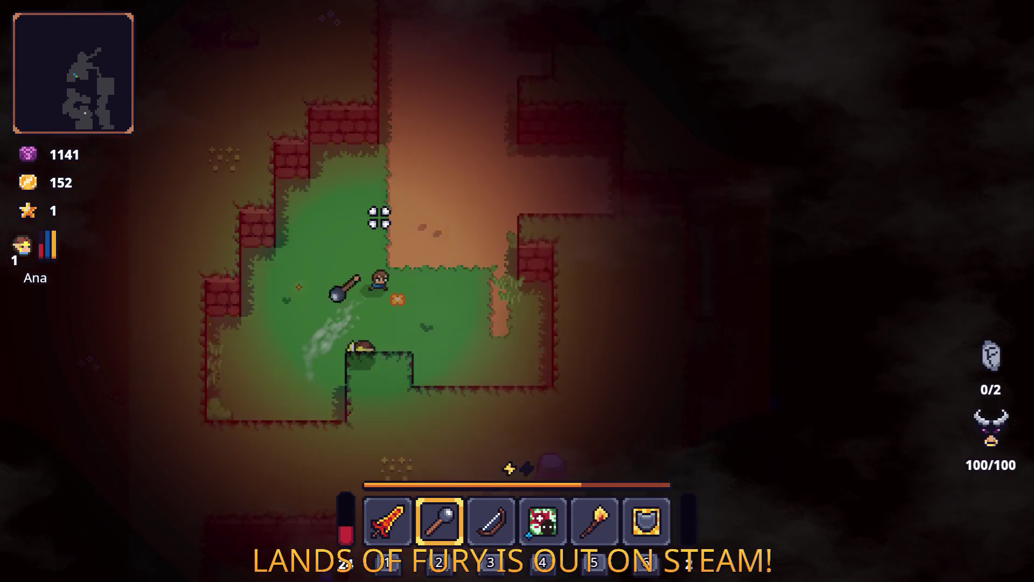
key(w)
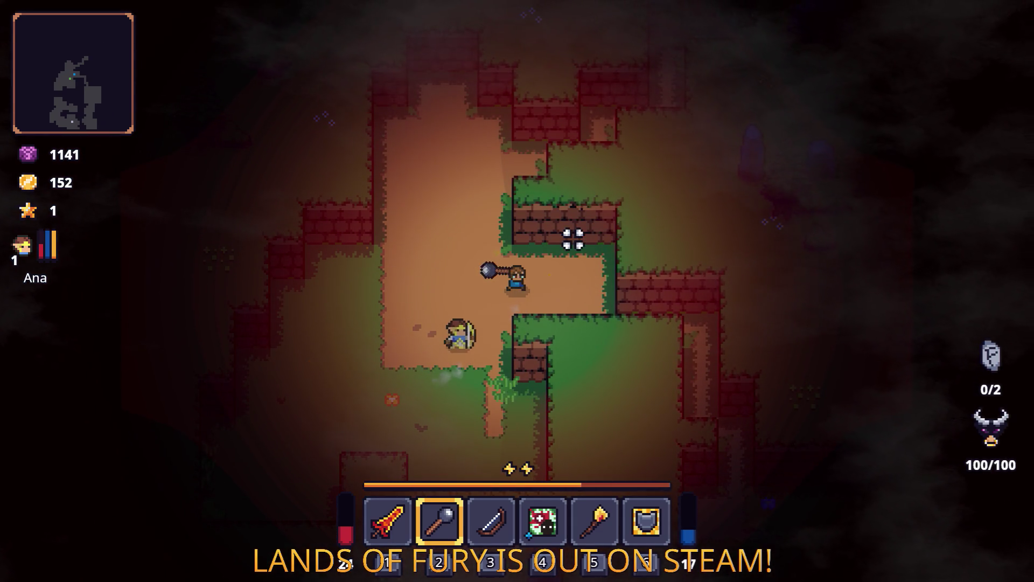
key(alt+Tab)
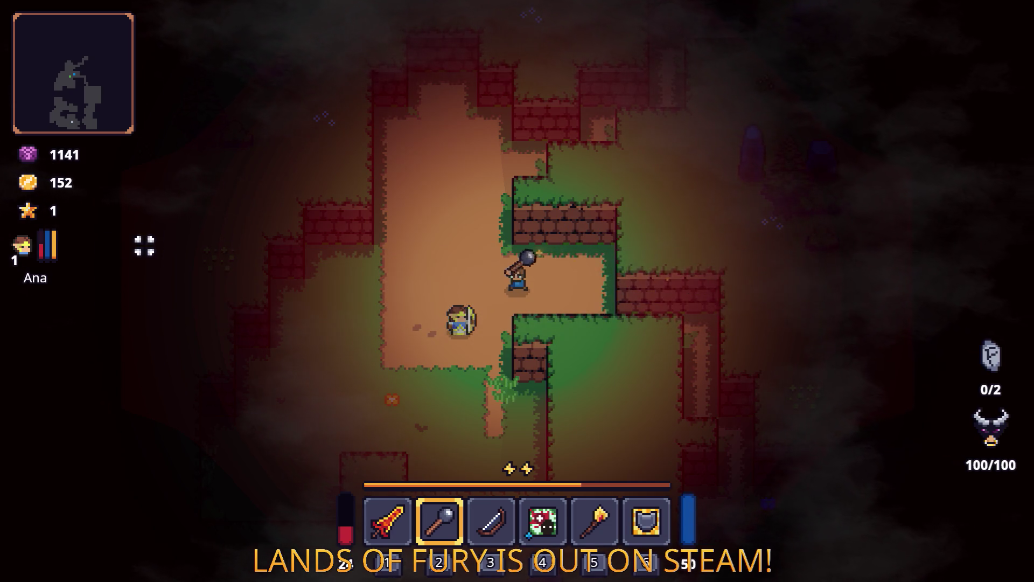
key(1)
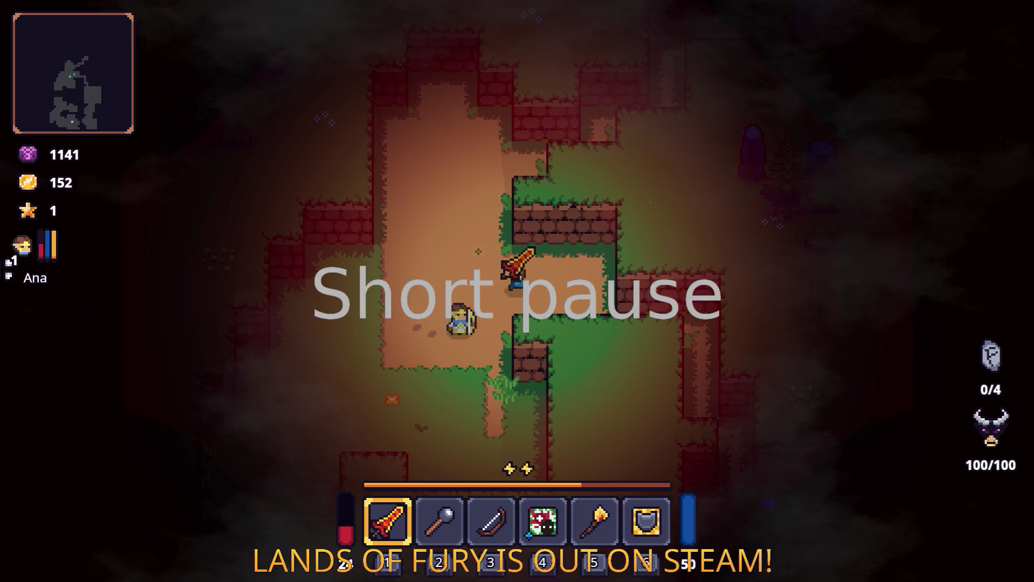